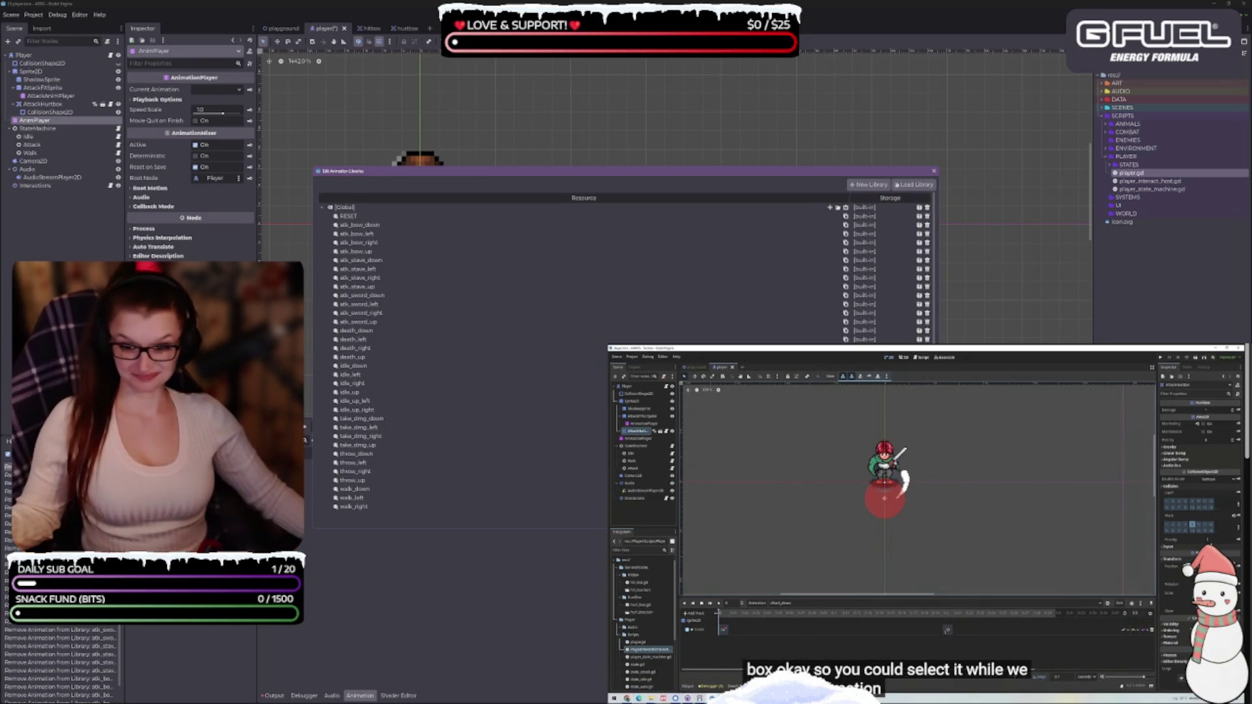
# Save the player scene with Ctrl+S.
pyautogui.hotkey('ctrl', 's')
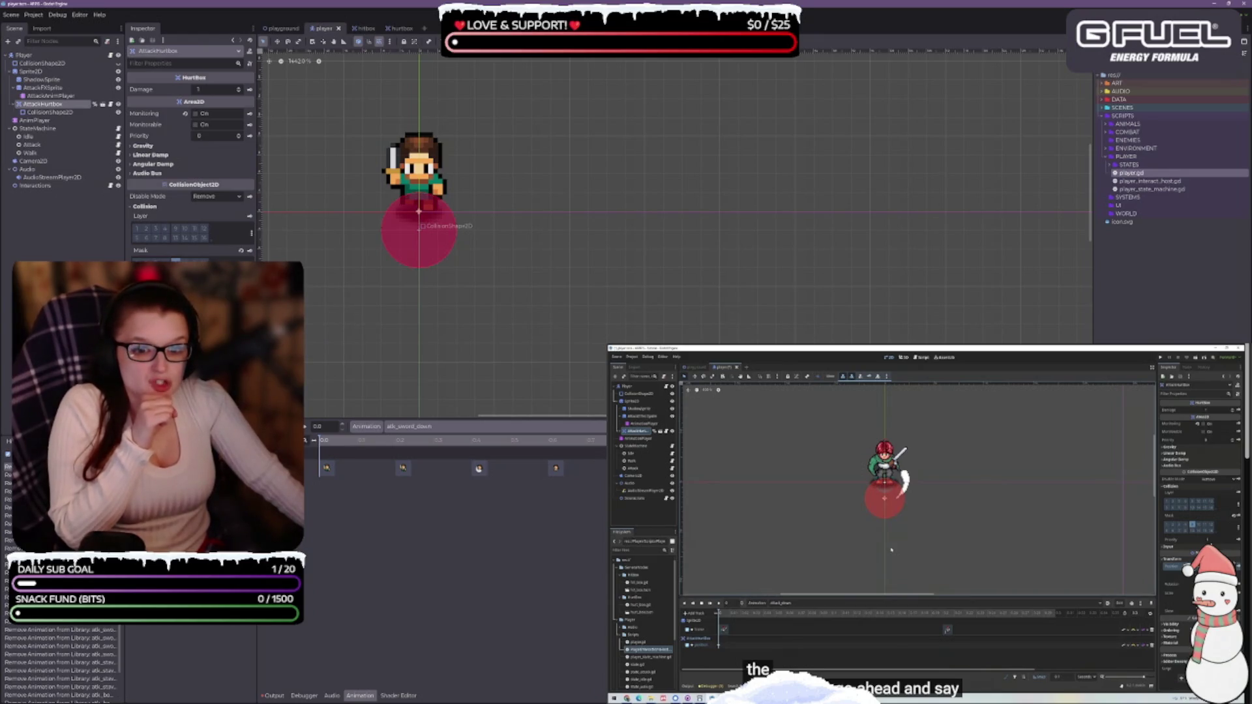
# Create a position track and key for AttackHurtbox in atk_sword_down, then save the scene.
pyautogui.click(250, 330)
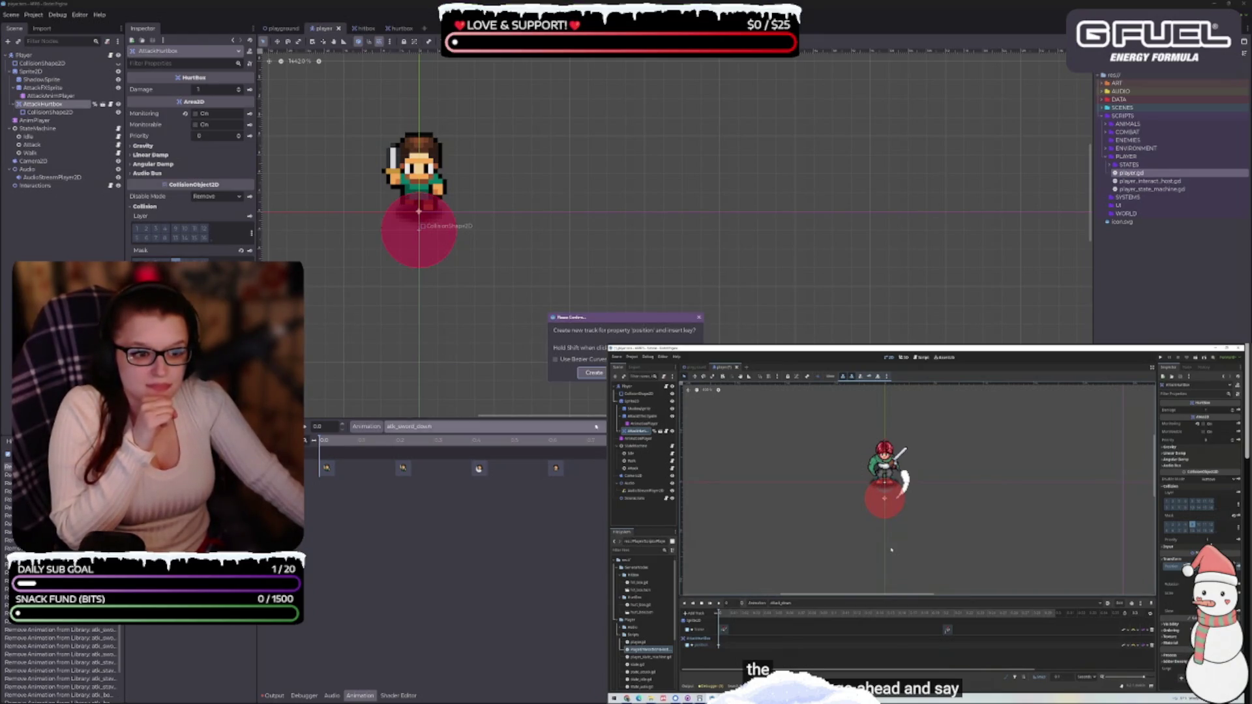
pyautogui.click(594, 372)
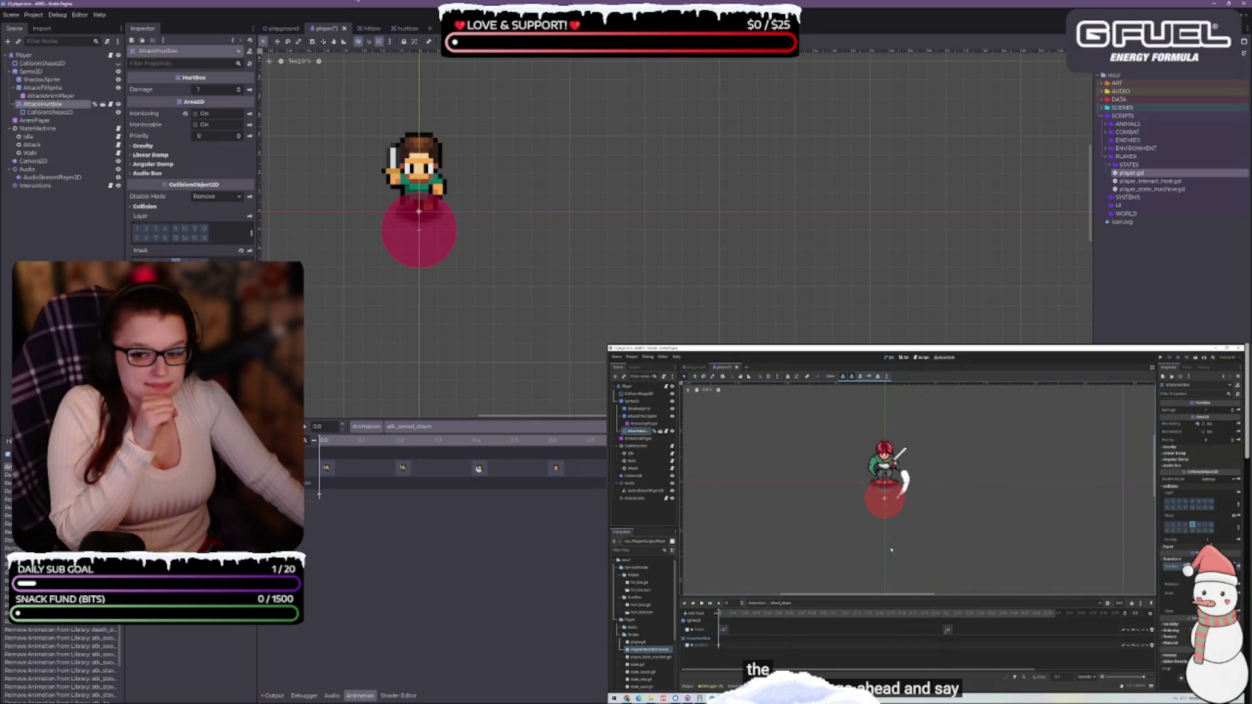
pyautogui.hotkey('ctrl', 's')
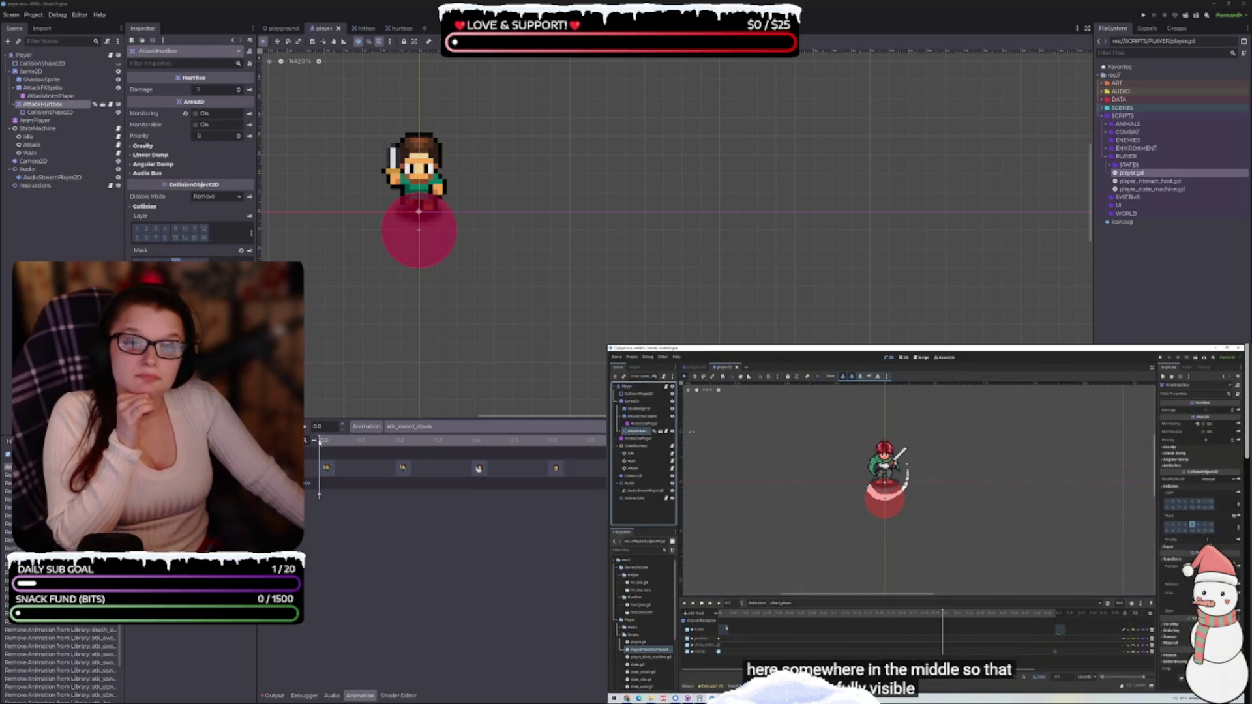
pyautogui.click(327, 443)
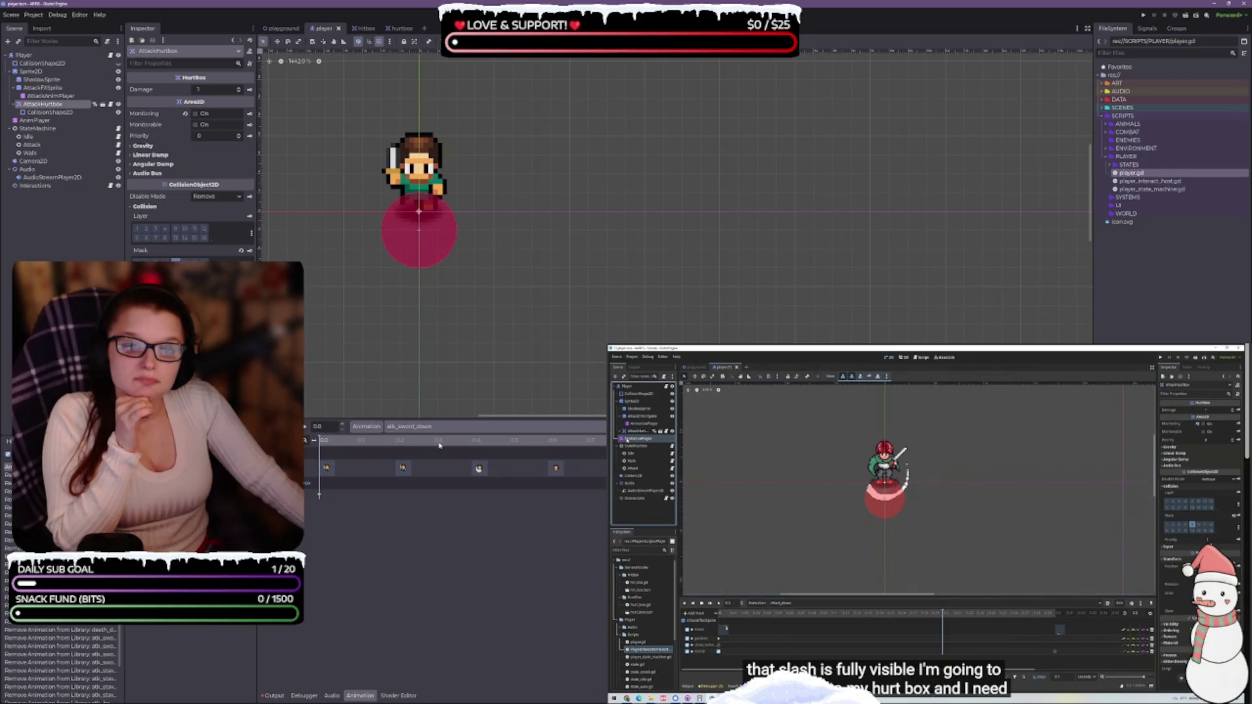
# Move the sword-slash keyframe to exactly 0.4 s, then select the AttackHurtbox node.
pyautogui.click(470, 441)
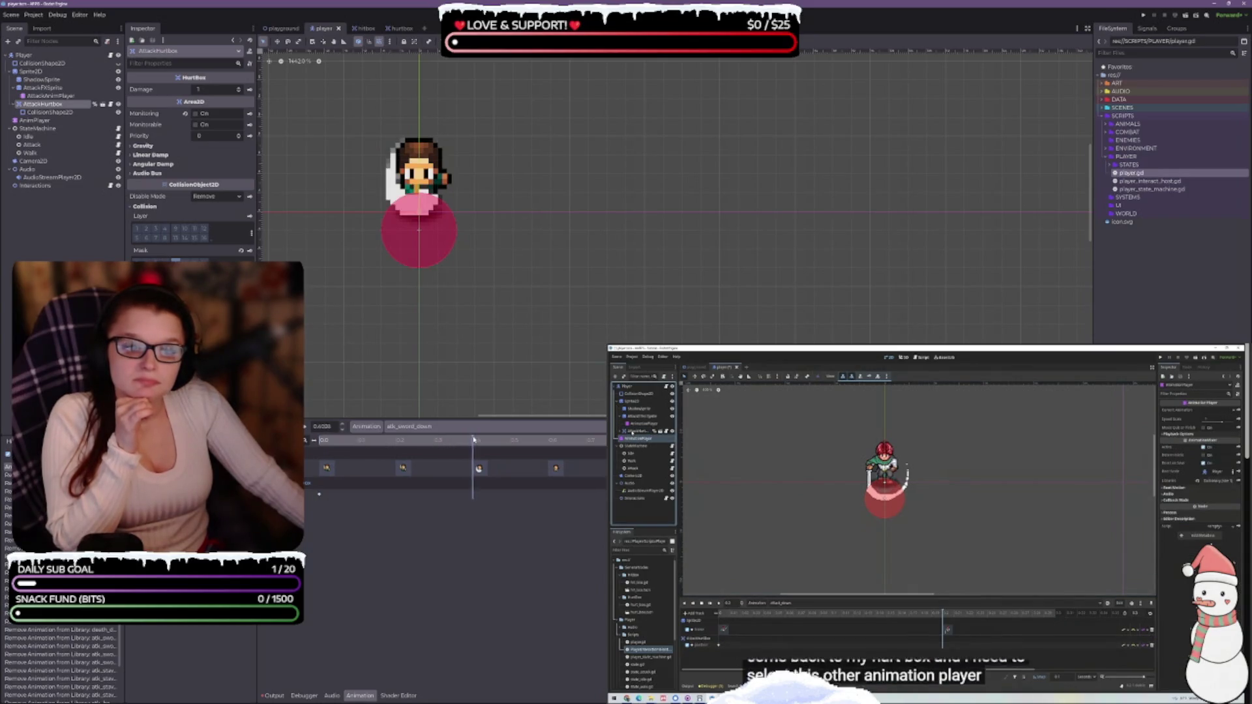
pyautogui.click(473, 440)
pyautogui.click(479, 469)
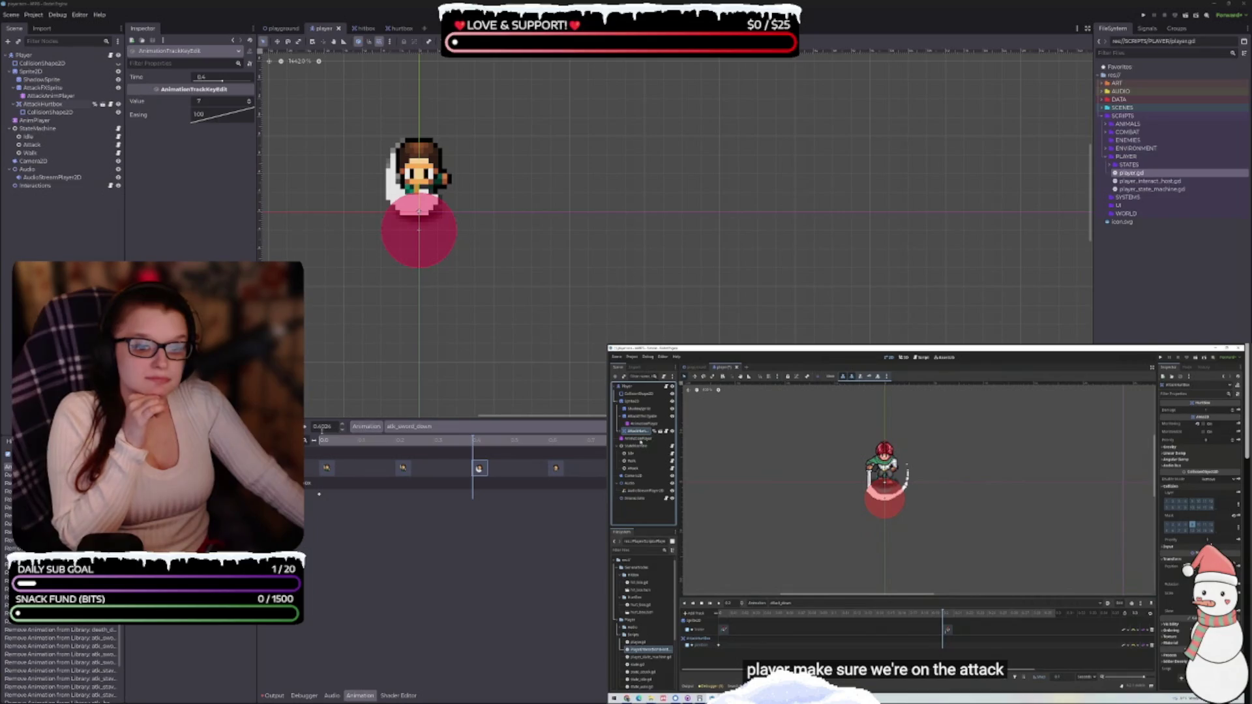
pyautogui.doubleClick(322, 427)
pyautogui.write('0.4')
pyautogui.press('Return')
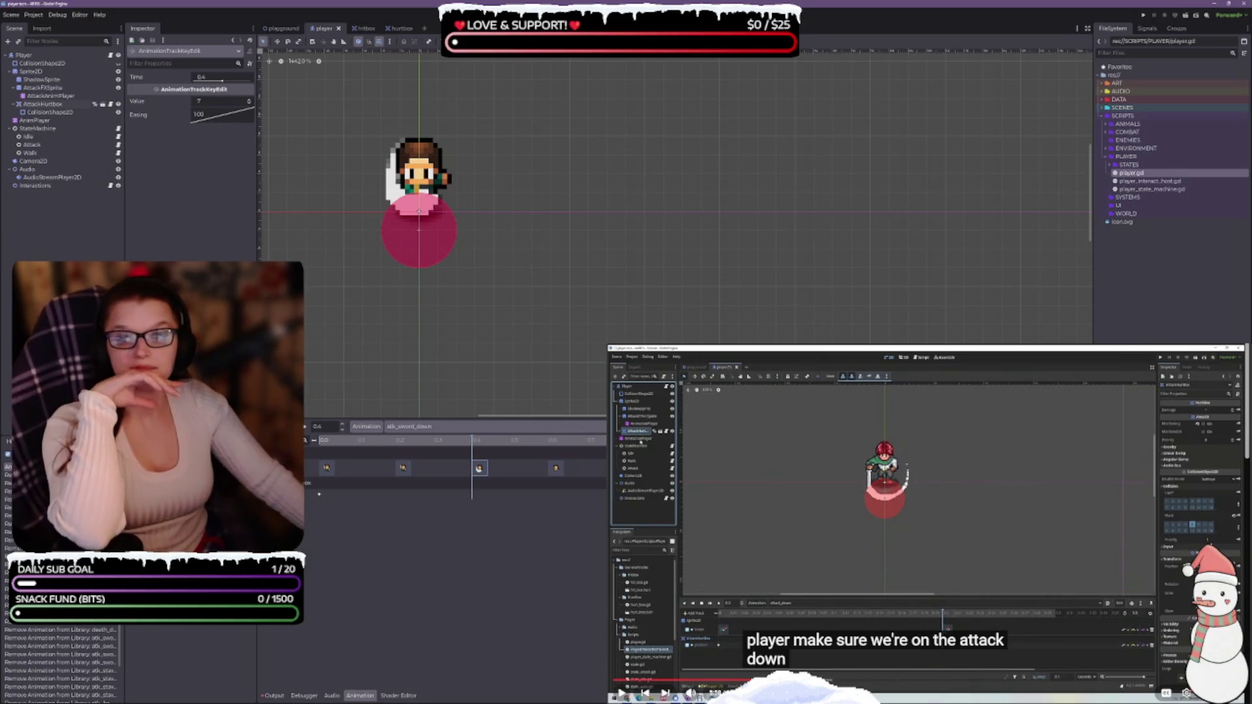
pyautogui.press('space')
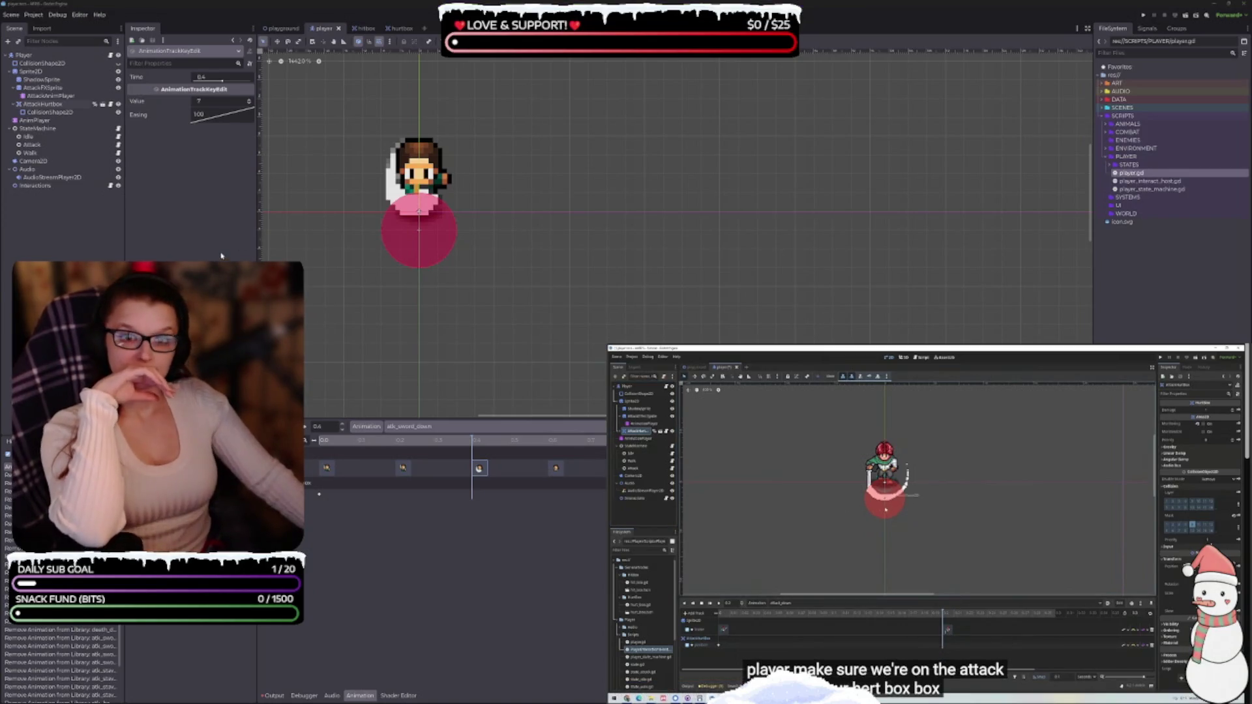
pyautogui.click(42, 104)
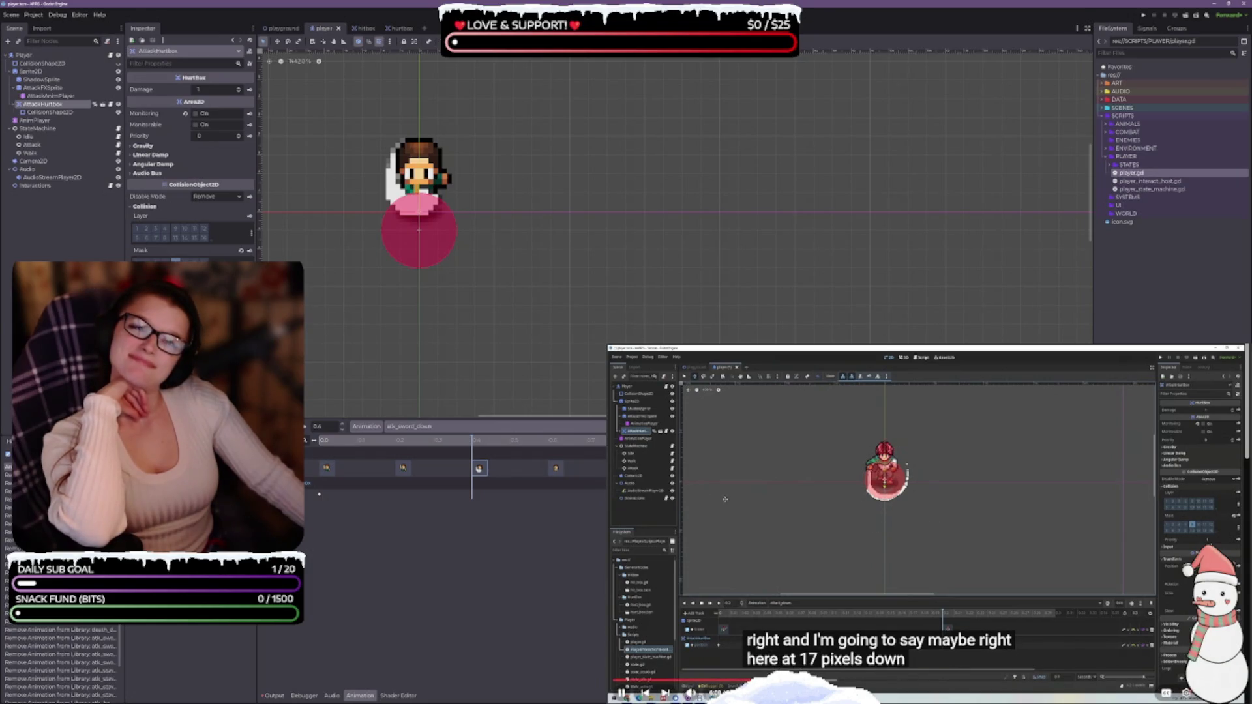
# Pause the tutorial video and rewind atk_sword_down to 0.0, clearing the keyframe selection.
pyautogui.click(902, 517)
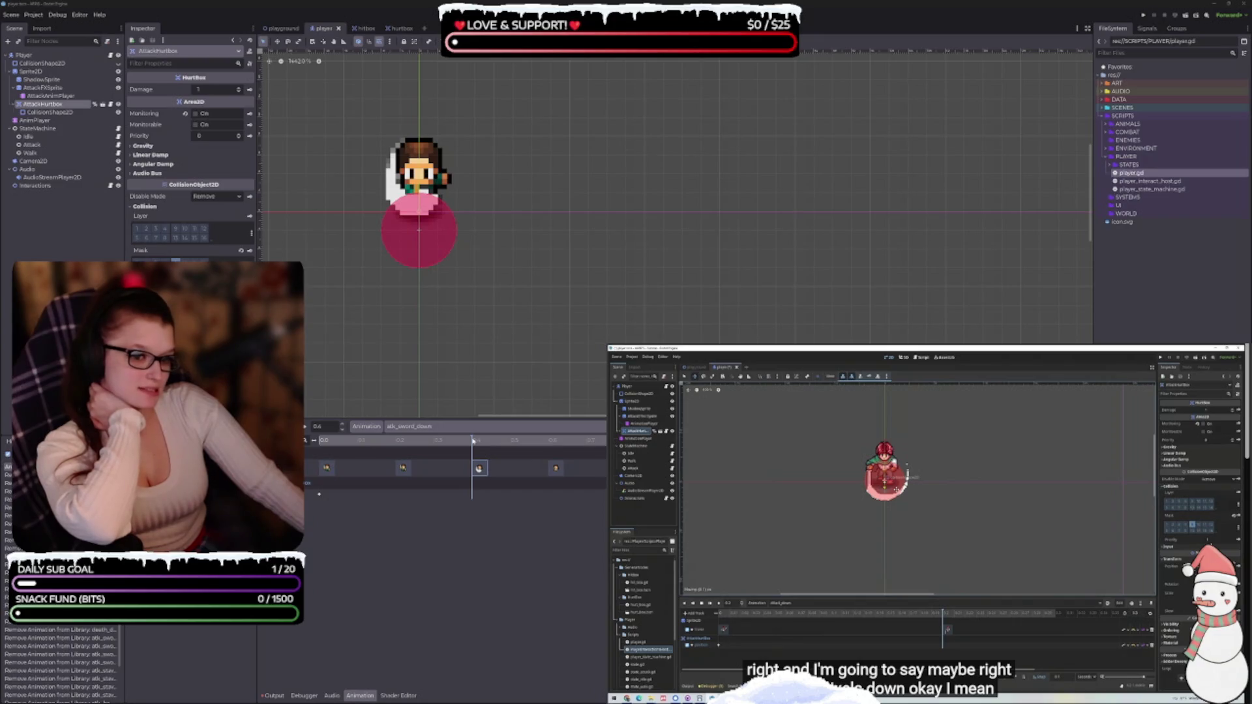
pyautogui.moveTo(473, 441)
pyautogui.mouseDown()
pyautogui.moveTo(319, 441)
pyautogui.moveTo(548, 469)
pyautogui.moveTo(306, 469)
pyautogui.mouseUp()
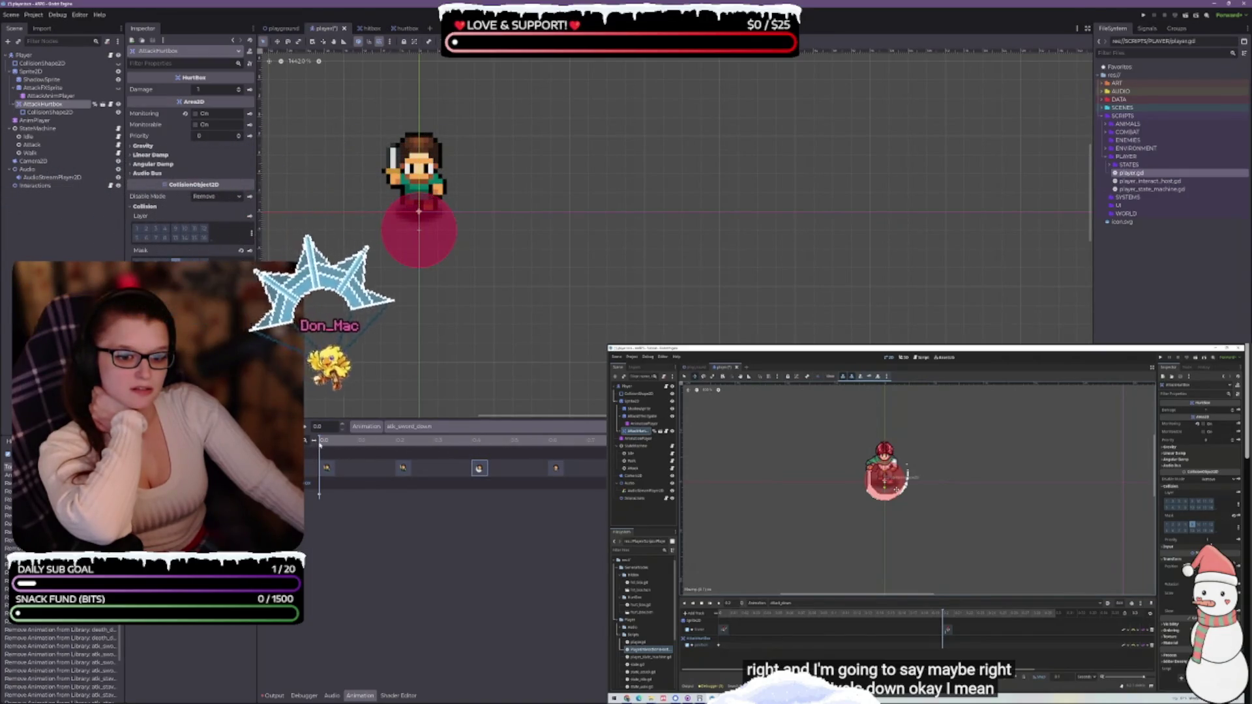
pyautogui.click(385, 561)
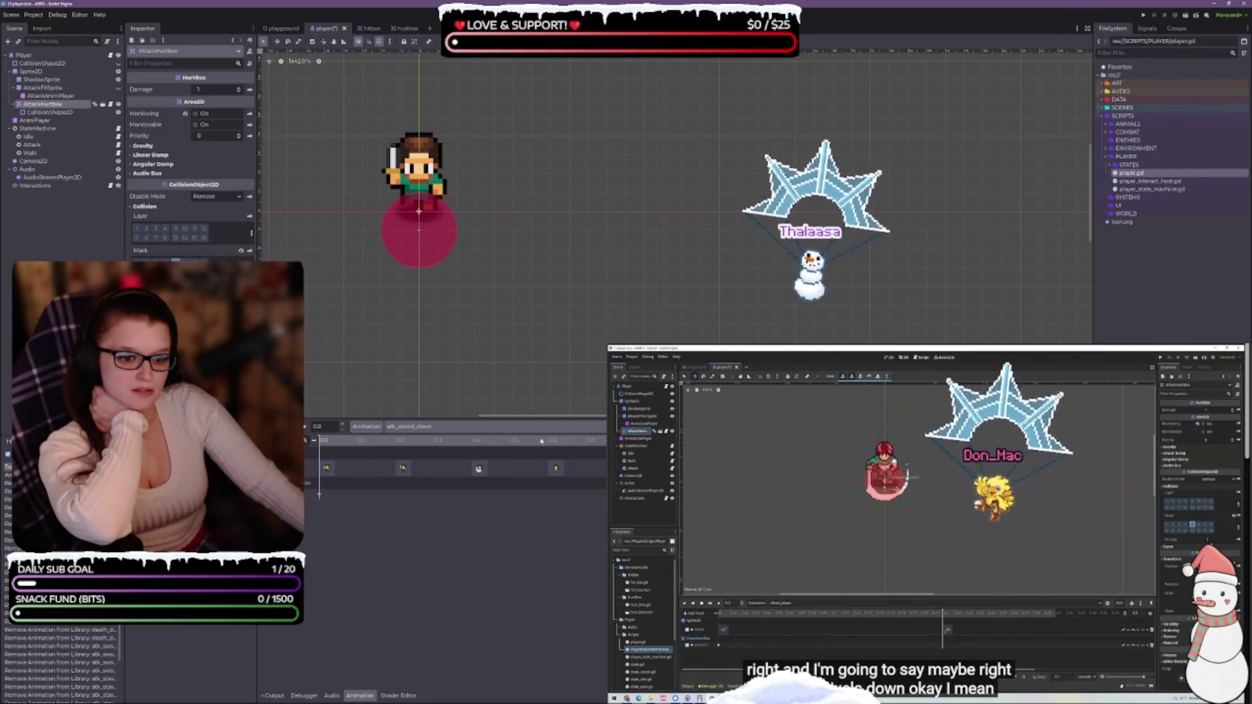
# Play atk_sword_down, scrub to the attack frame near 0.38 s, replay it, then select AttackFXSprite.
pyautogui.click(62, 88)
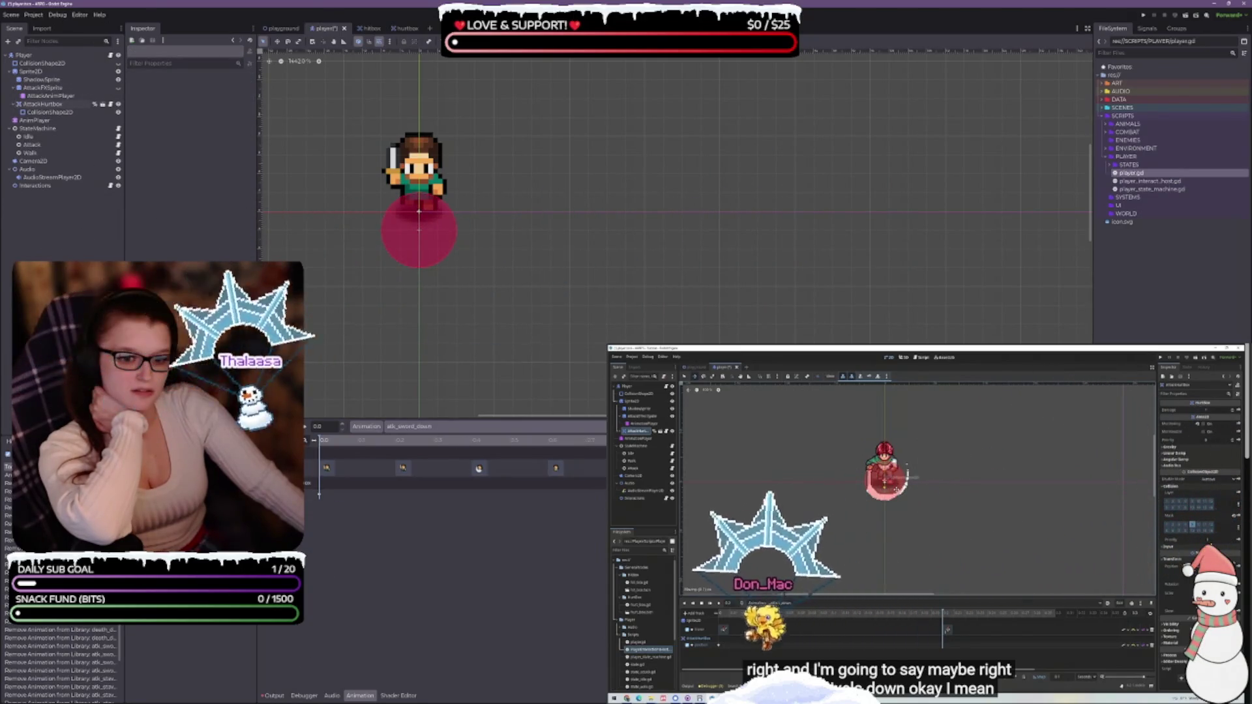
pyautogui.click(304, 427)
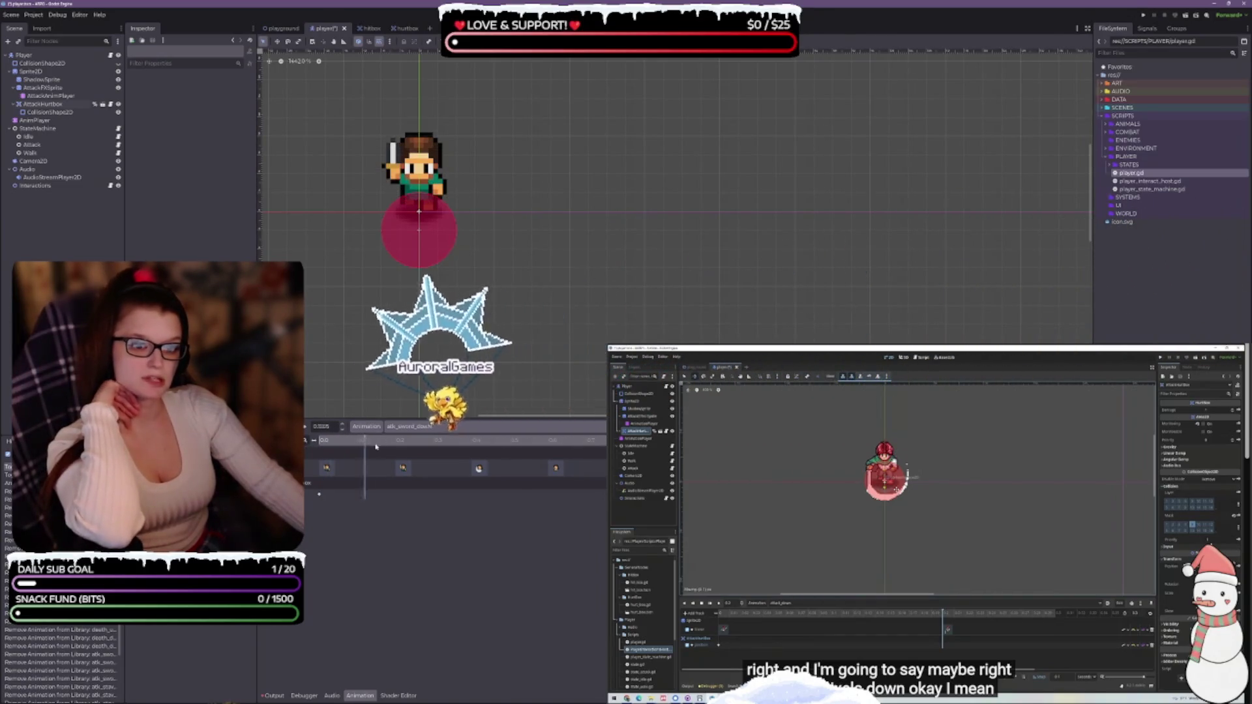
pyautogui.moveTo(365, 441)
pyautogui.mouseDown()
pyautogui.moveTo(465, 452)
pyautogui.moveTo(365, 450)
pyautogui.moveTo(464, 448)
pyautogui.moveTo(376, 436)
pyautogui.moveTo(522, 437)
pyautogui.moveTo(361, 436)
pyautogui.moveTo(630, 437)
pyautogui.mouseUp()
pyautogui.hotkey('shift', 'd')
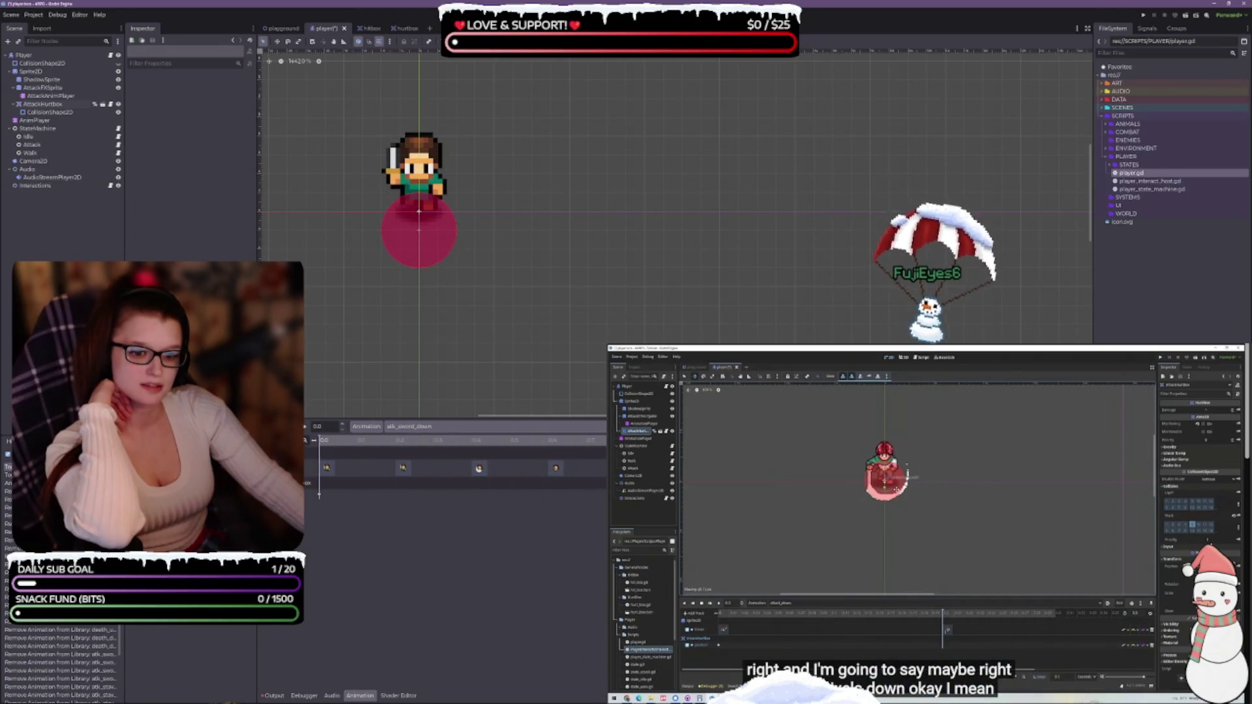
pyautogui.click(57, 89)
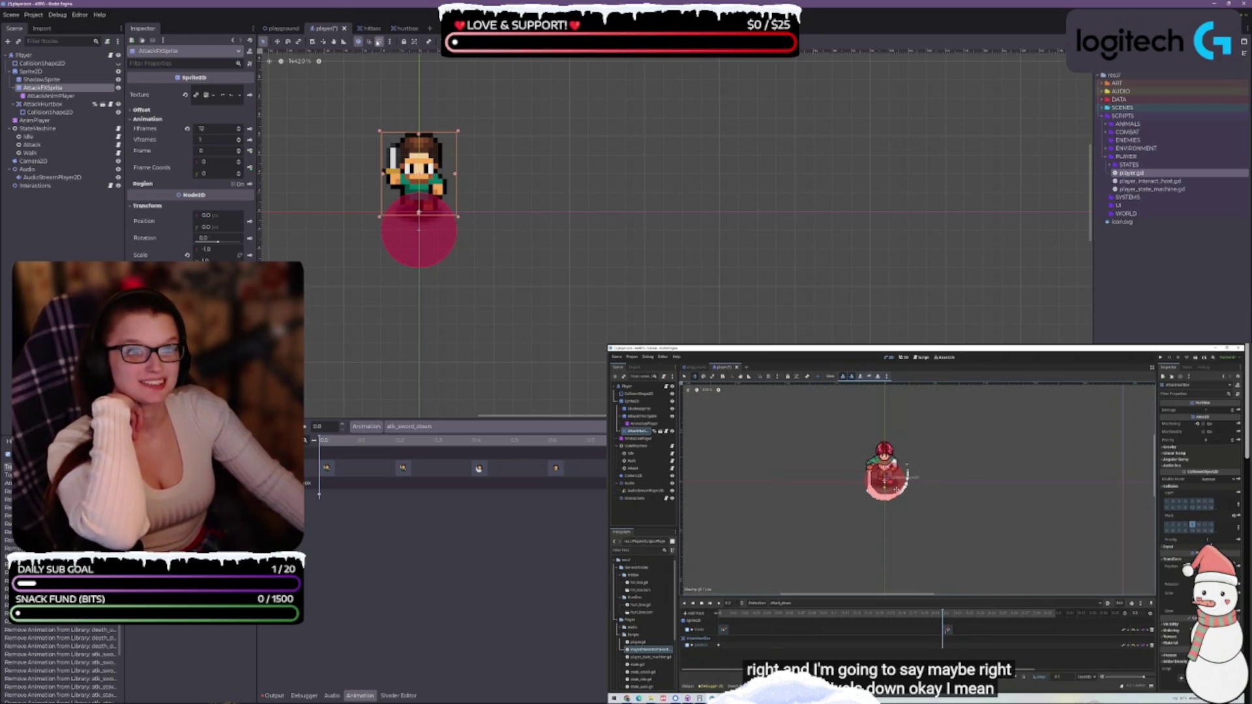
# Enable grid snapping and move AttackFXSprite down to y 7.273, undoing the stray hitbox move.
pyautogui.click(378, 42)
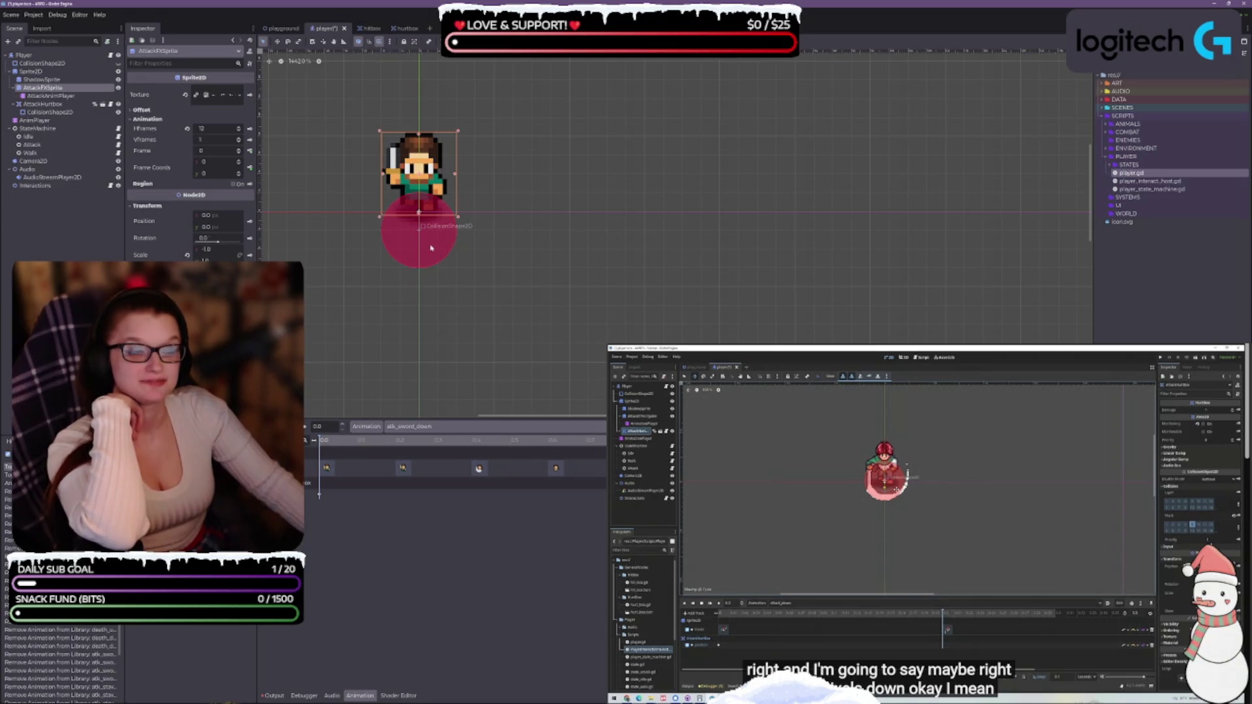
pyautogui.moveTo(431, 248); pyautogui.dragTo(428, 212)
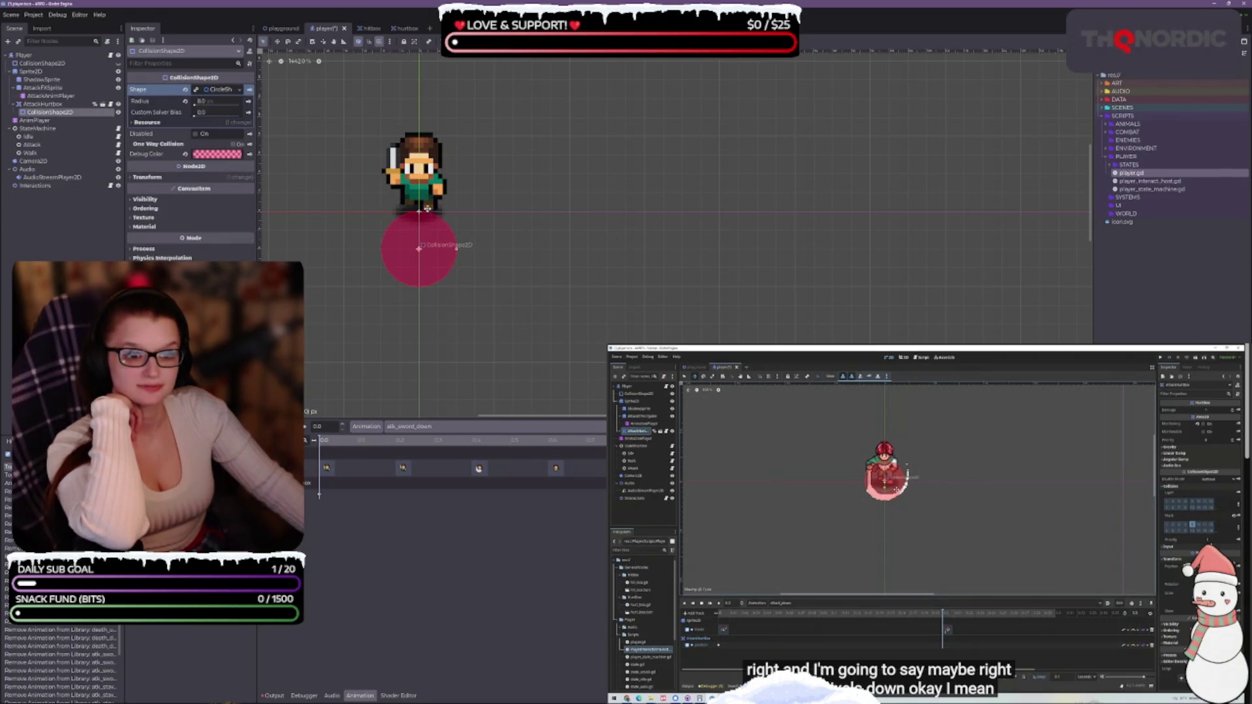
pyautogui.hotkey('ctrl', 'z')
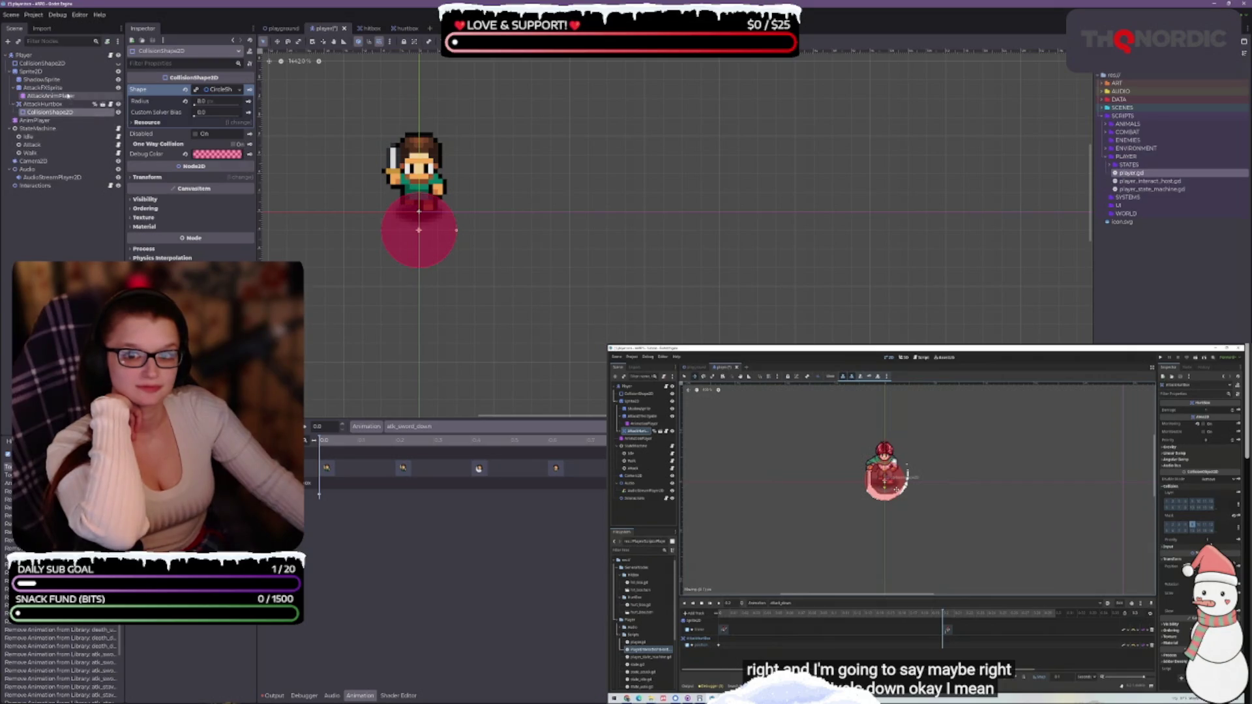
pyautogui.click(62, 88)
pyautogui.click(31, 71)
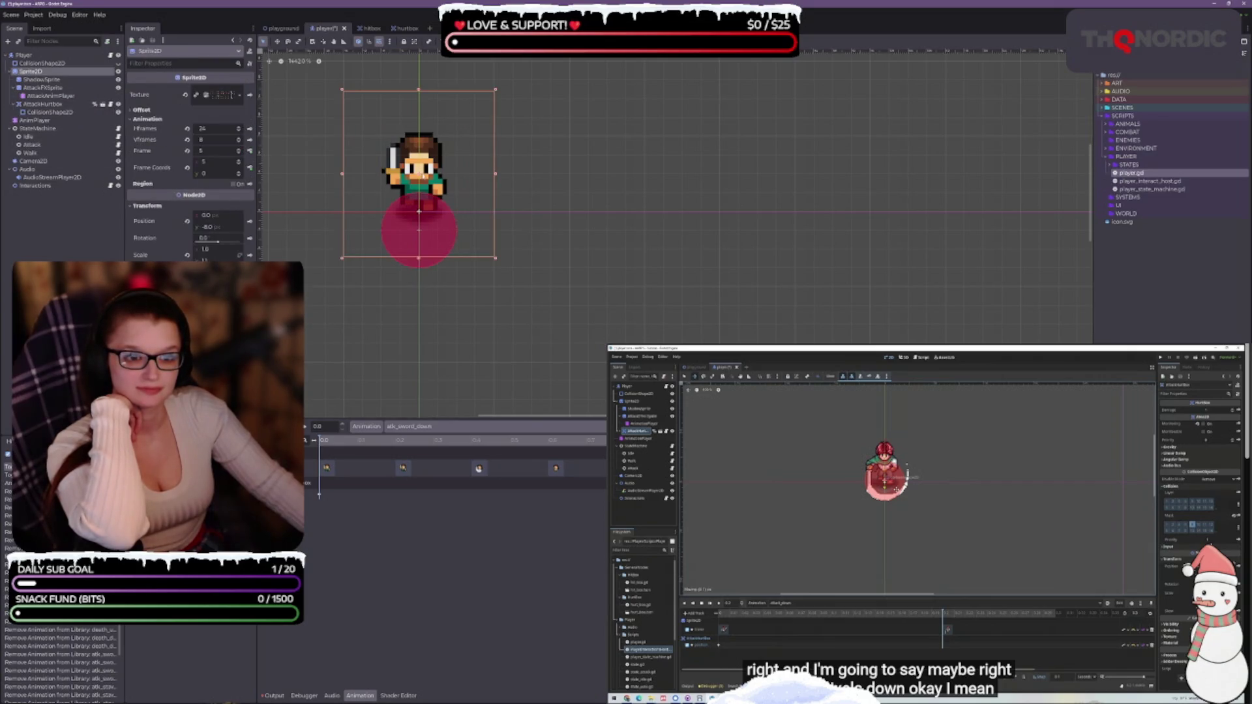
pyautogui.click(33, 87)
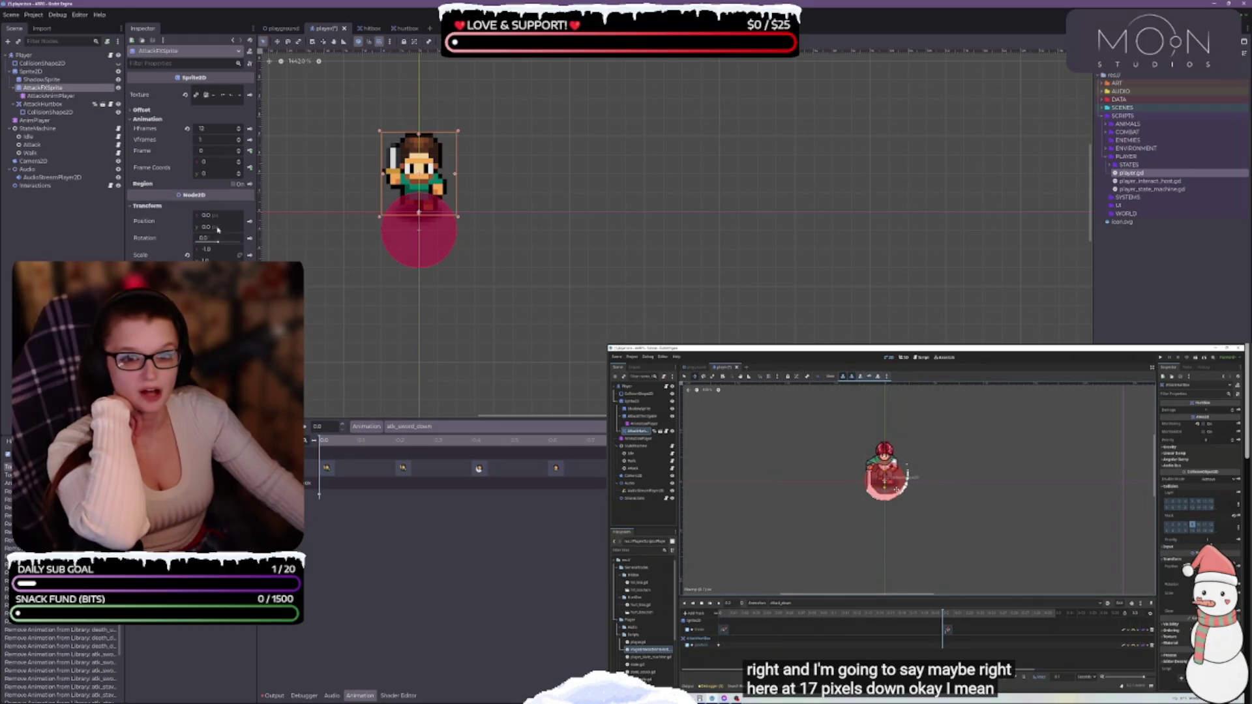
pyautogui.click(278, 41)
pyautogui.moveTo(432, 182); pyautogui.dragTo(420, 249)
pyautogui.hotkey('ctrl', 'z')
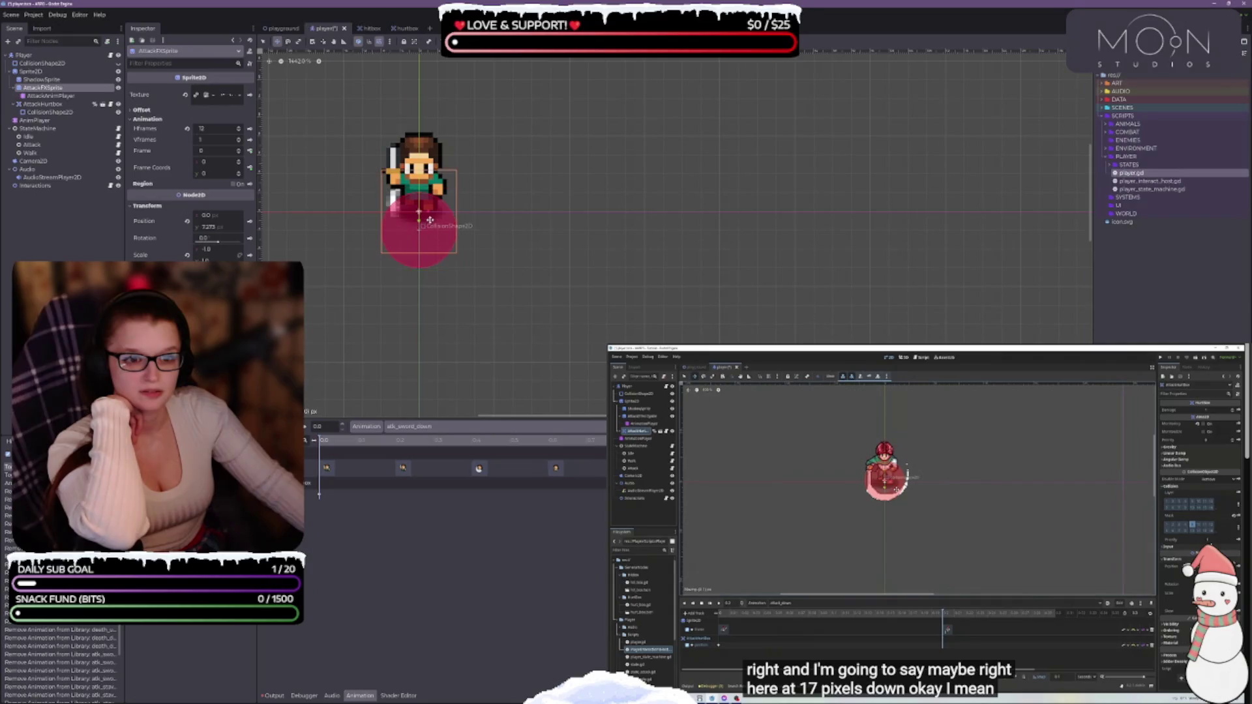
pyautogui.hotkey('ctrl', 'z')
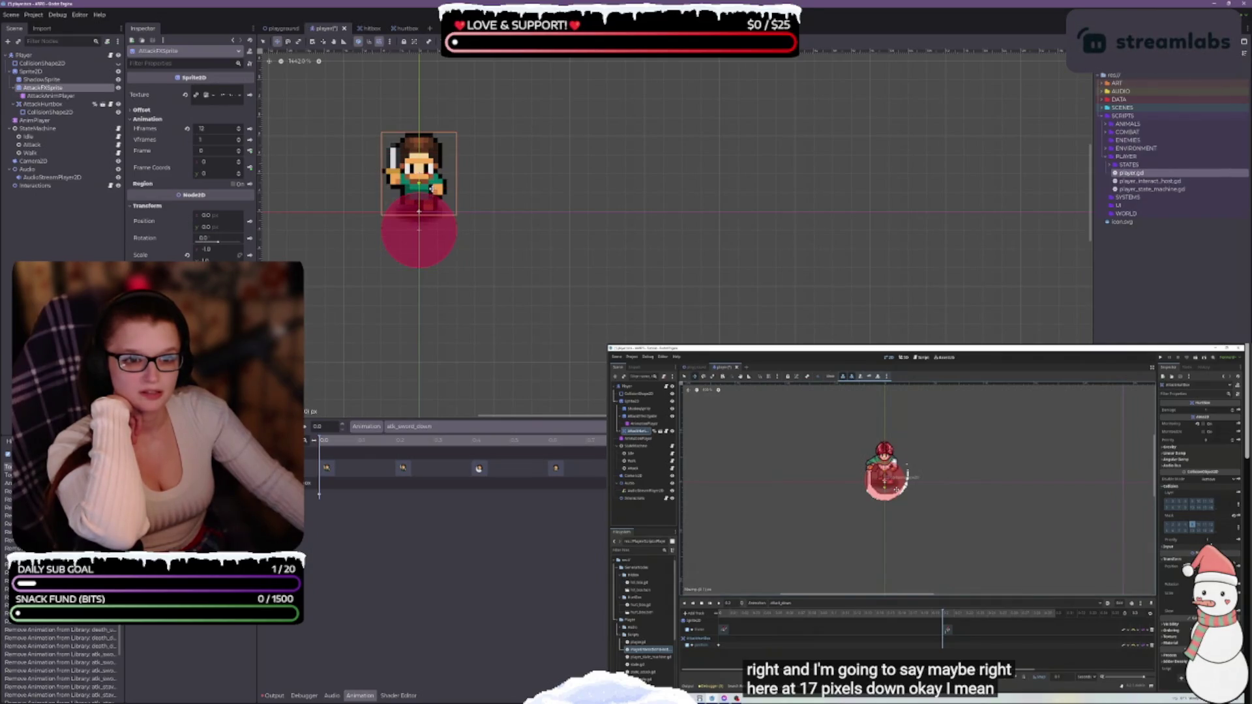
pyautogui.hotkey('ctrl', 'shift', 'z')
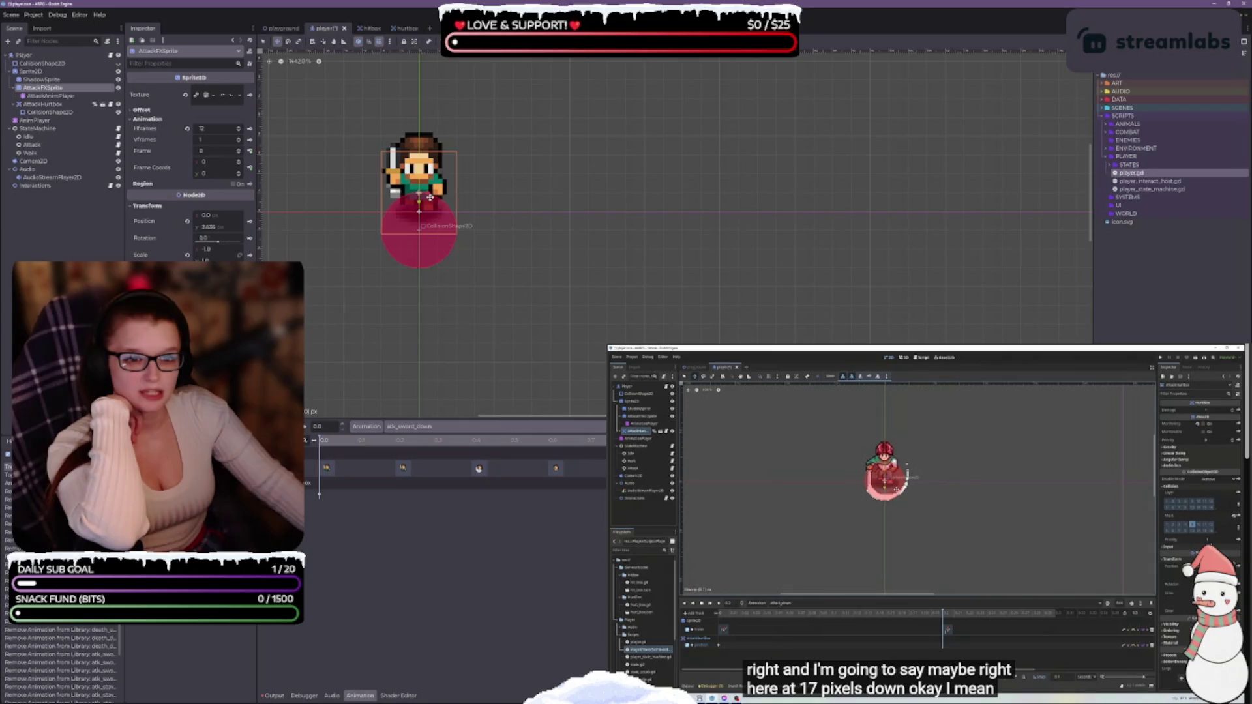
pyautogui.hotkey('ctrl', 'shift', 'z')
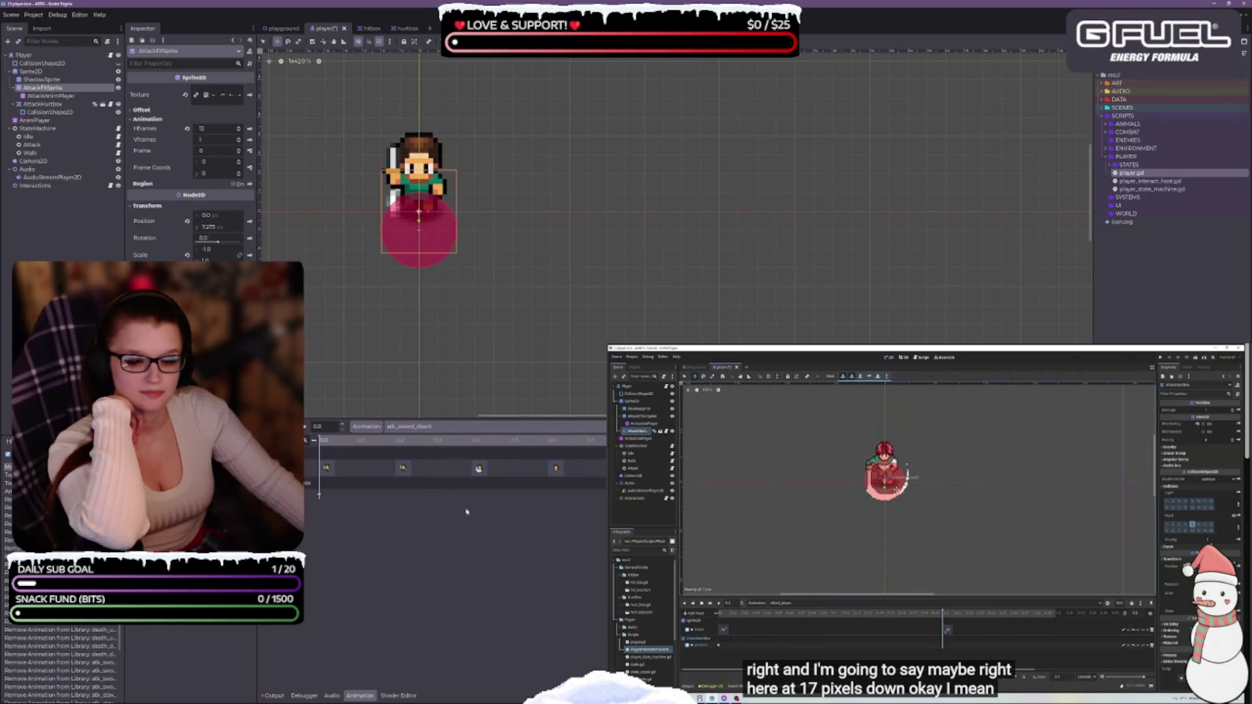
# Play and step through the atk_sword_down swing, then reset the sprite's y position to 0.
pyautogui.click(306, 429)
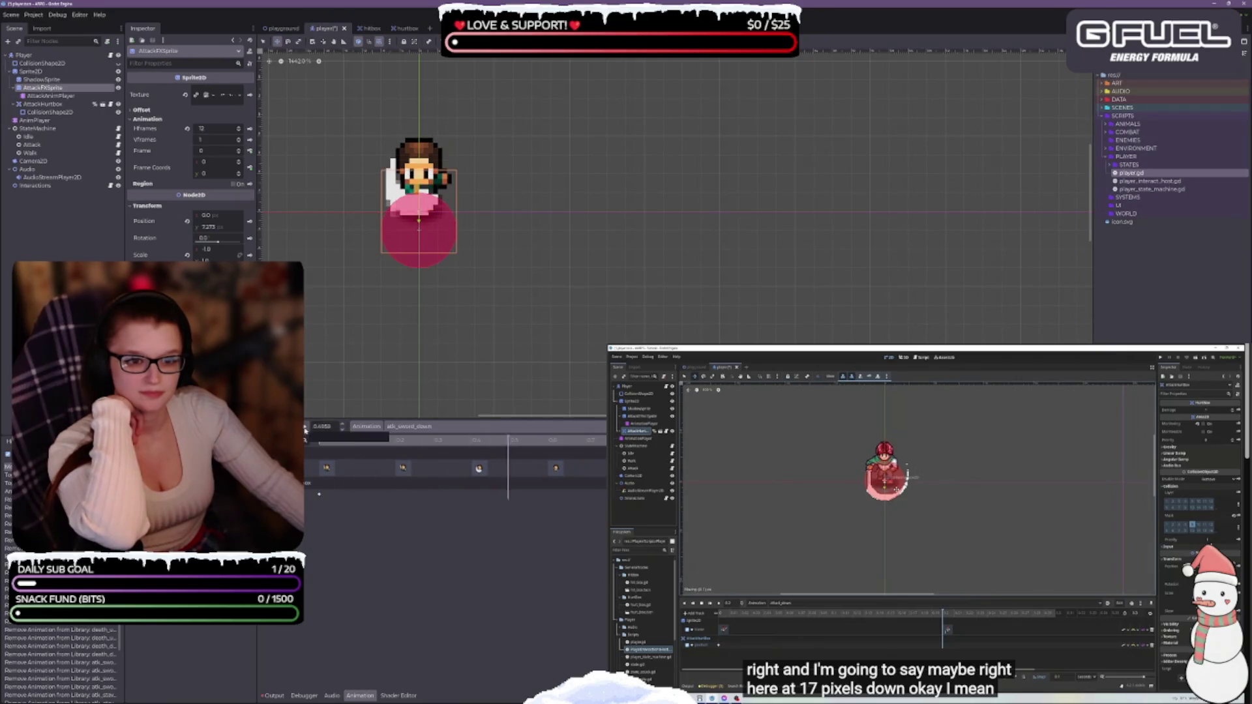
pyautogui.click(304, 429)
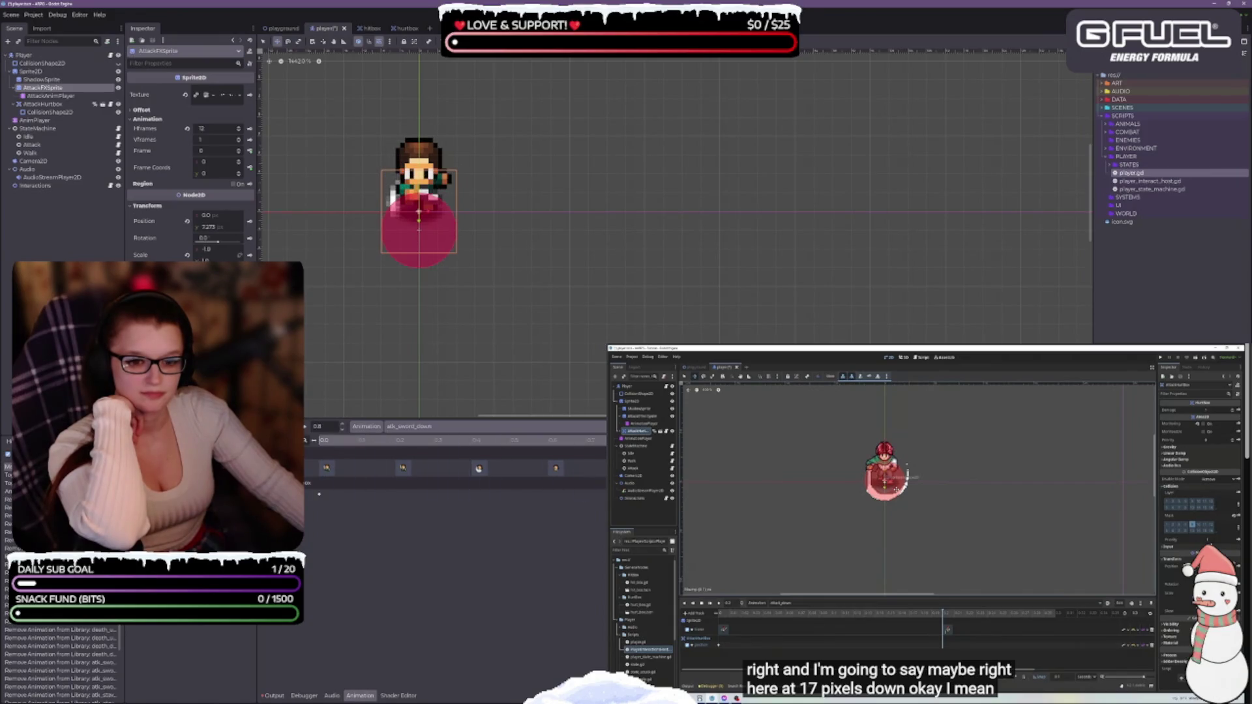
pyautogui.click(324, 441)
pyautogui.moveTo(322, 441)
pyautogui.mouseDown()
pyautogui.moveTo(558, 444)
pyautogui.moveTo(313, 437)
pyautogui.mouseUp()
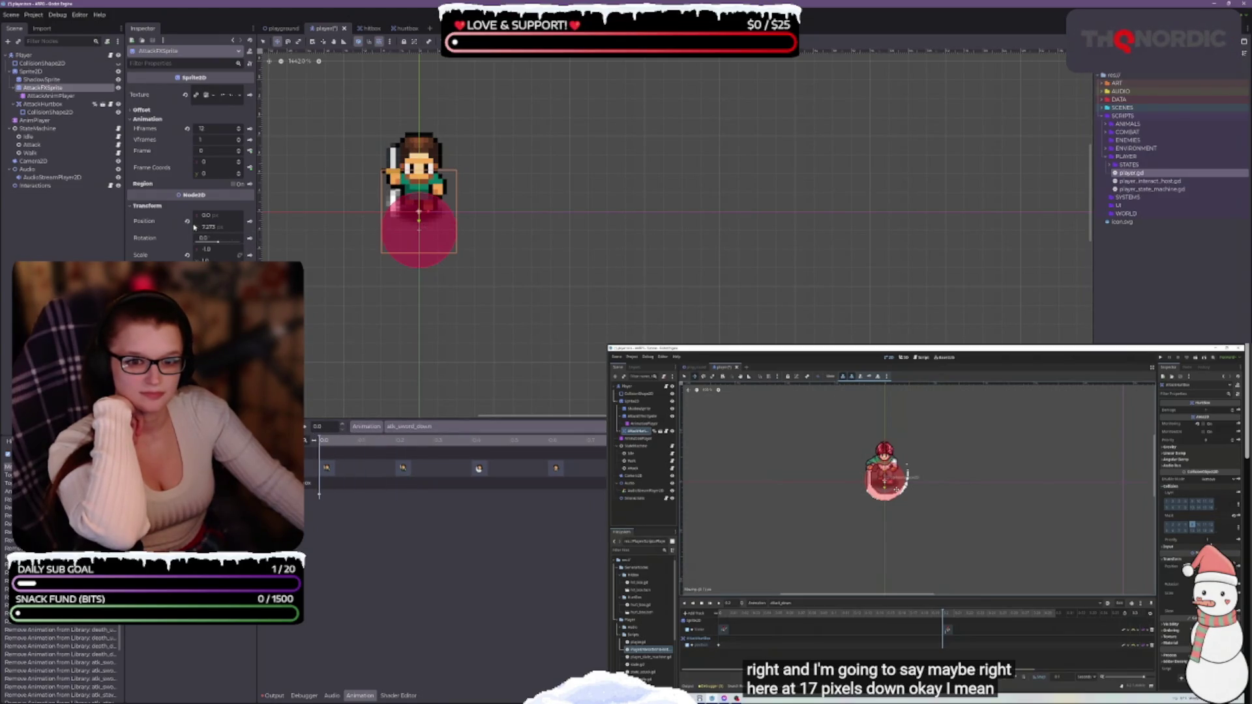
pyautogui.click(188, 221)
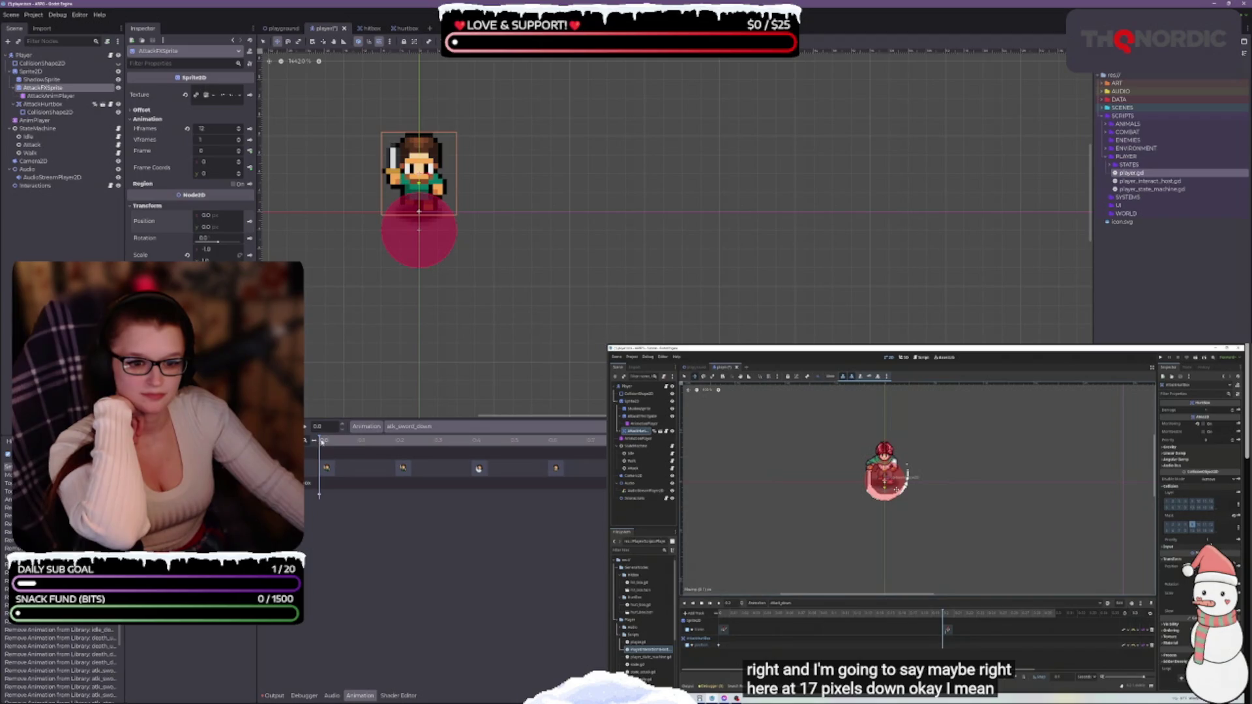
# Scrub atk_sword_down forward to the sword-swing frame and back to the first frame.
pyautogui.moveTo(320, 442)
pyautogui.mouseDown()
pyautogui.moveTo(526, 445)
pyautogui.moveTo(401, 438)
pyautogui.mouseUp()
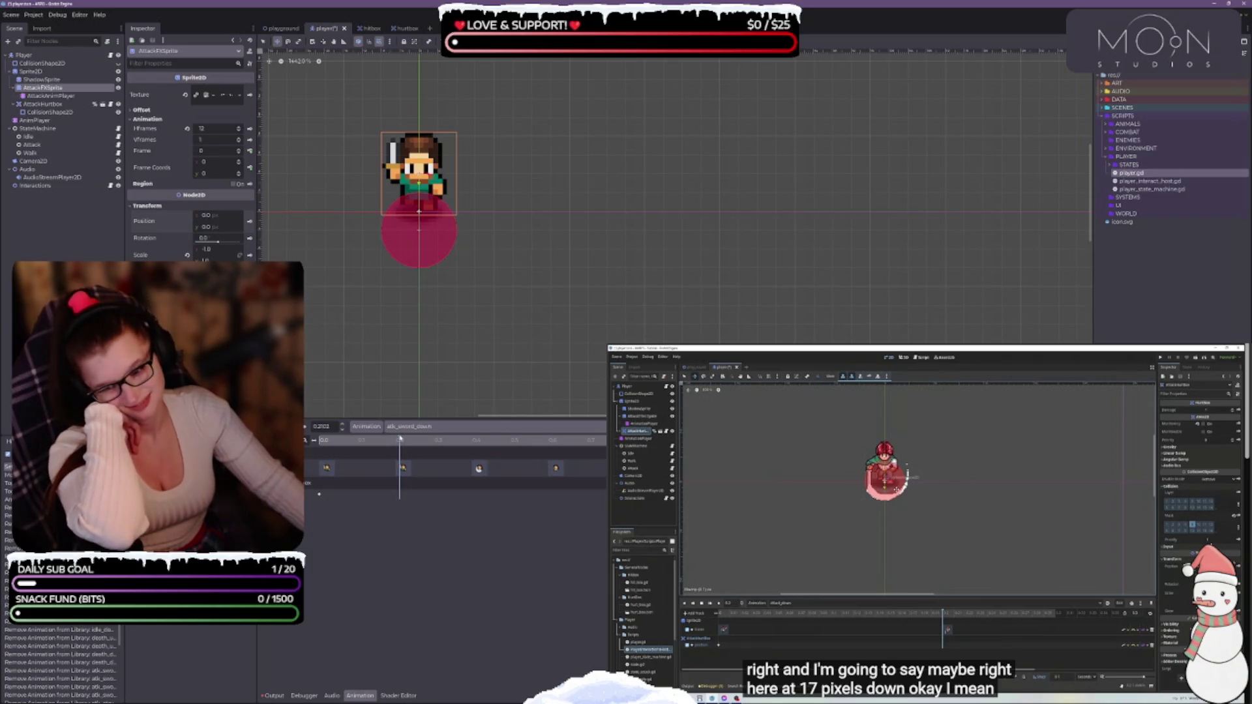
pyautogui.moveTo(401, 439); pyautogui.dragTo(488, 442)
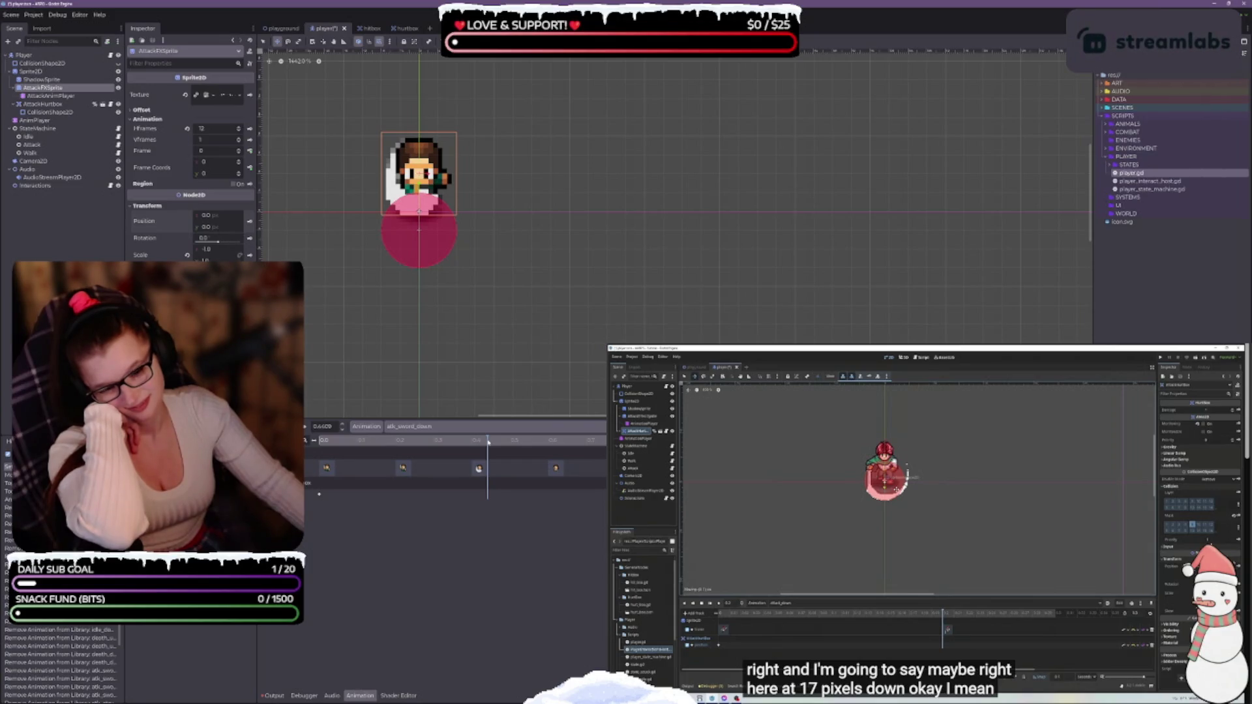
pyautogui.moveTo(488, 441); pyautogui.dragTo(319, 441)
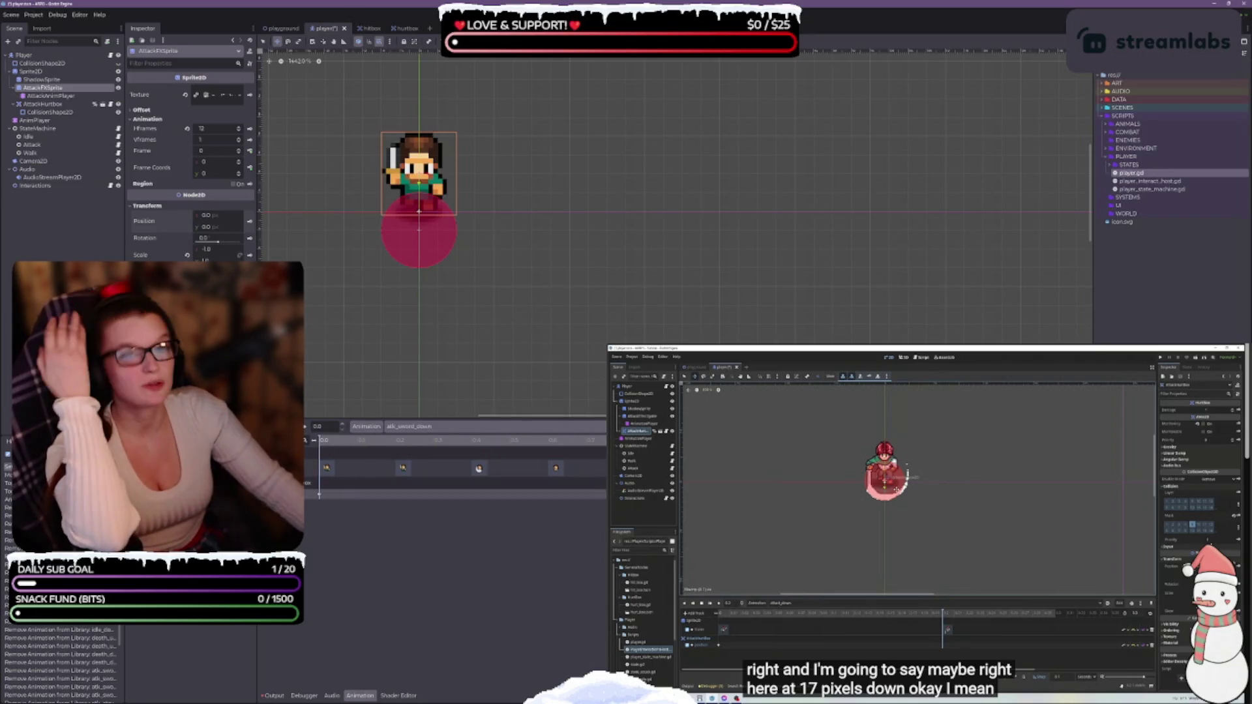
pyautogui.scroll(5, 422, 196)
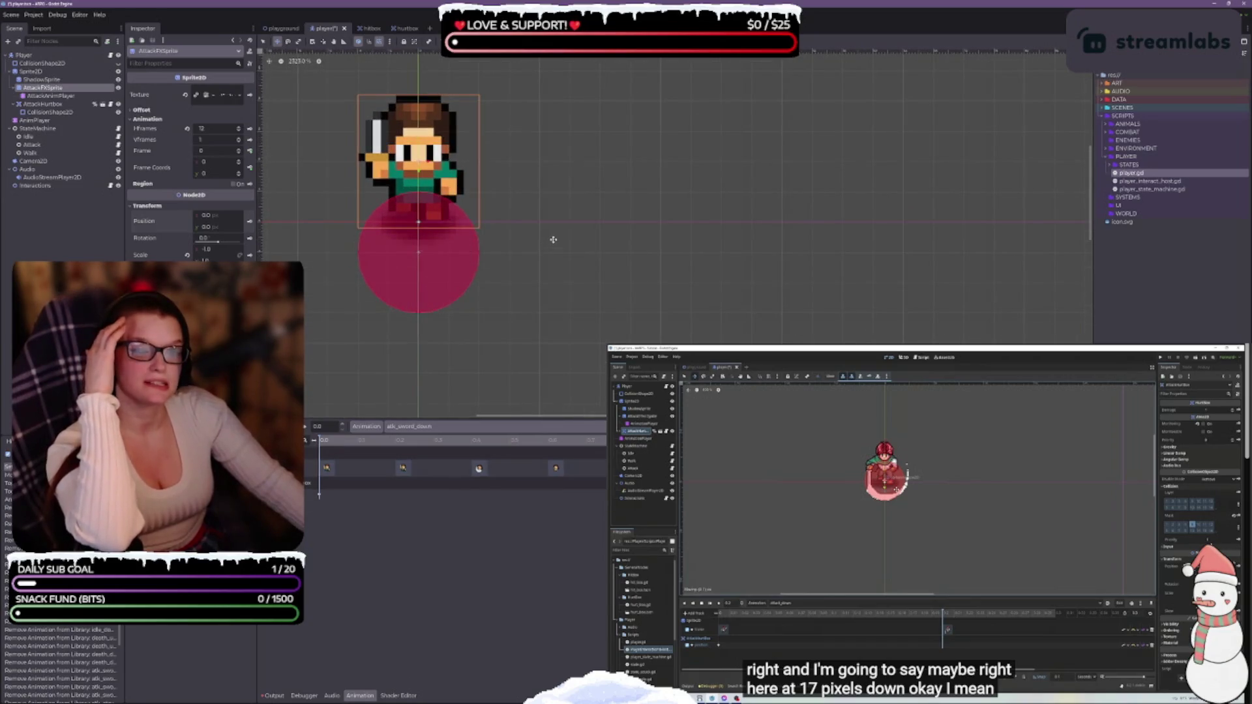
# Pan around the character, collapse the Animation panel, and select AttackAnimPlayer to show its animations.
pyautogui.moveTo(552, 237); pyautogui.dragTo(539, 286)
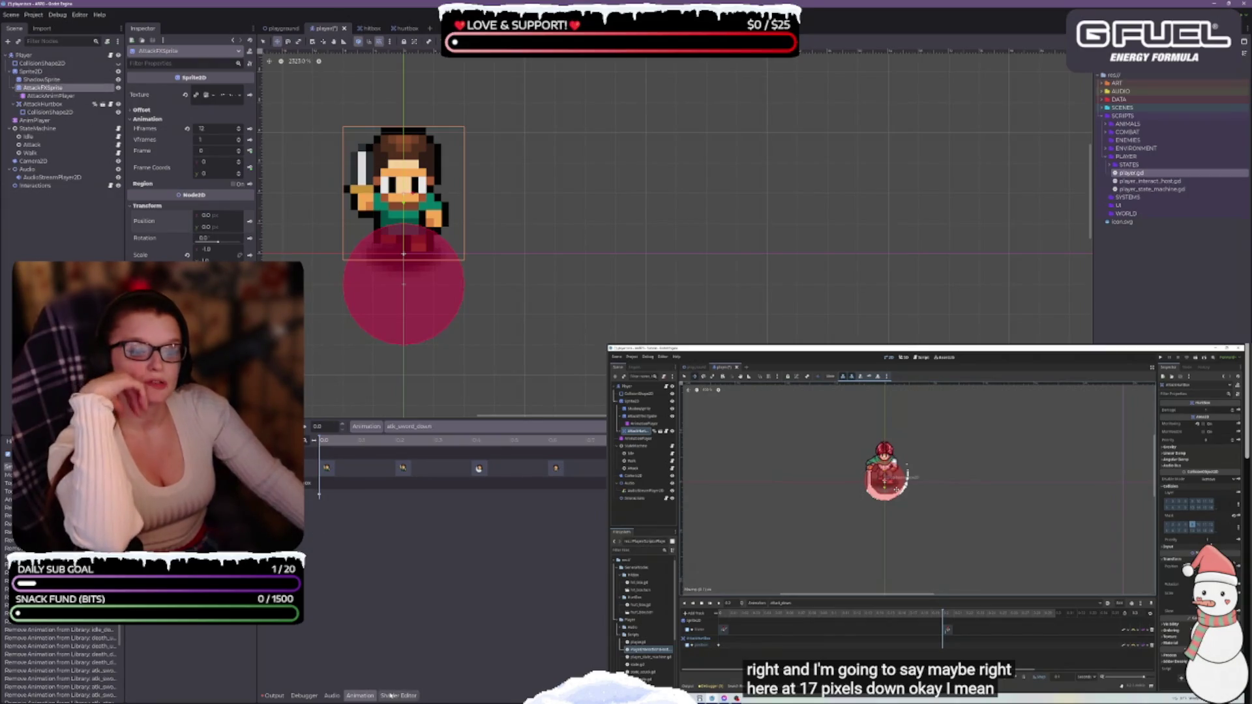
pyautogui.click(360, 695)
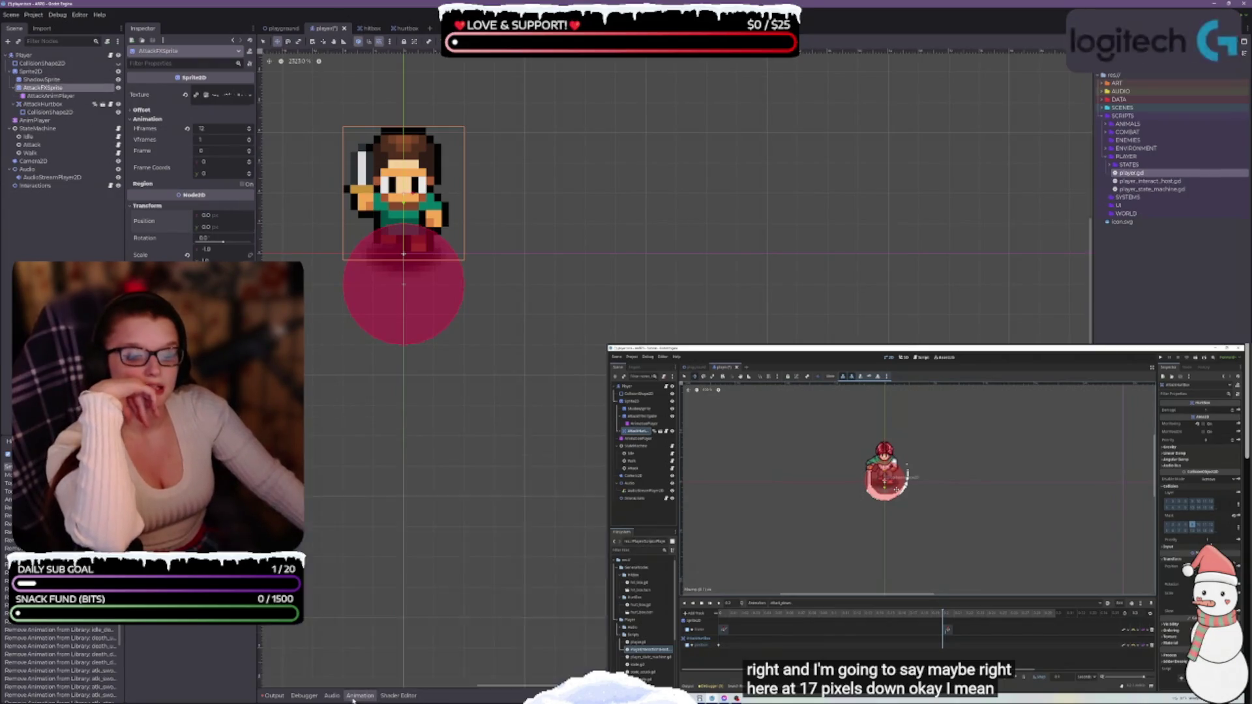
pyautogui.click(32, 153)
pyautogui.click(59, 88)
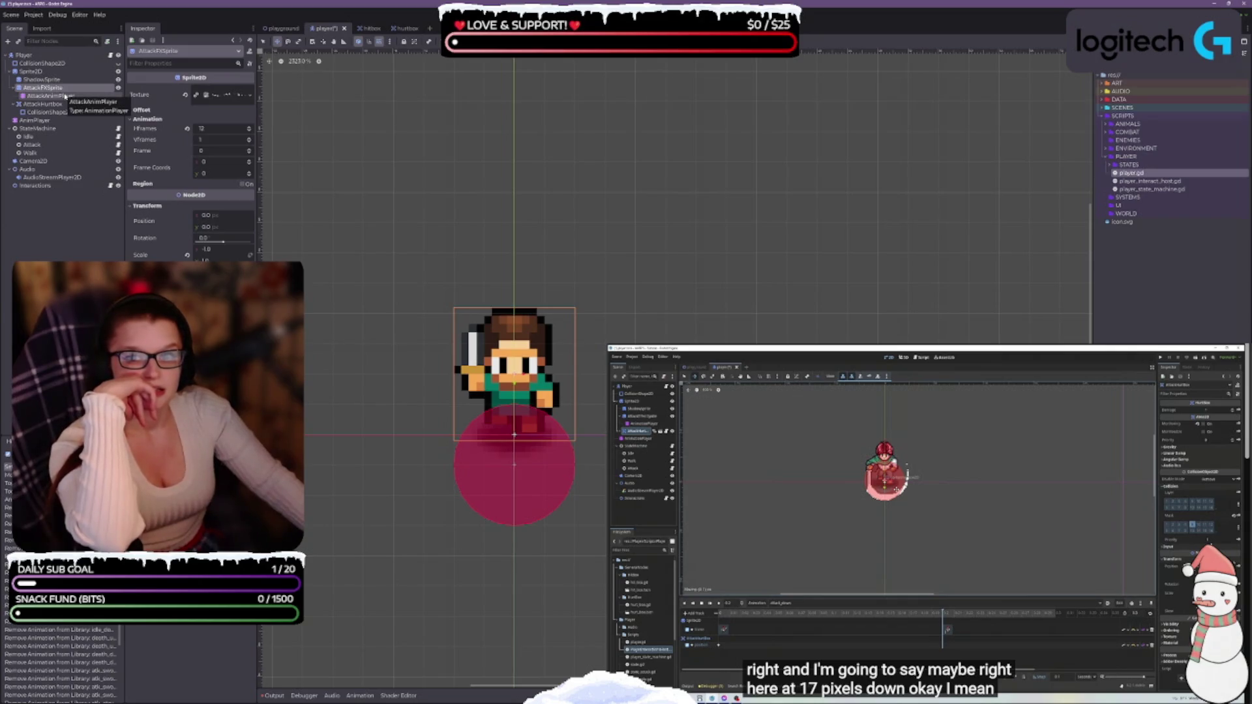
pyautogui.click(66, 95)
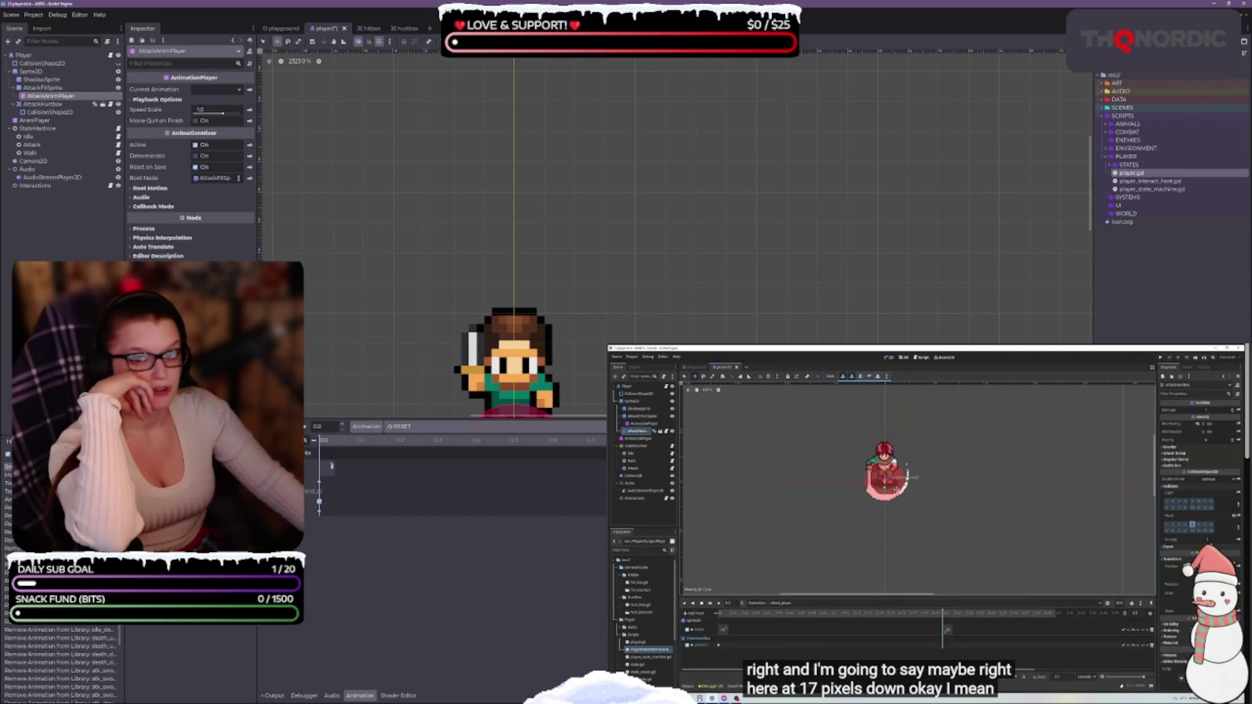
# Recentre the view on the hitbox and drag AttackFXSprite down to y 7.273, then select AnimPlayer.
pyautogui.click(47, 91)
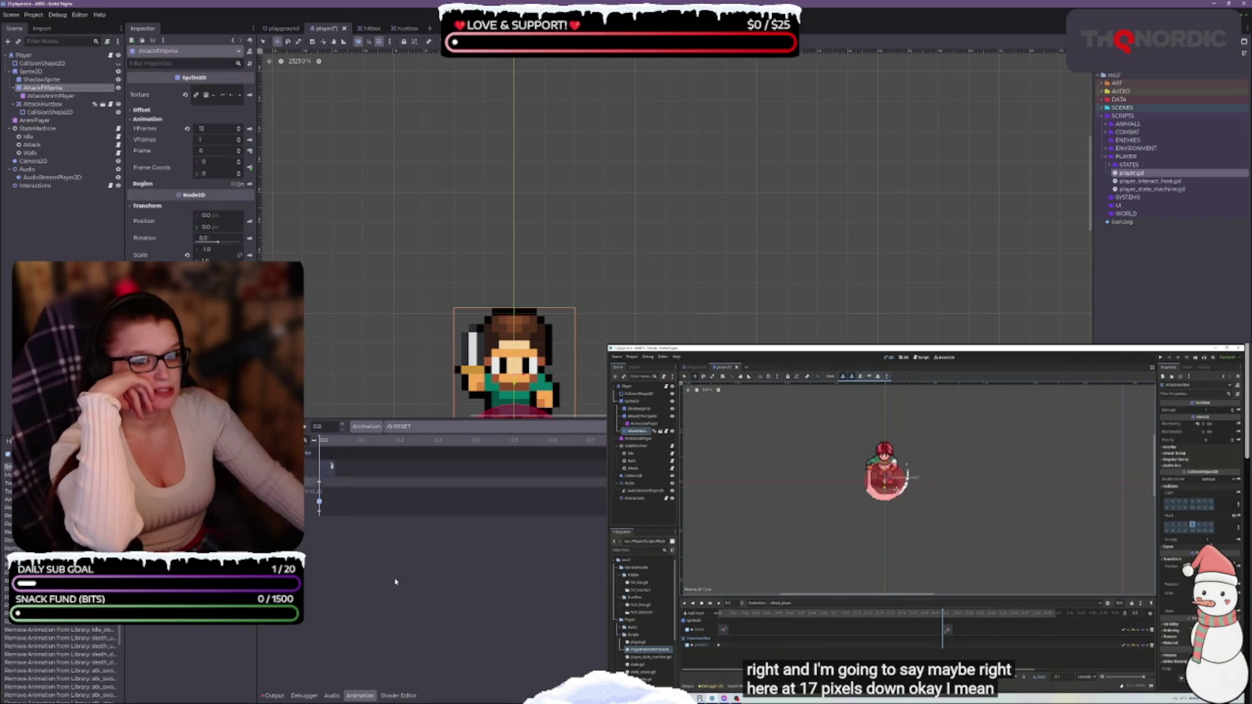
pyautogui.moveTo(795, 326); pyautogui.dragTo(819, 216)
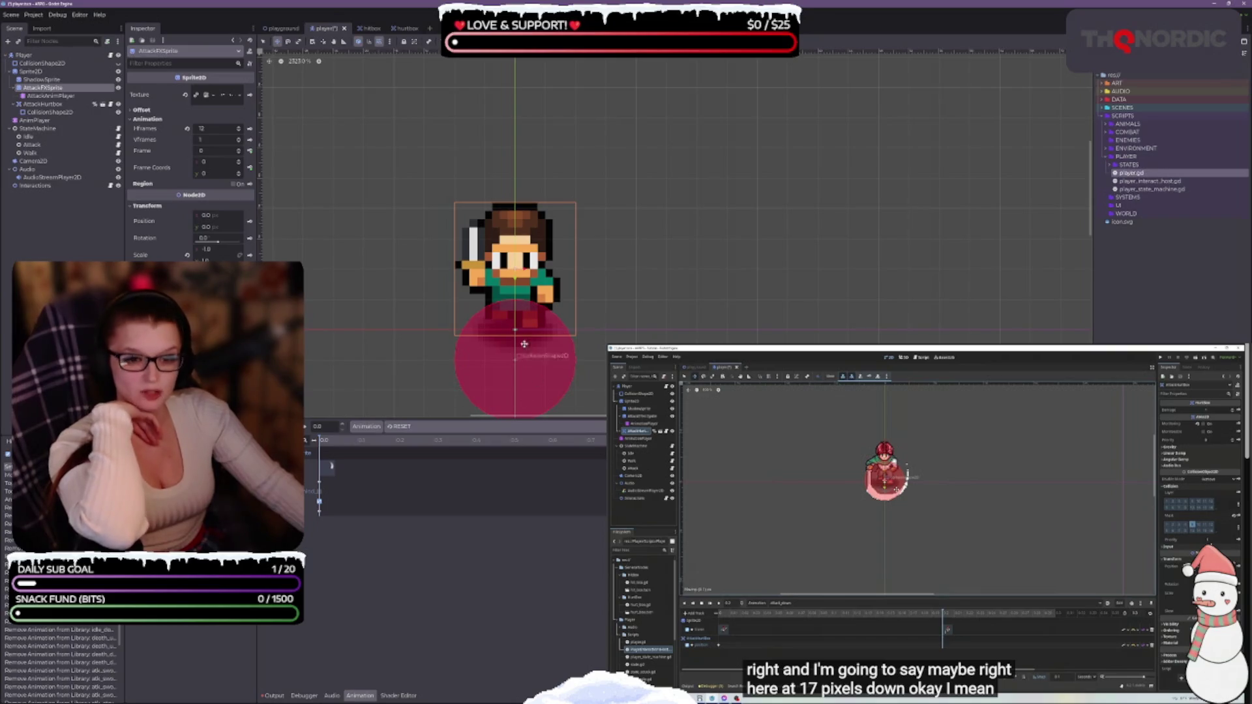
pyautogui.moveTo(693, 692)
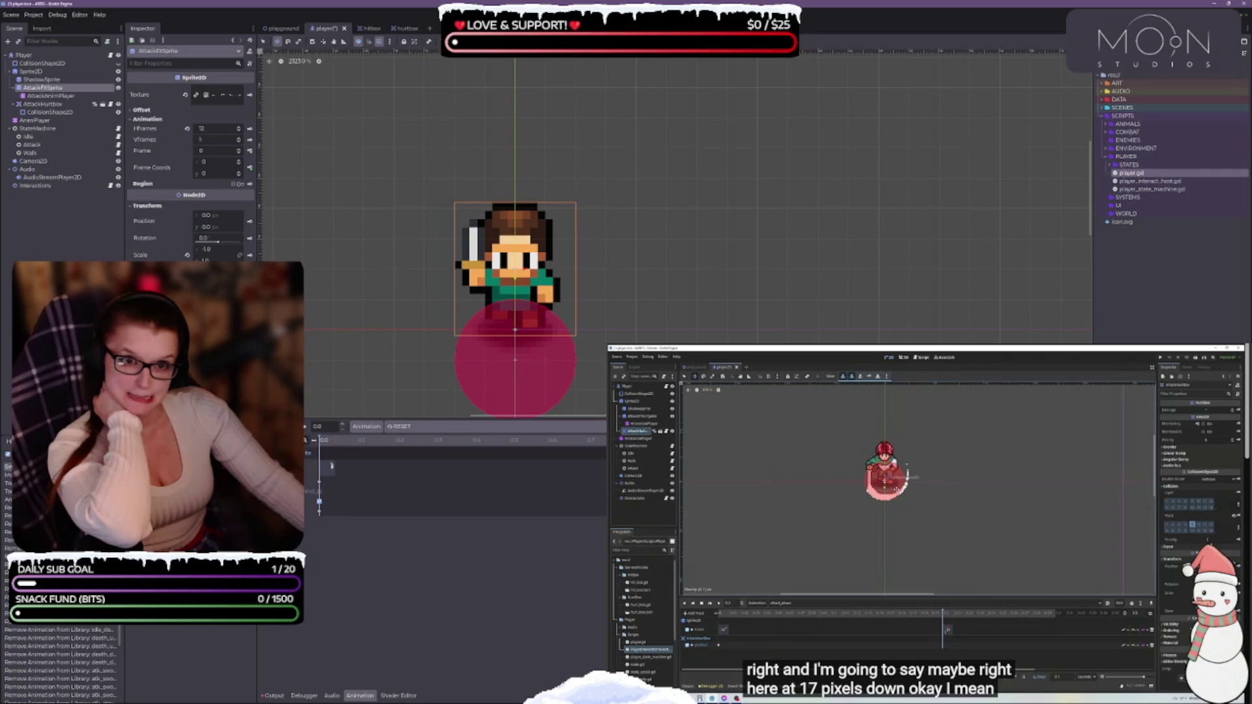
pyautogui.moveTo(525, 297); pyautogui.dragTo(506, 241)
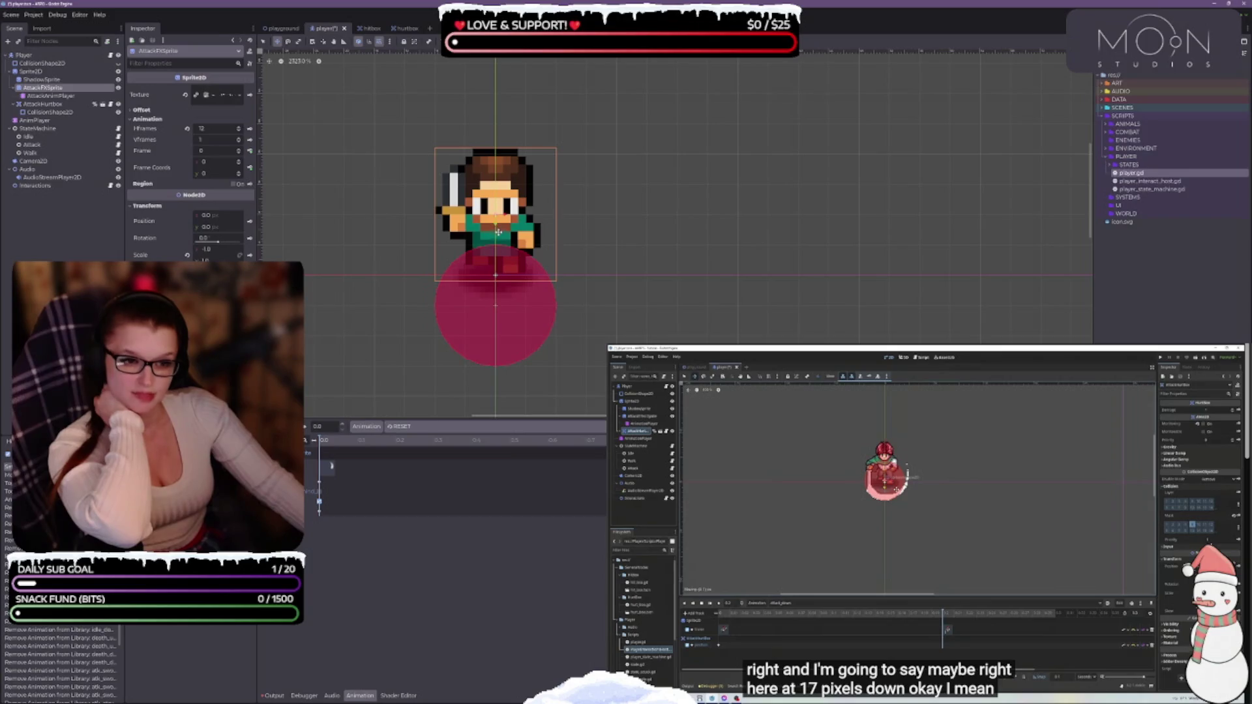
pyautogui.moveTo(496, 235); pyautogui.dragTo(496, 274)
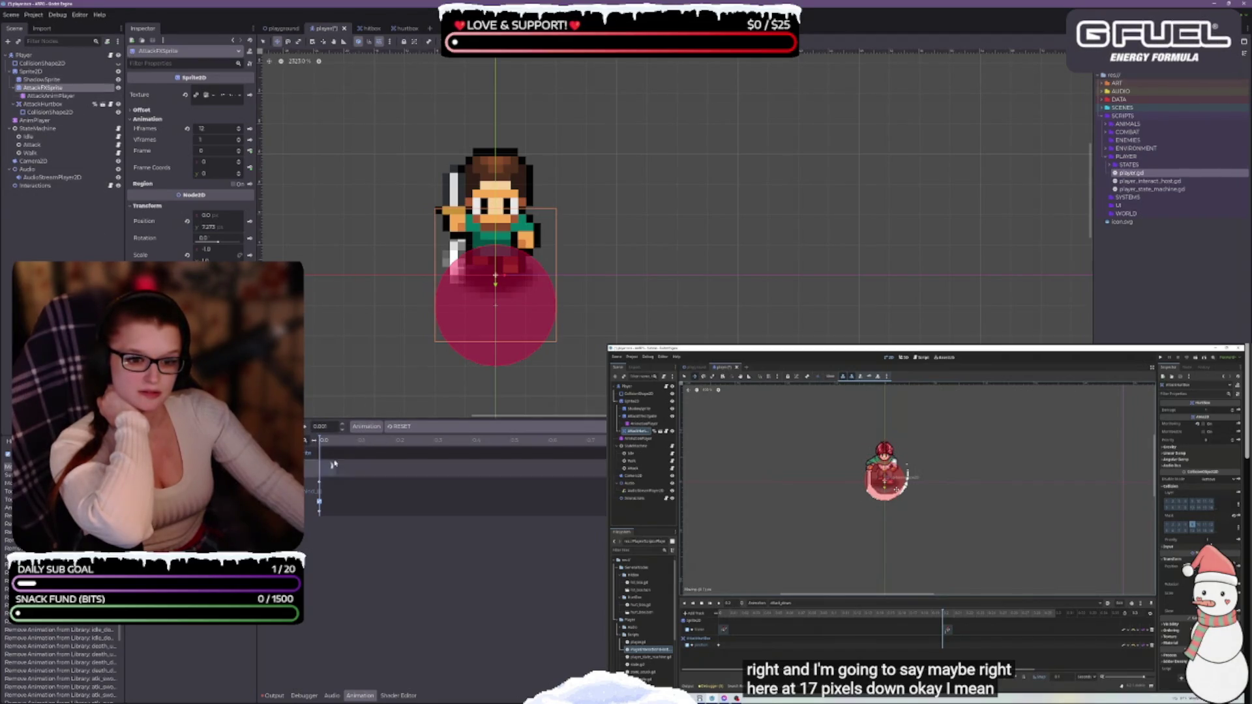
pyautogui.click(36, 121)
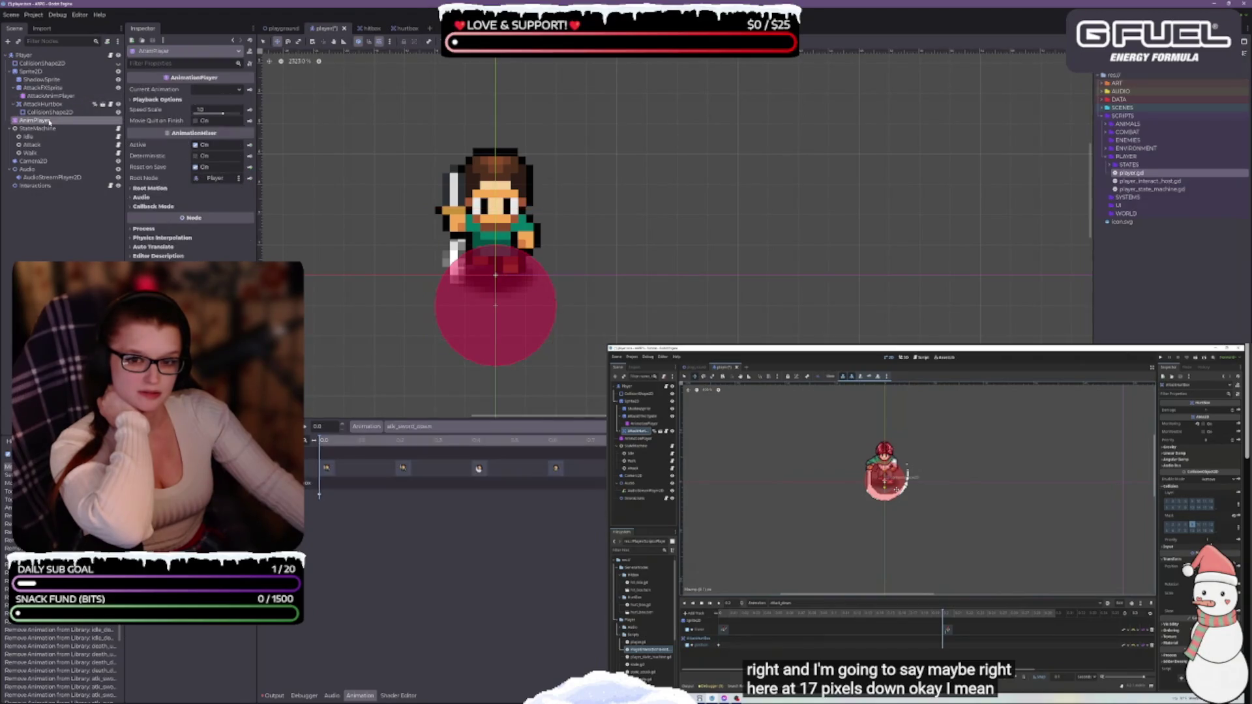
# Play atk_sword_down, then revert AttackFXSprite's position to 0 on both axes.
pyautogui.click(304, 429)
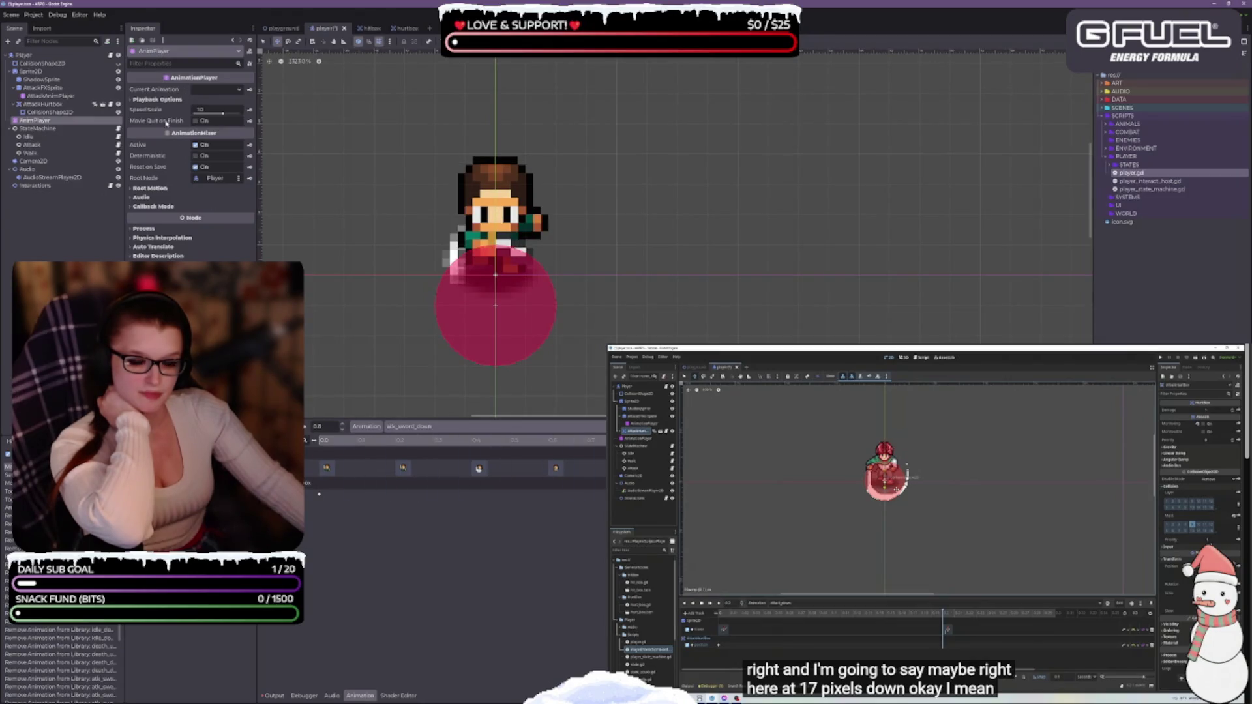
pyautogui.click(65, 97)
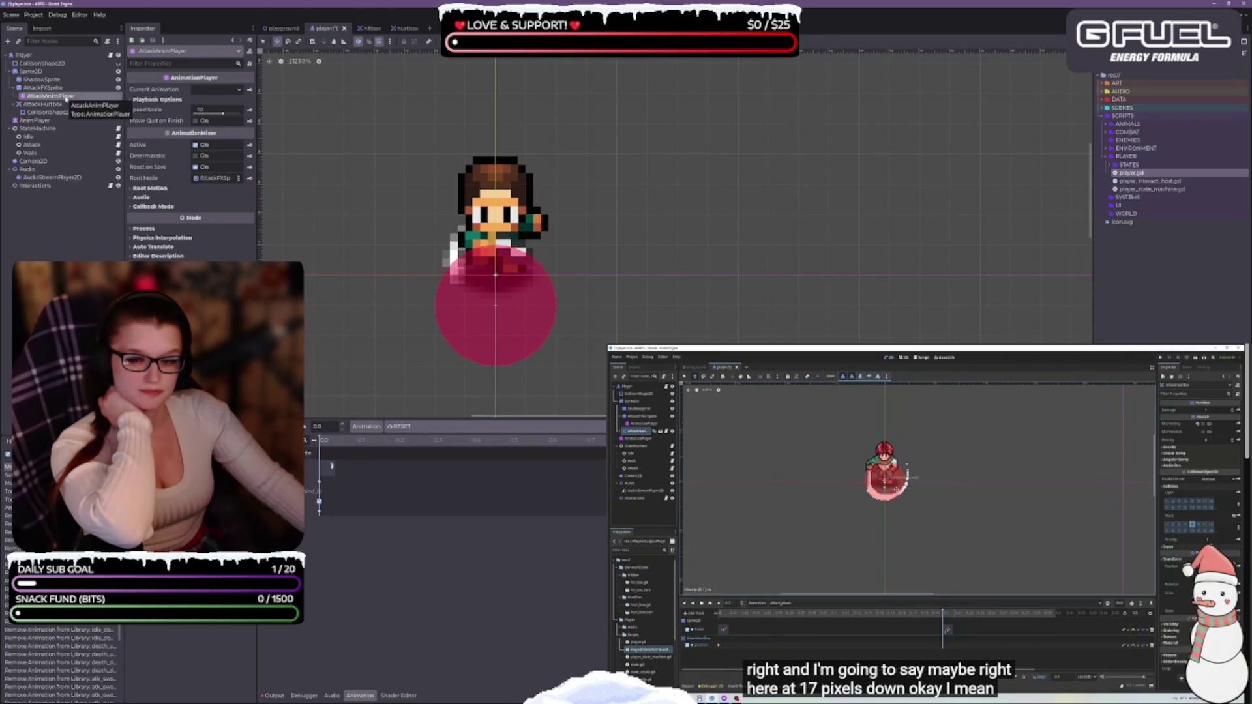
pyautogui.click(46, 87)
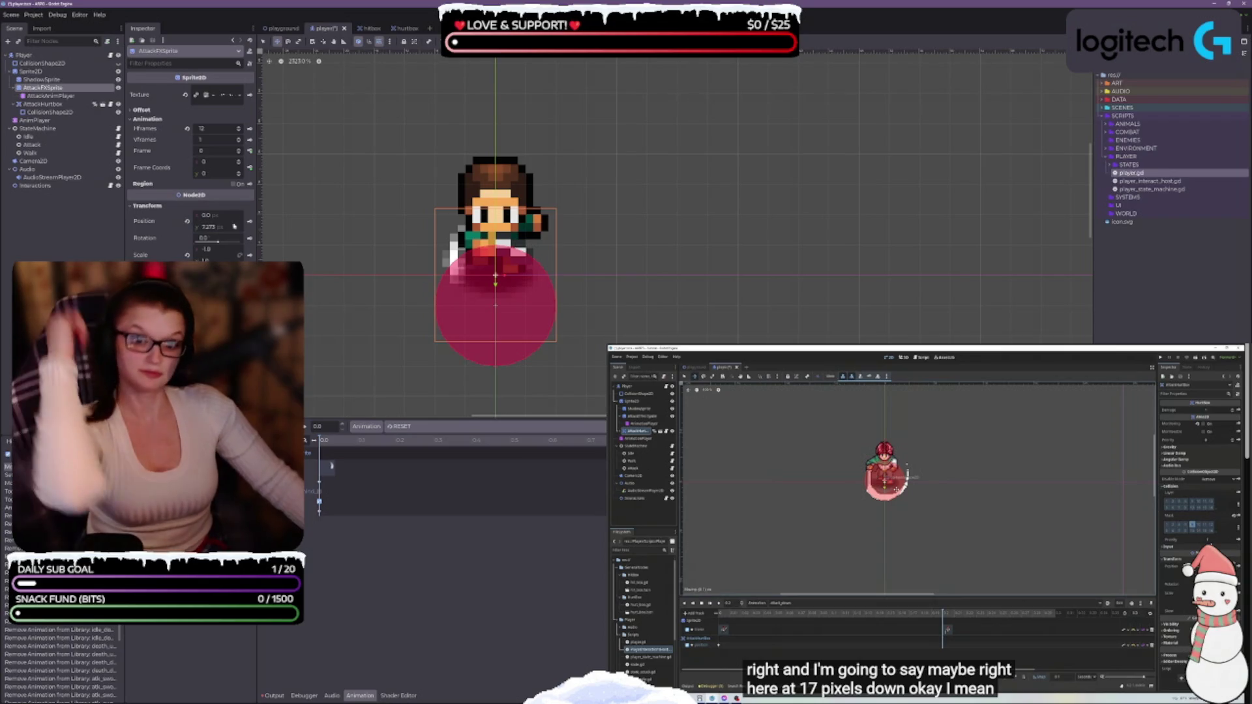
pyautogui.click(188, 222)
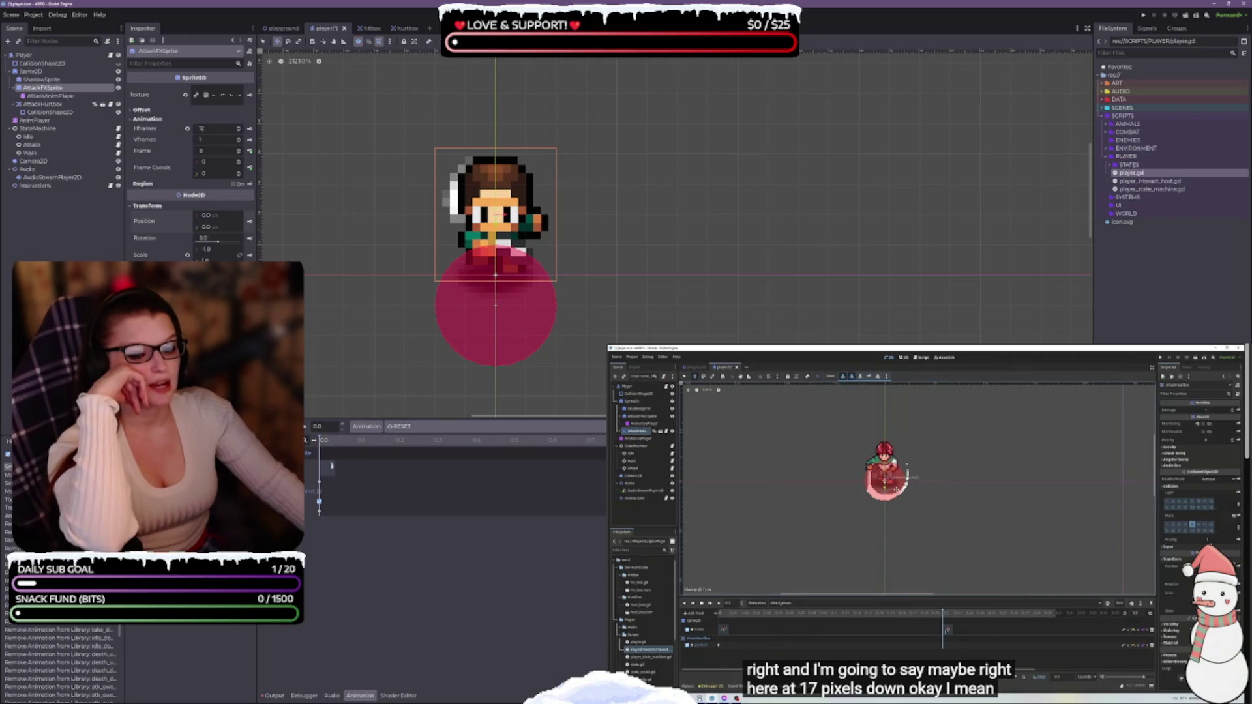
# Step atk_sword_down to the next sword frame, save the player scene, and select AttackHurtbox.
pyautogui.click(62, 122)
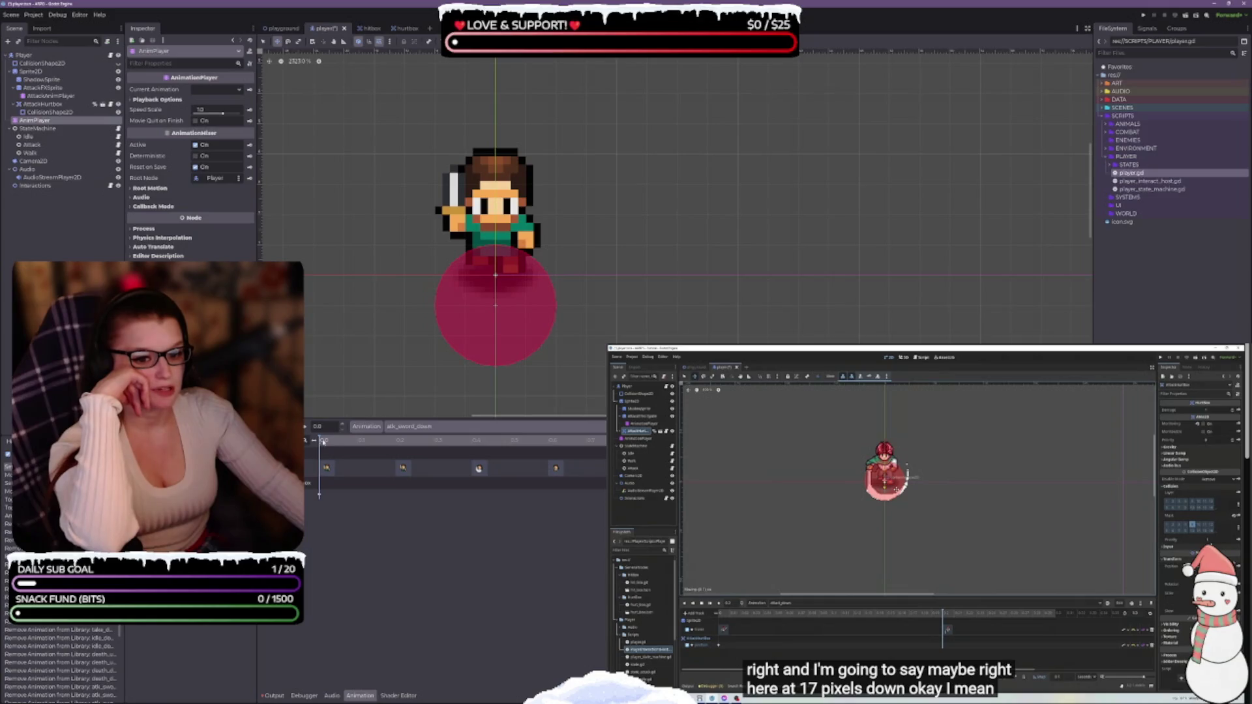
pyautogui.moveTo(321, 442)
pyautogui.mouseDown()
pyautogui.moveTo(467, 449)
pyautogui.moveTo(319, 443)
pyautogui.mouseUp()
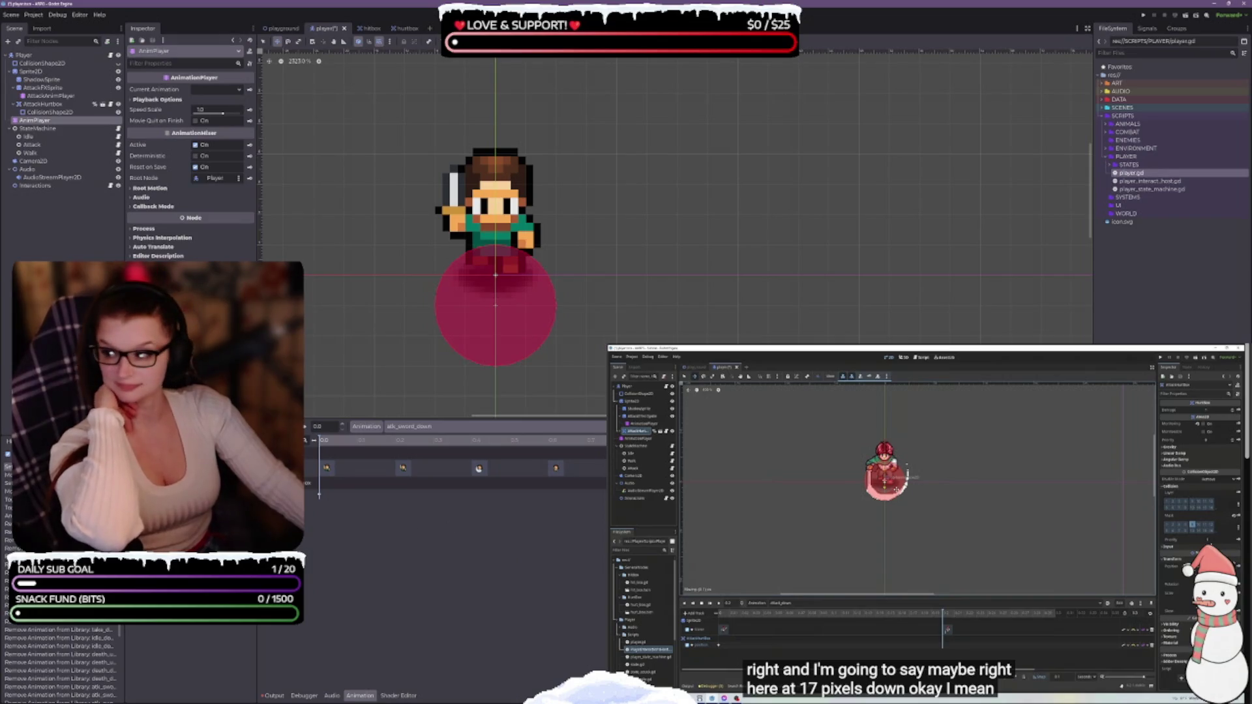
pyautogui.hotkey('ctrl', 's')
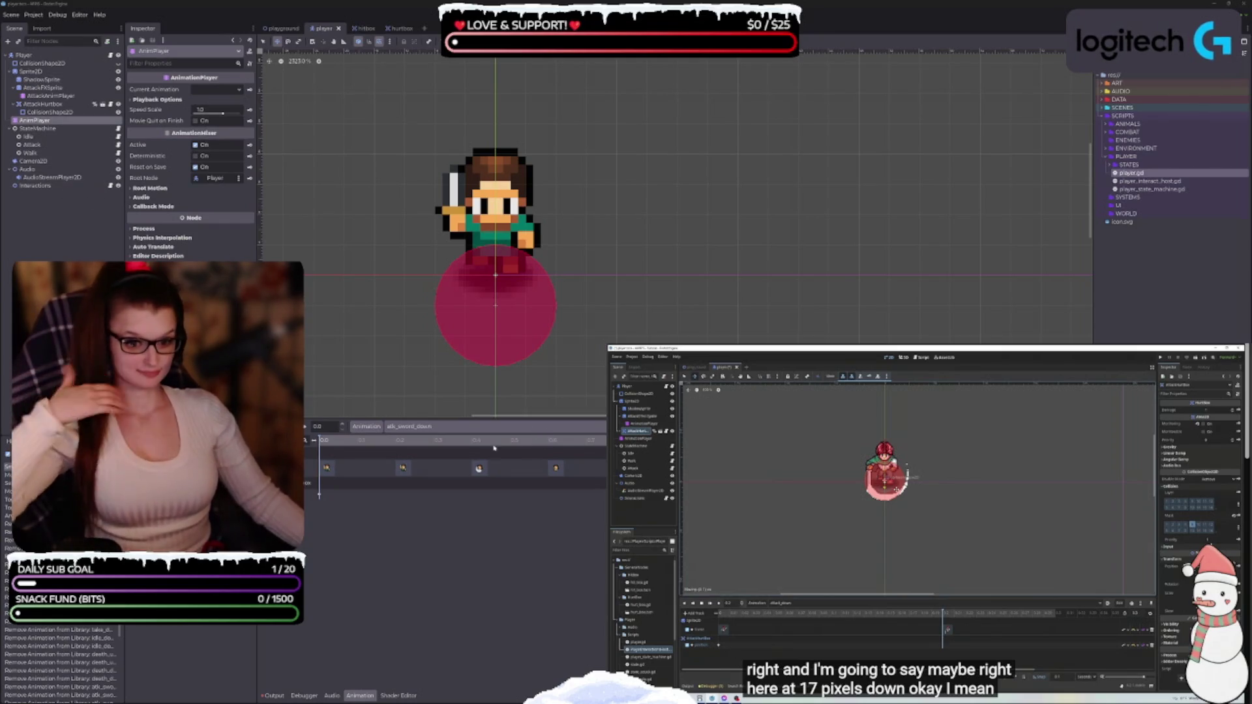
pyautogui.click(42, 103)
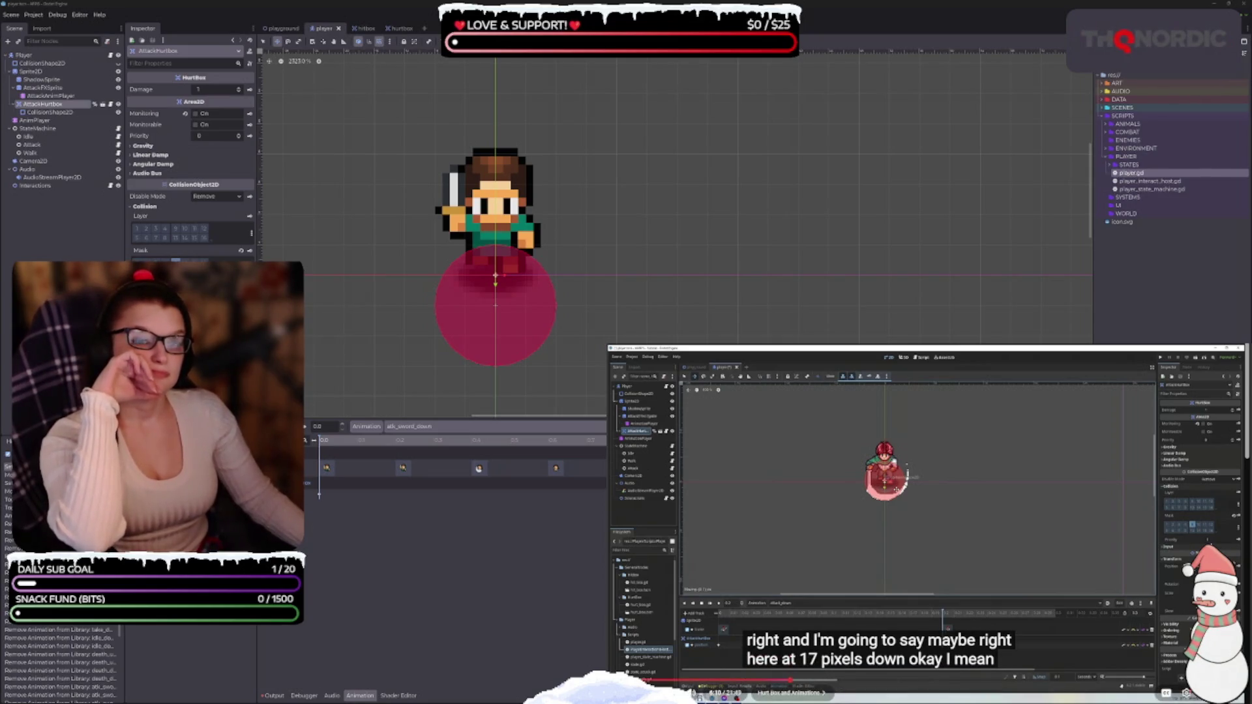
pyautogui.click(904, 534)
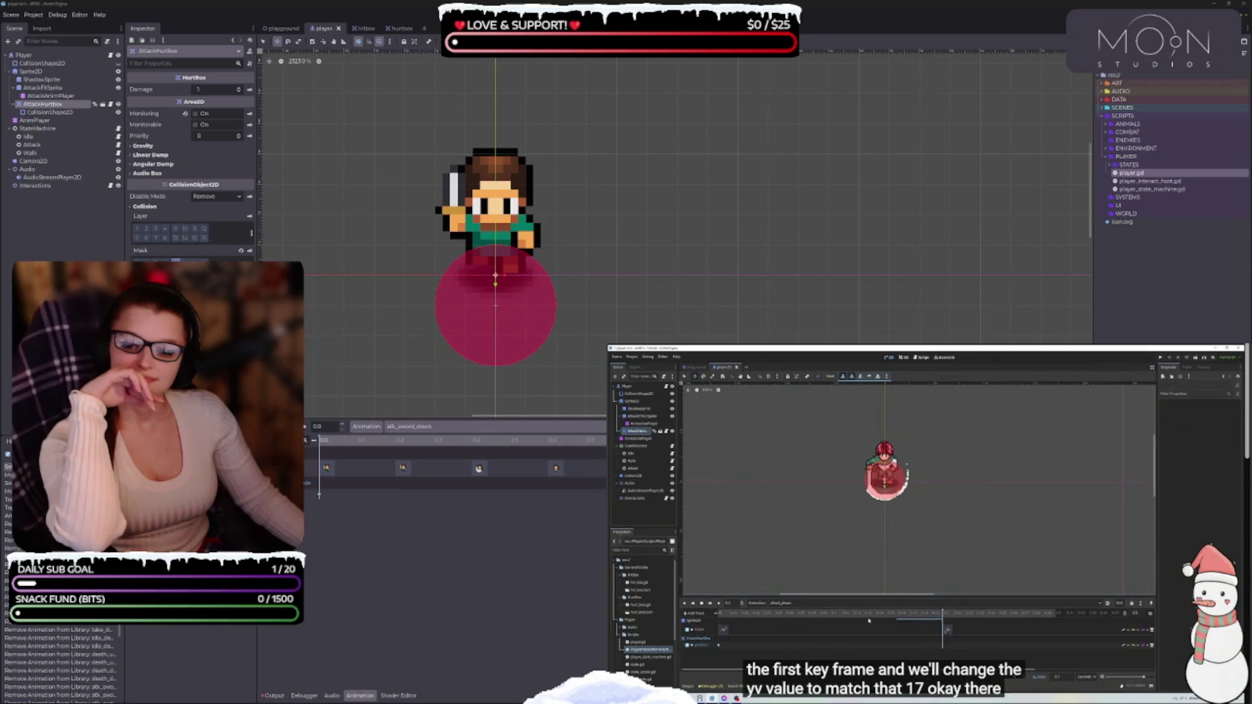
pyautogui.press('space')
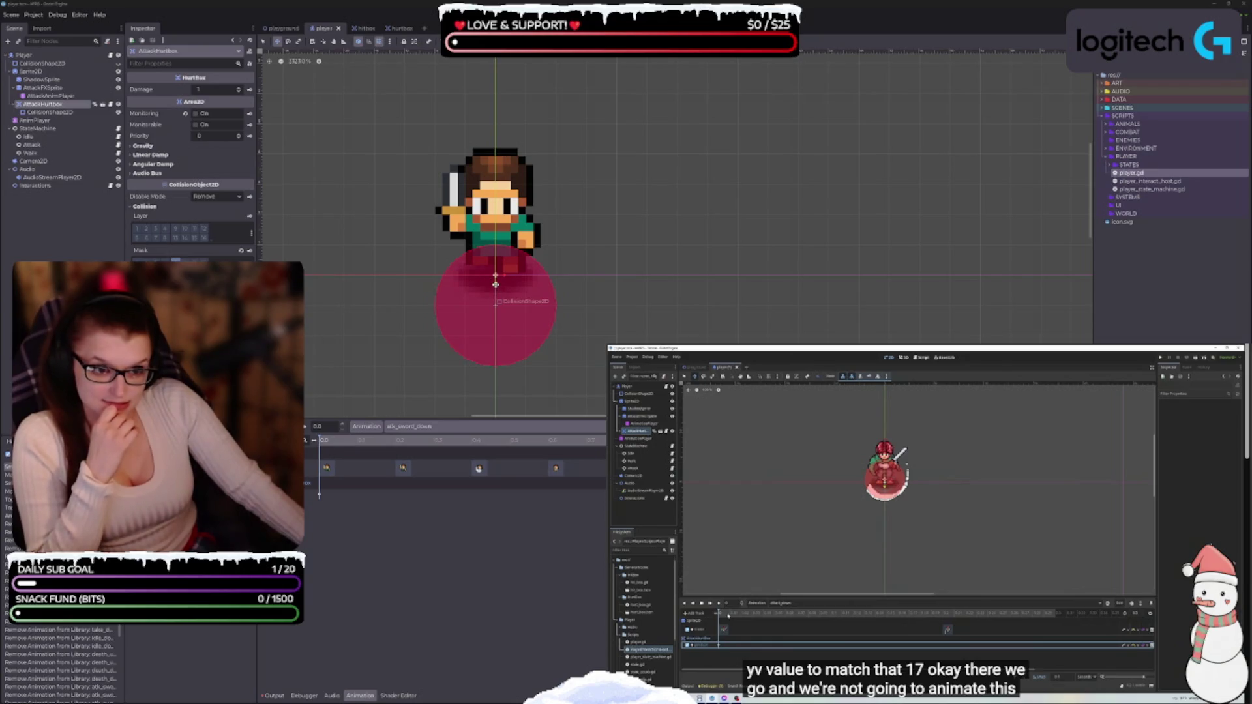
# Raise the hurtbox collision circle onto the body at the sword-swing frame, preview, and save.
pyautogui.moveTo(496, 293); pyautogui.dragTo(493, 235)
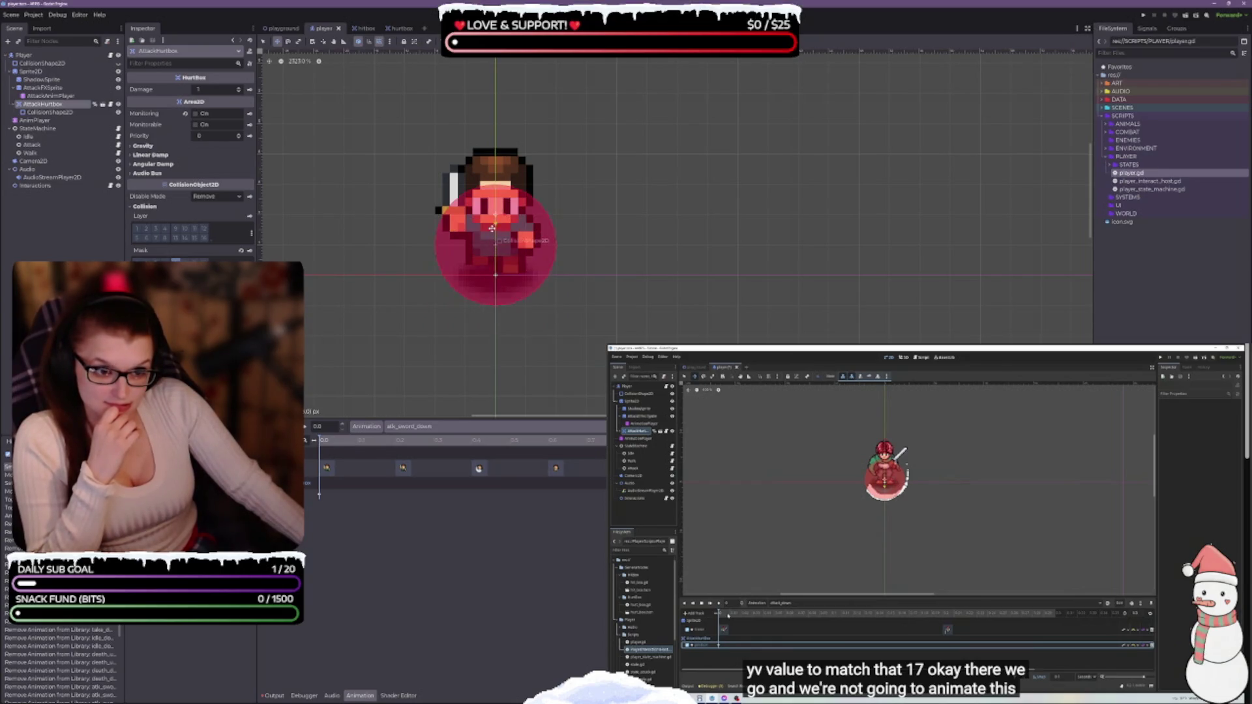
pyautogui.hotkey('ctrl', 'z')
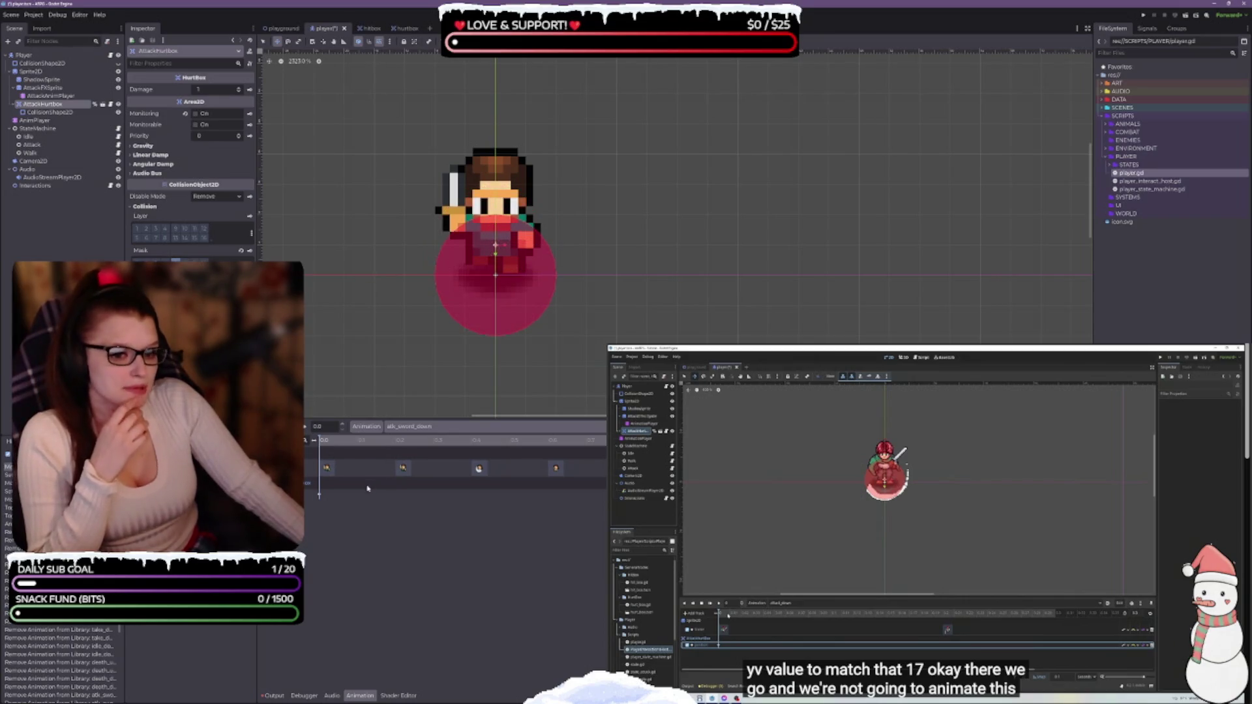
pyautogui.click(382, 441)
pyautogui.press('d')
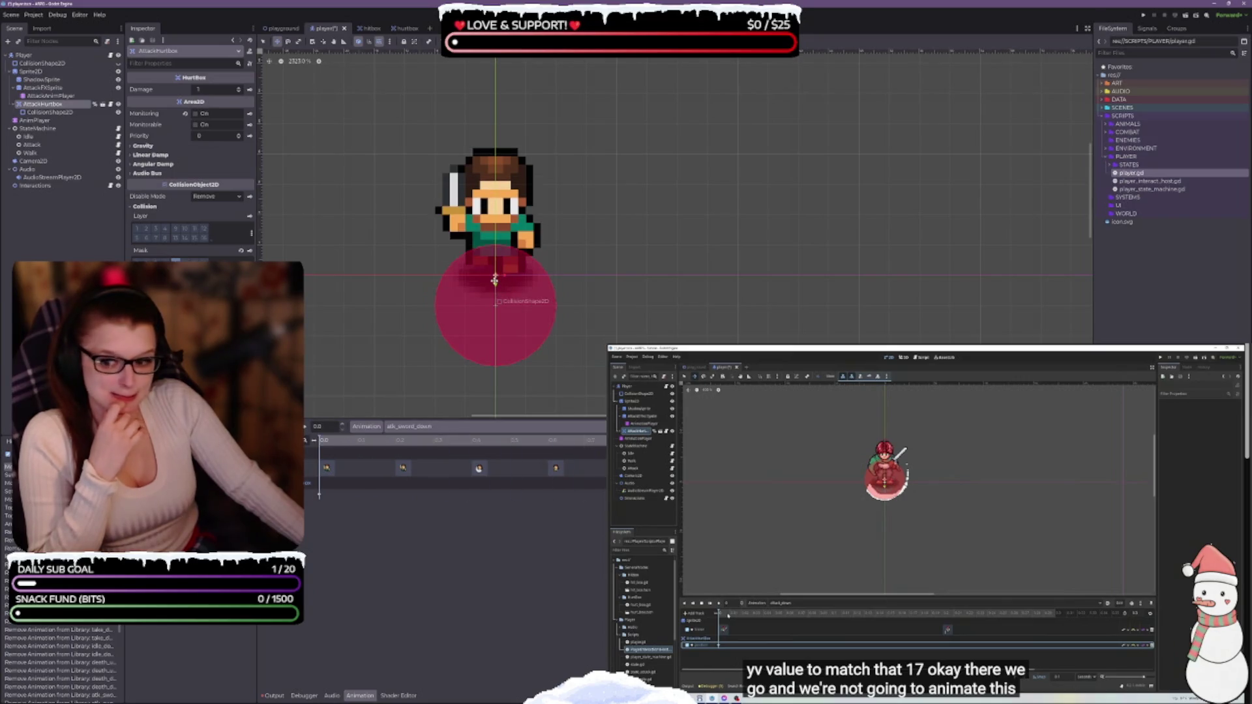
pyautogui.moveTo(495, 284); pyautogui.dragTo(497, 257)
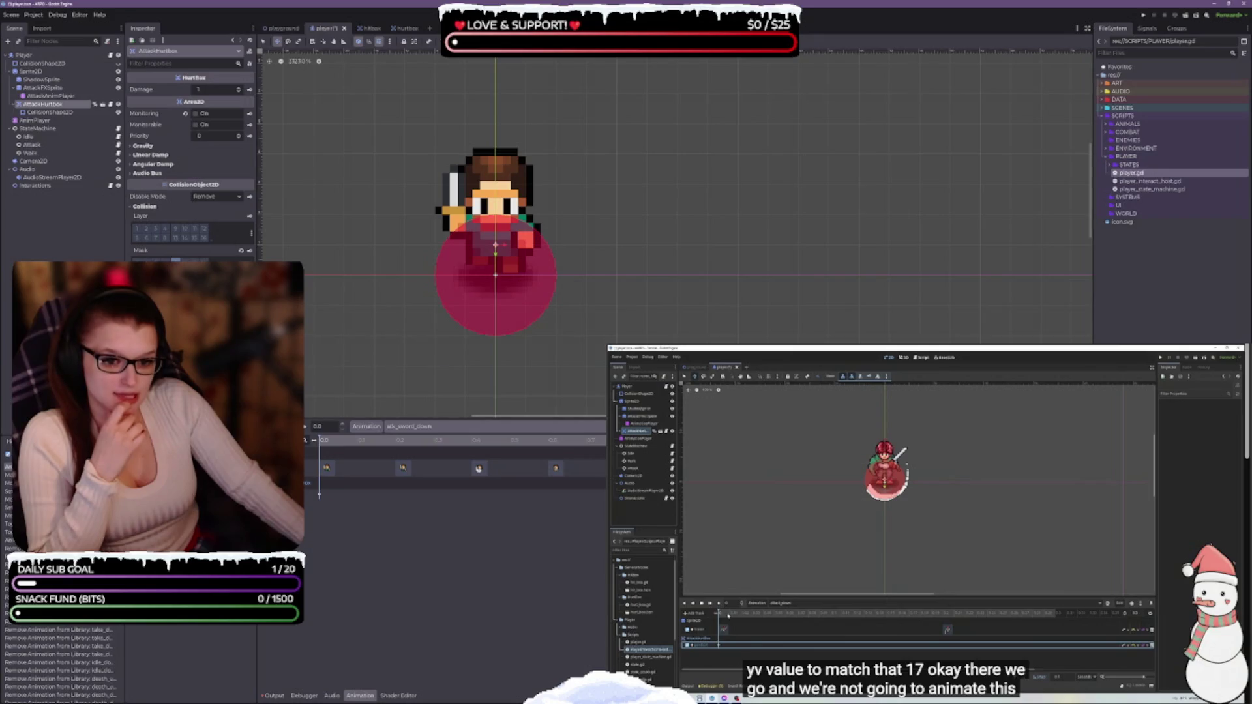
pyautogui.click(305, 427)
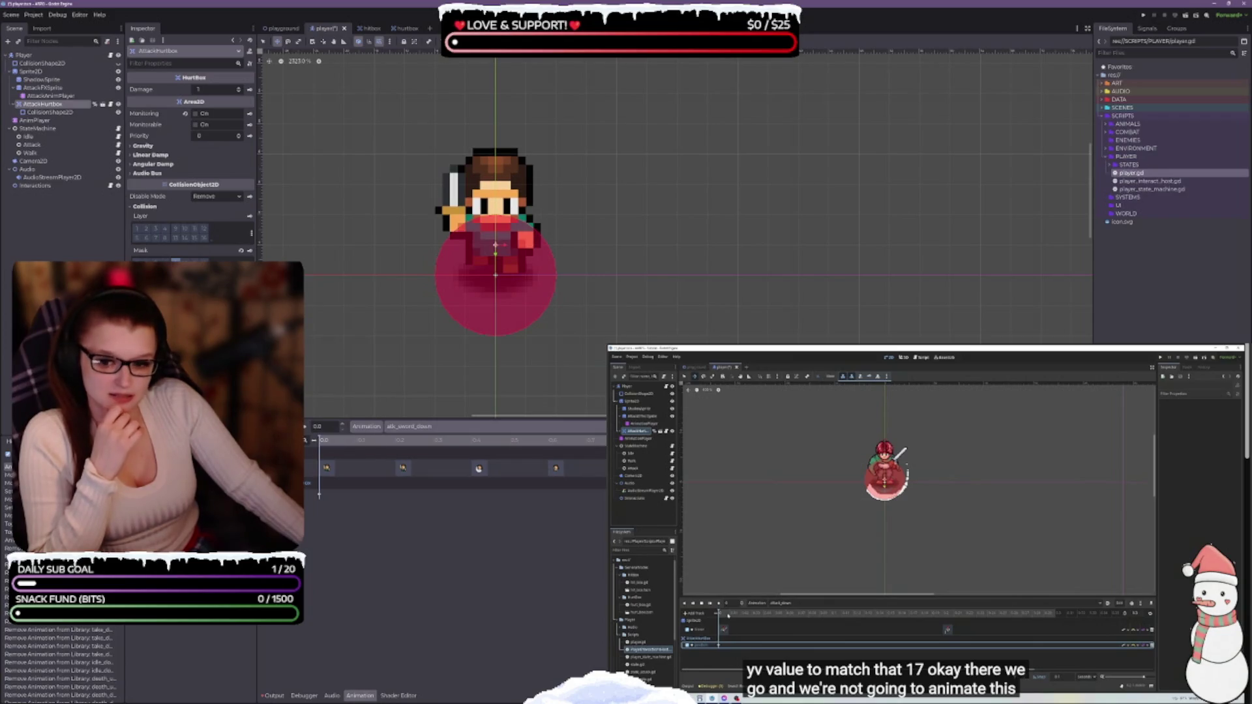
pyautogui.hotkey('ctrl', 's')
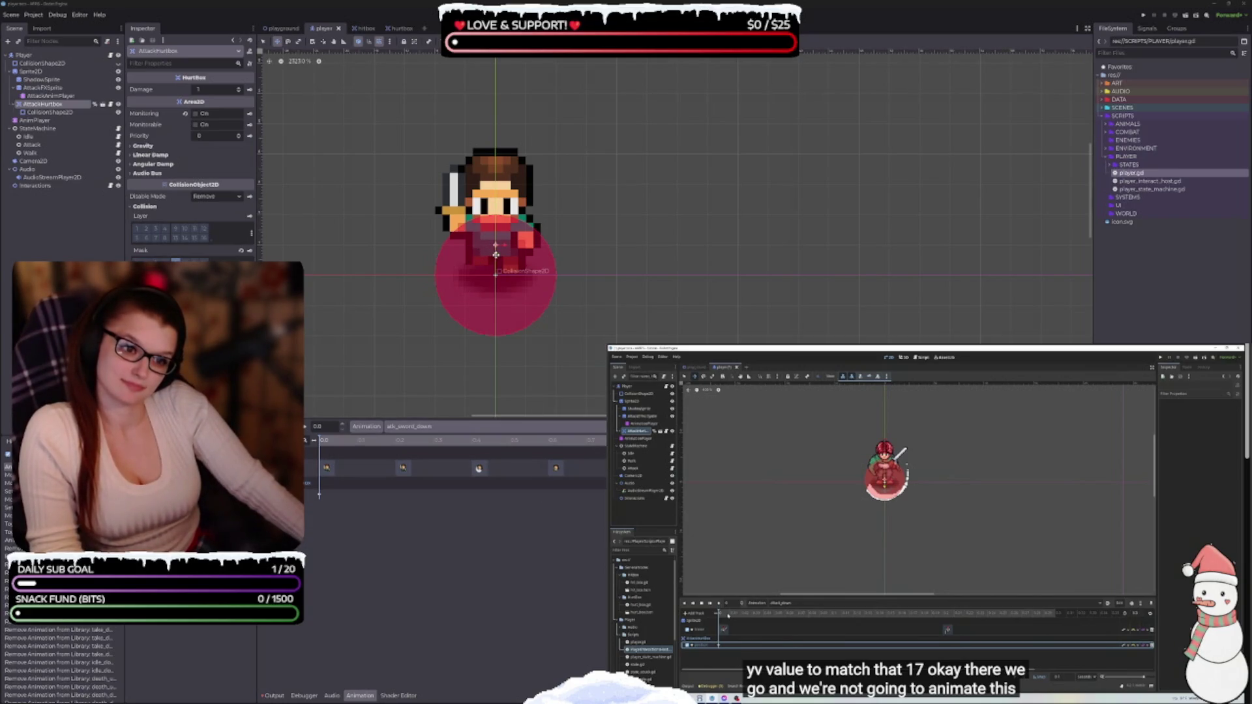
# Try moving the circle higher, undo it, and replay atk_sword_down.
pyautogui.moveTo(495, 254)
pyautogui.mouseDown()
pyautogui.moveTo(494, 233)
pyautogui.moveTo(486, 276)
pyautogui.moveTo(491, 227)
pyautogui.mouseUp()
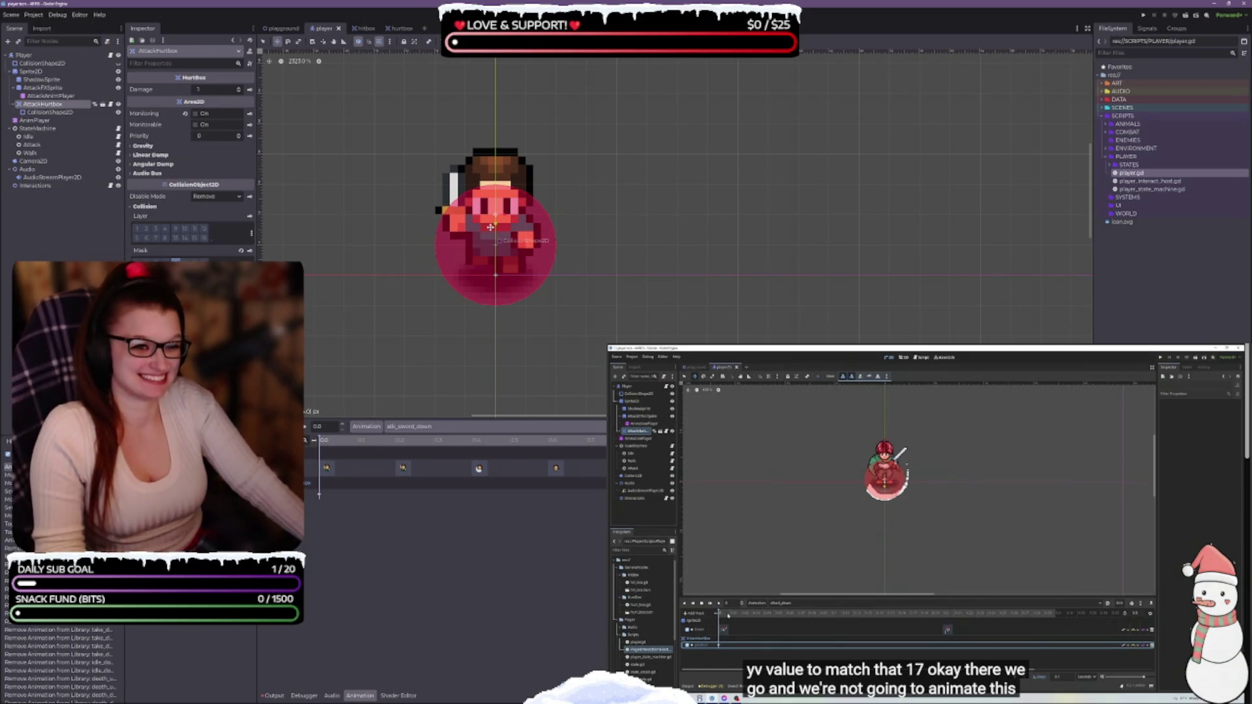
pyautogui.hotkey('ctrl', 'z')
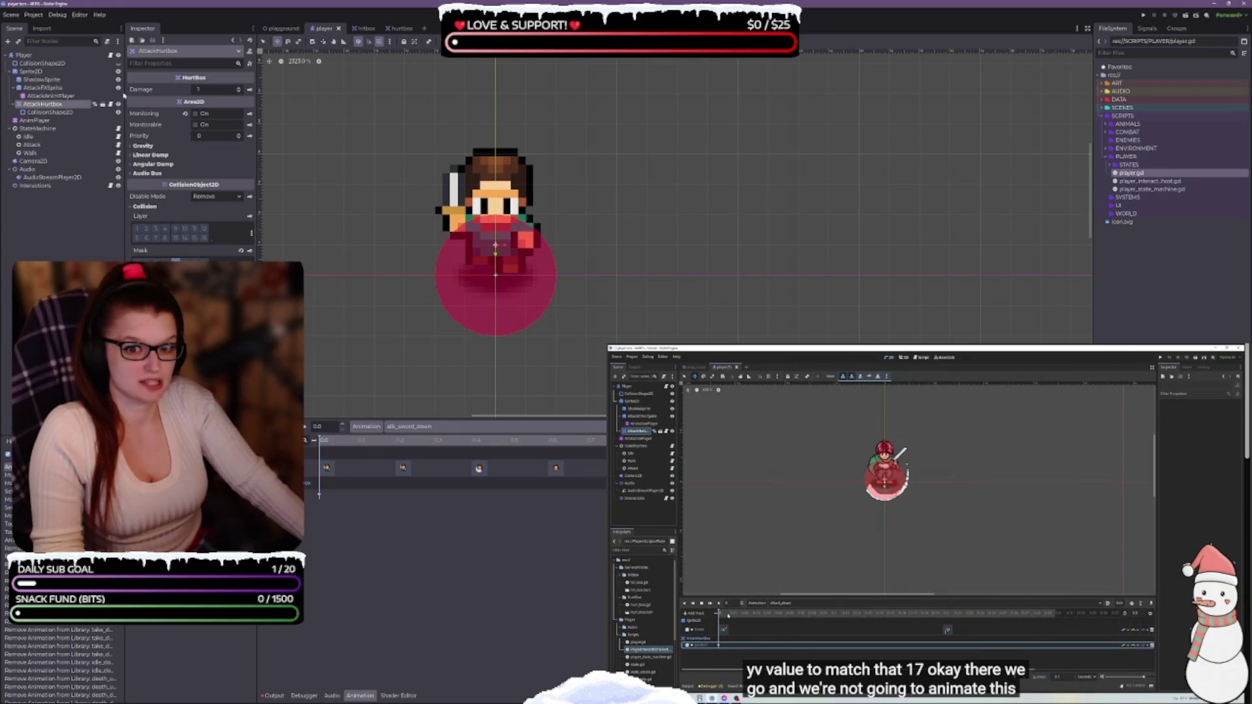
pyautogui.hotkey('ctrl', 'z')
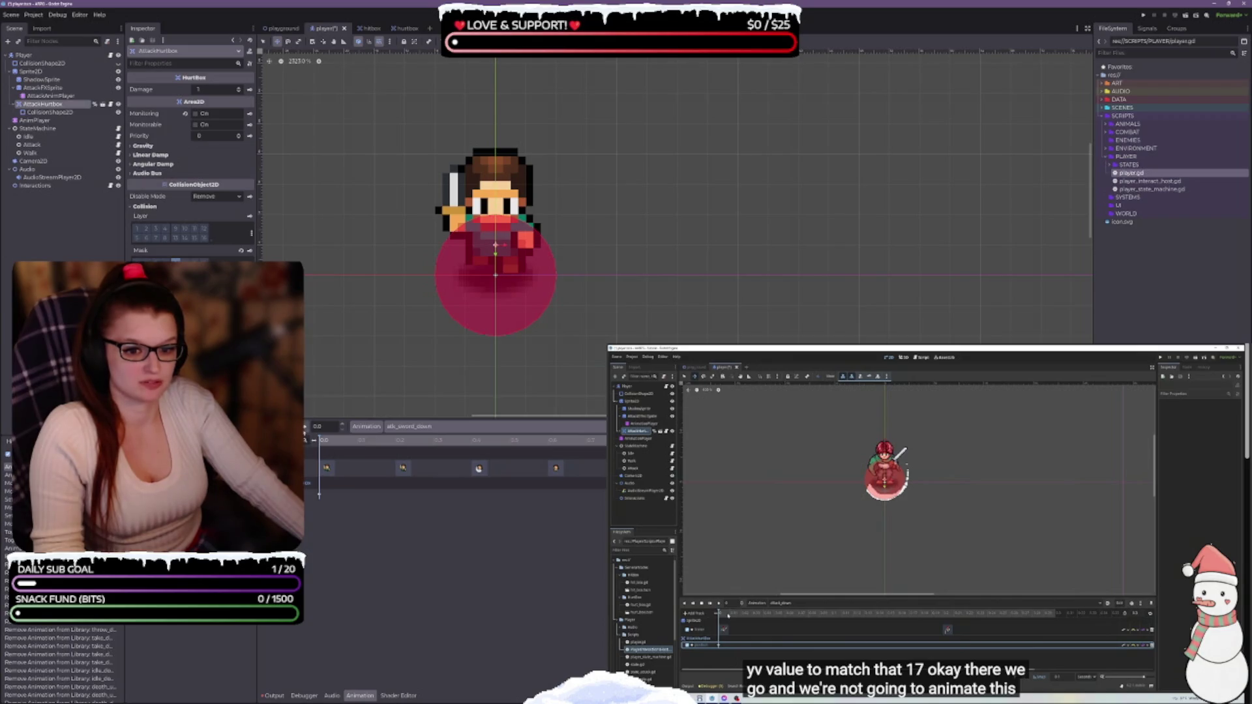
pyautogui.hotkey('shift', 'd')
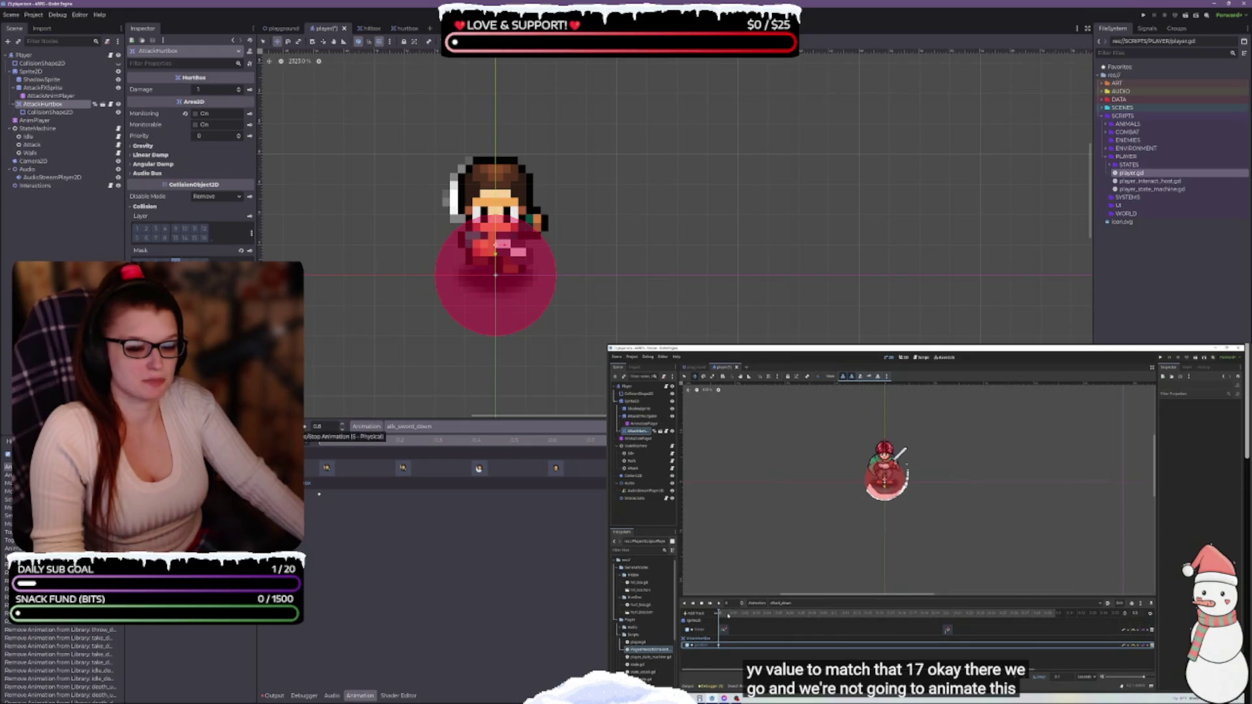
# Replay atk_sword_down several times and inspect the player's main collision shape.
pyautogui.click(305, 427)
pyautogui.click(304, 428)
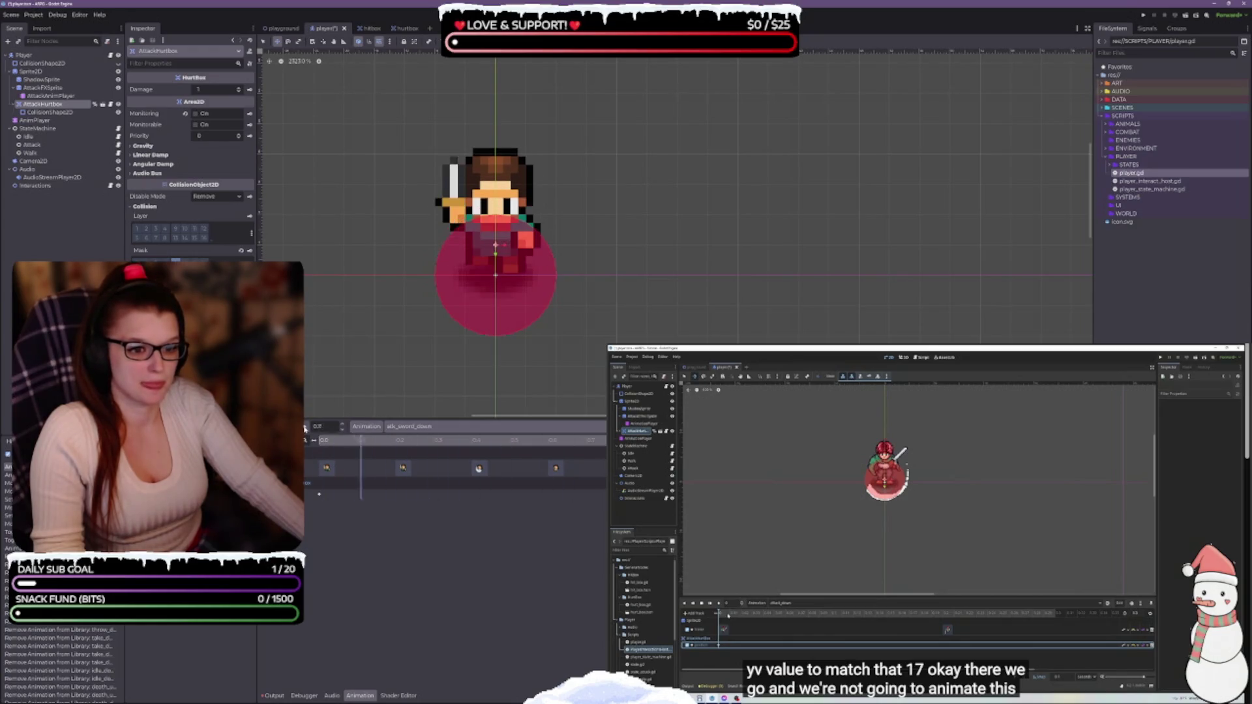
pyautogui.click(305, 428)
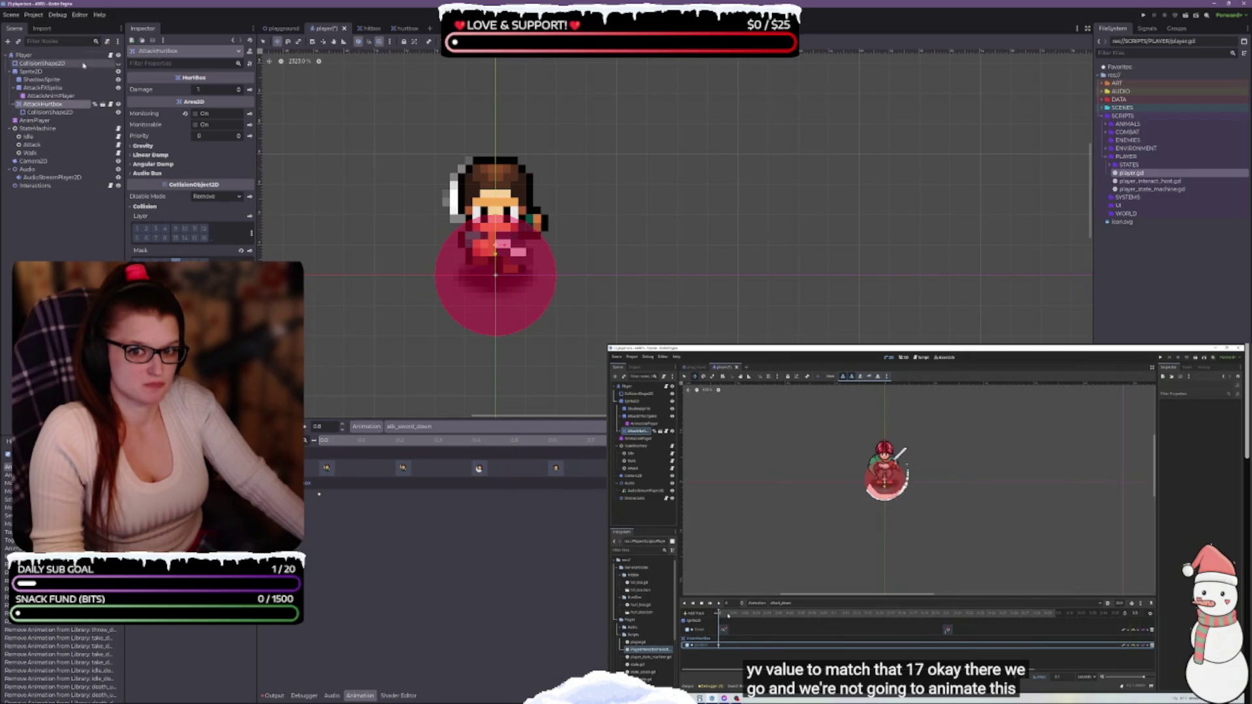
pyautogui.click(43, 64)
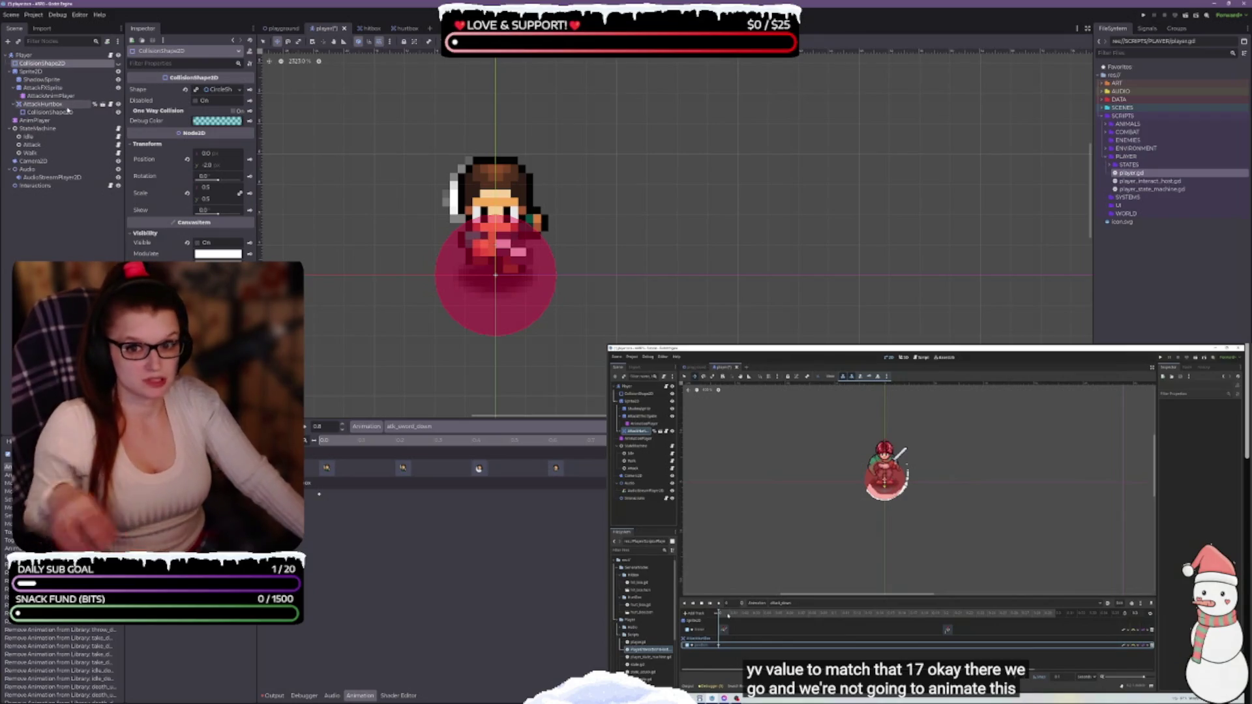
# Select the AnimationPlayer, resume the reference video, and open the timeline's key options menu.
pyautogui.click(51, 121)
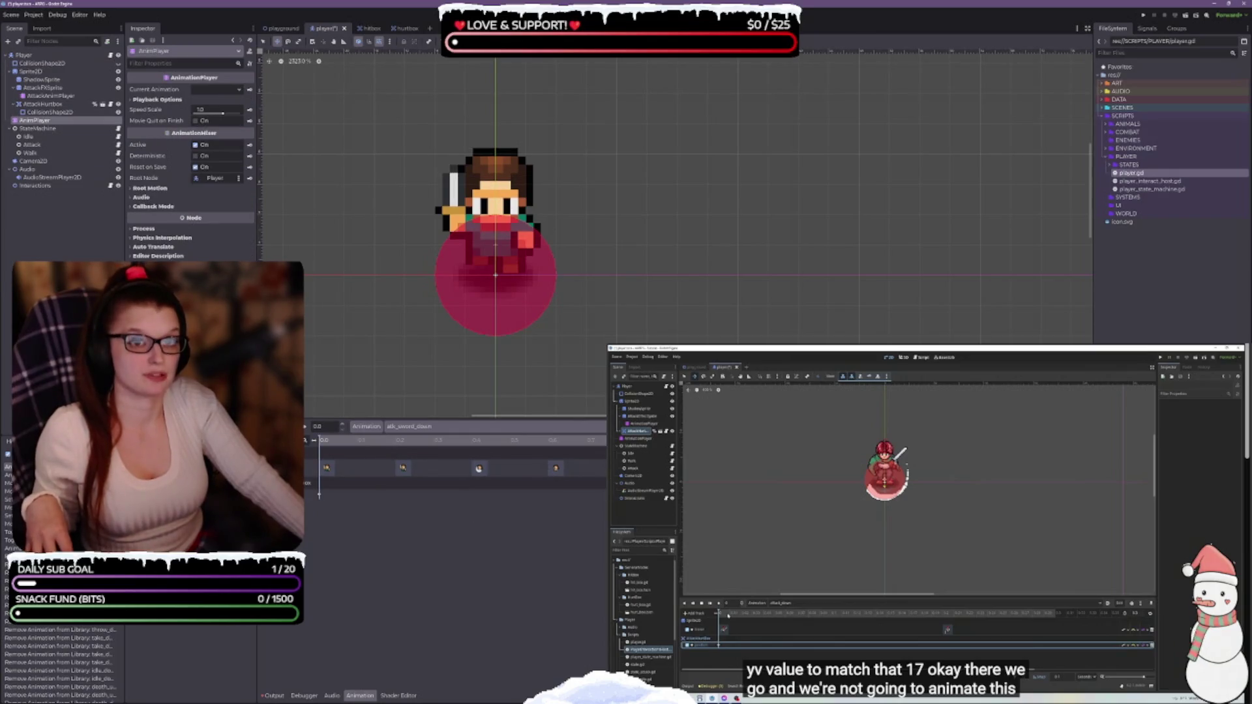
pyautogui.click(921, 481)
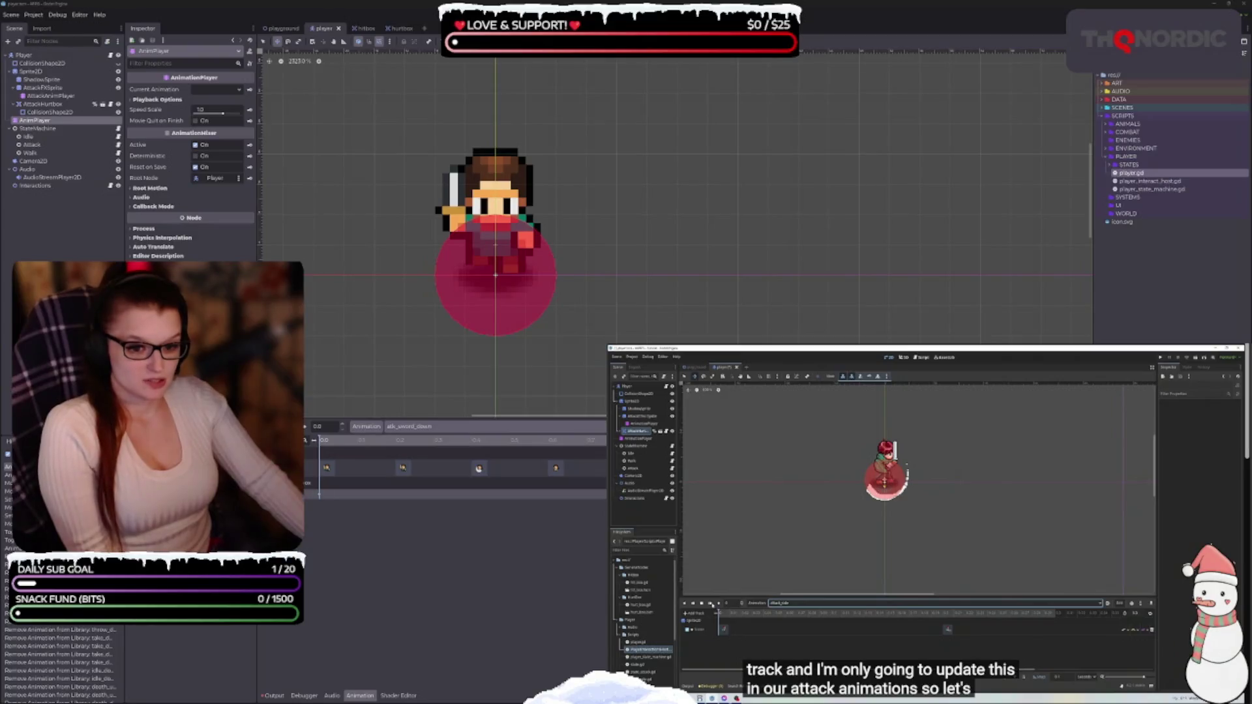
pyautogui.rightClick(338, 495)
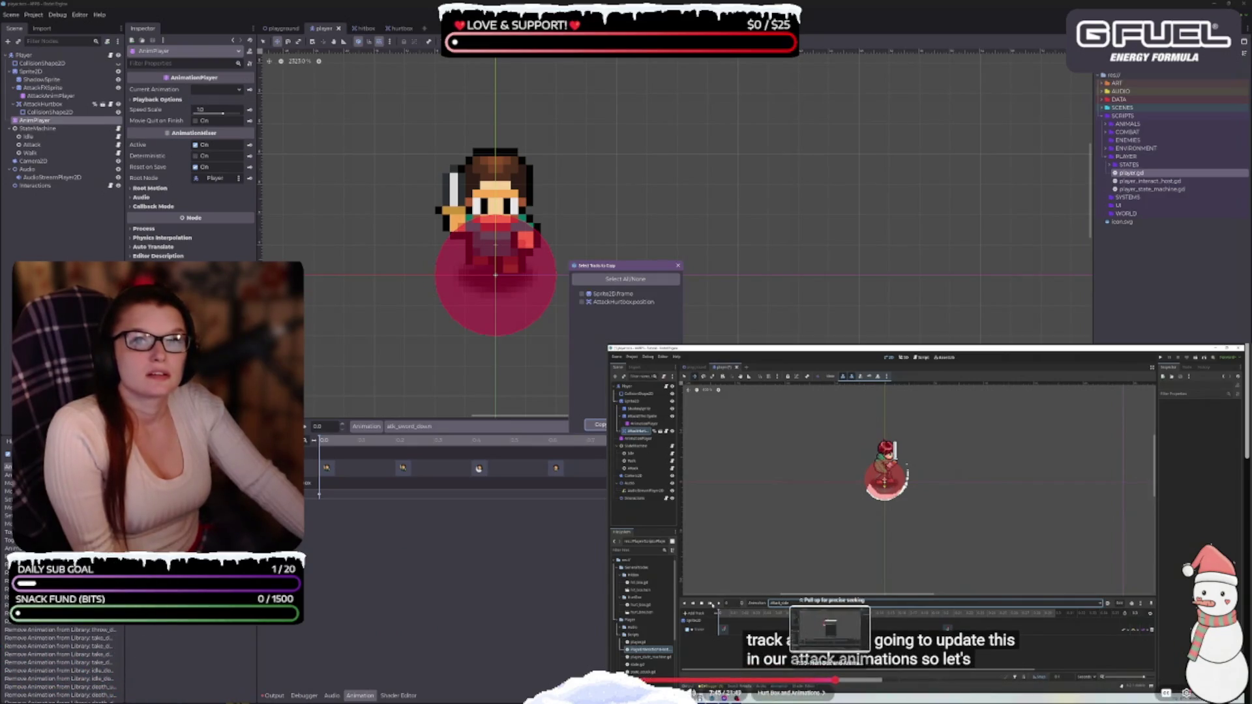
# Copy the AttackHurtbox position track from atk_sword_down, checking the reference tutorial.
pyautogui.click(832, 682)
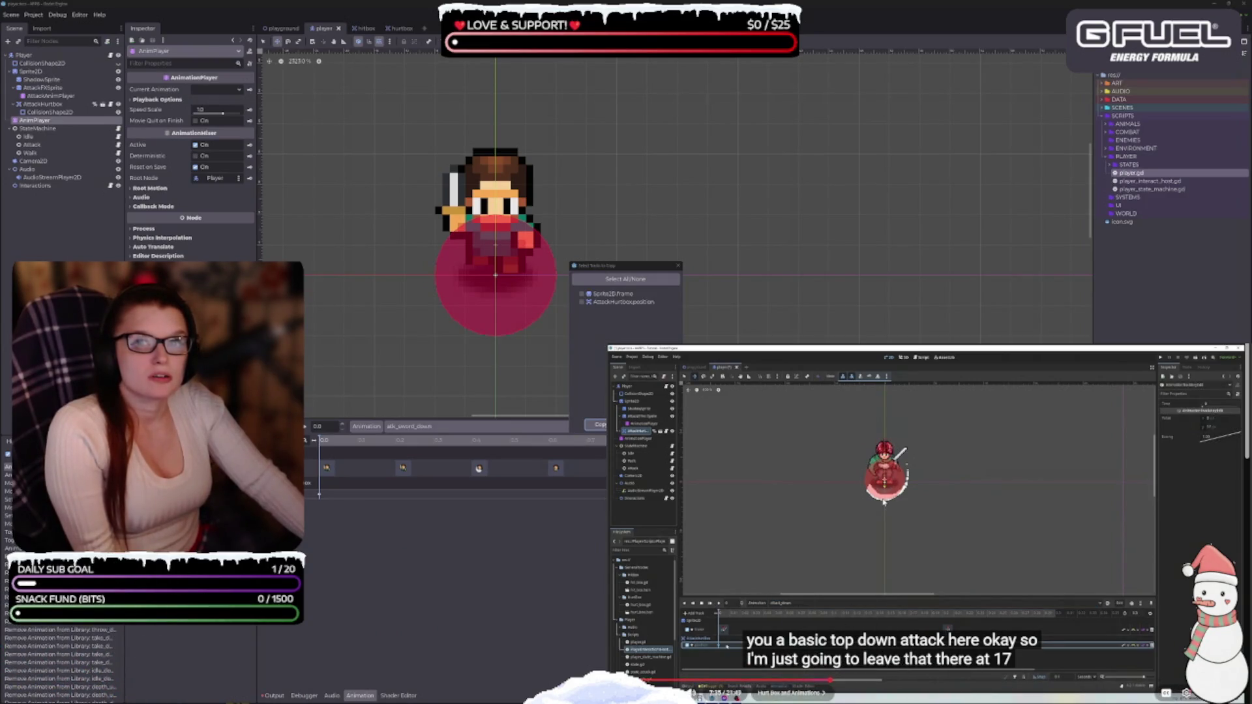
pyautogui.press('space')
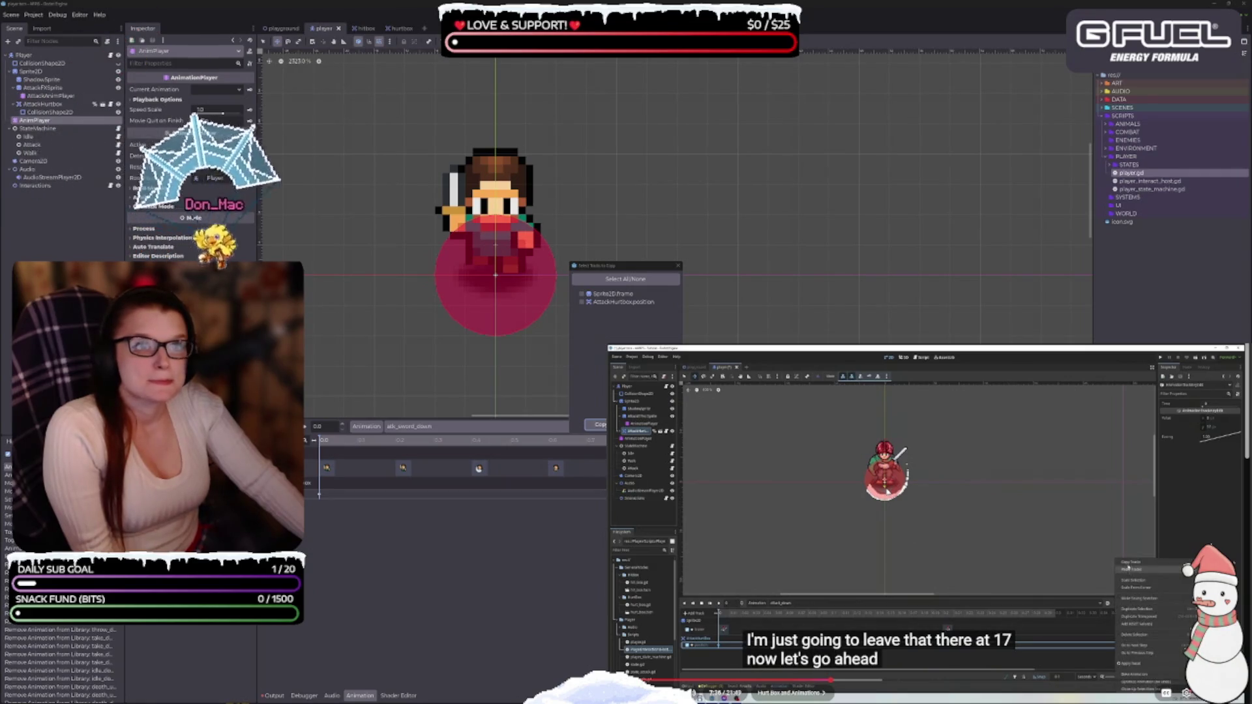
pyautogui.press('space')
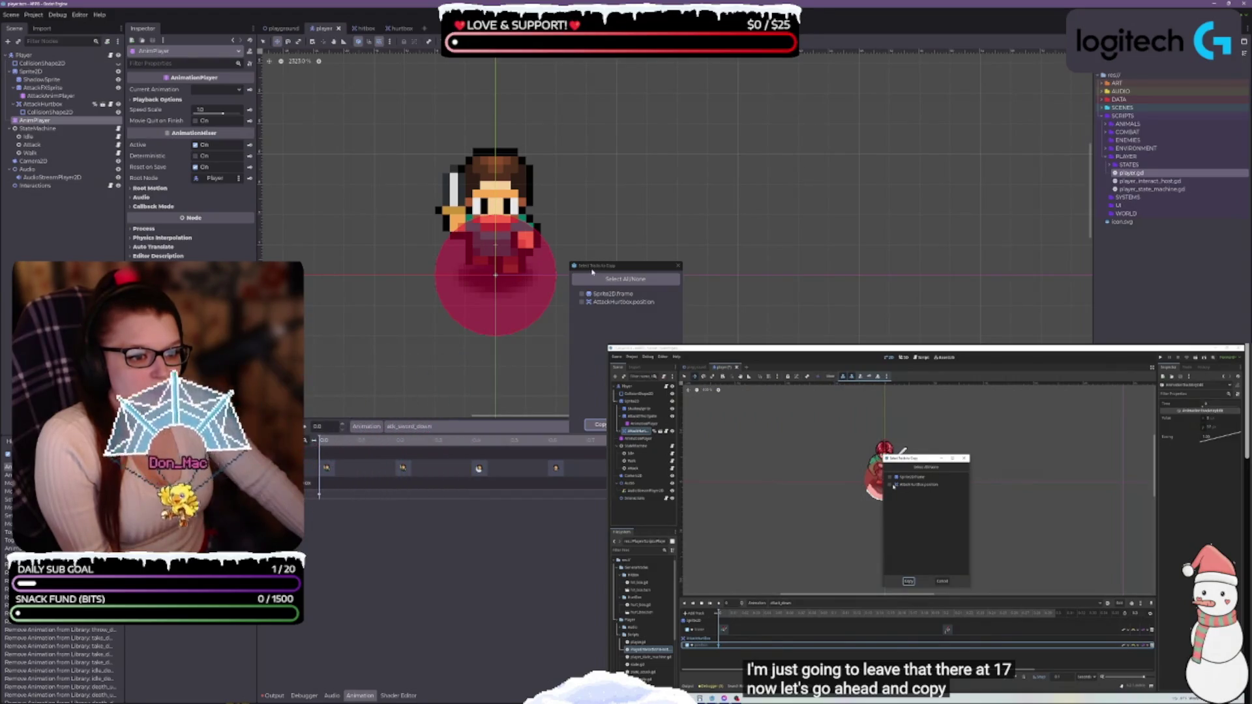
pyautogui.click(604, 303)
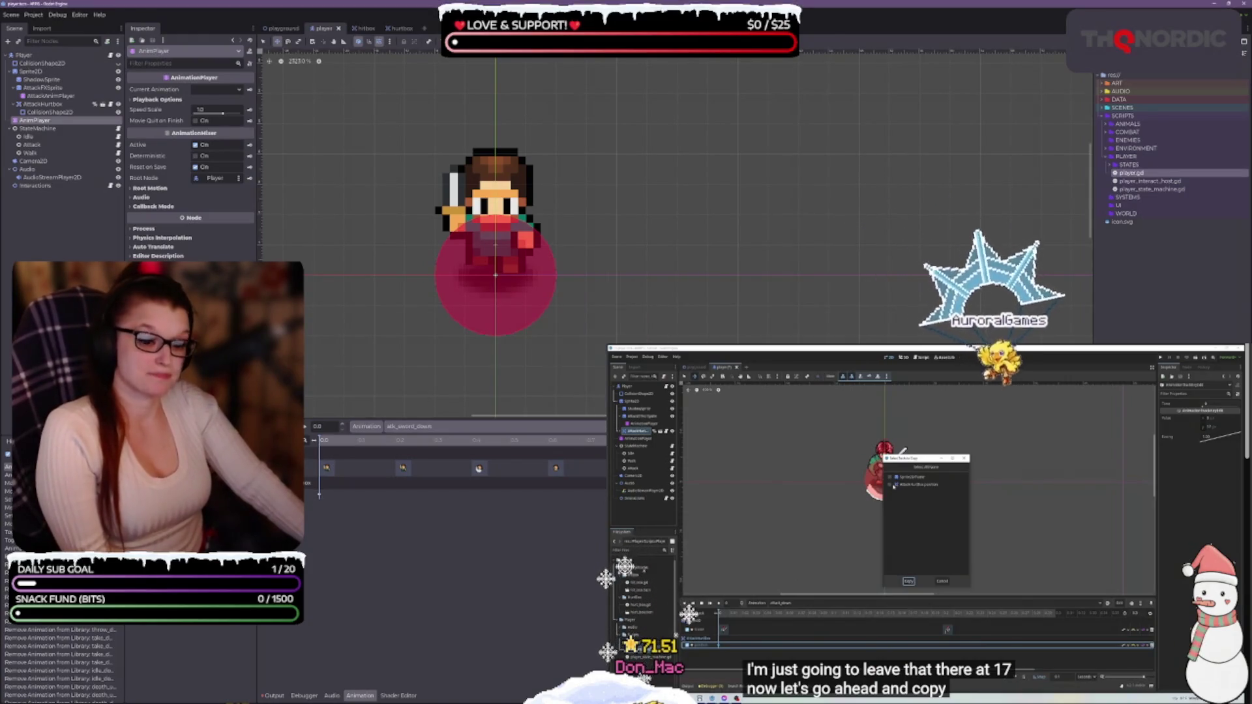
pyautogui.click(931, 492)
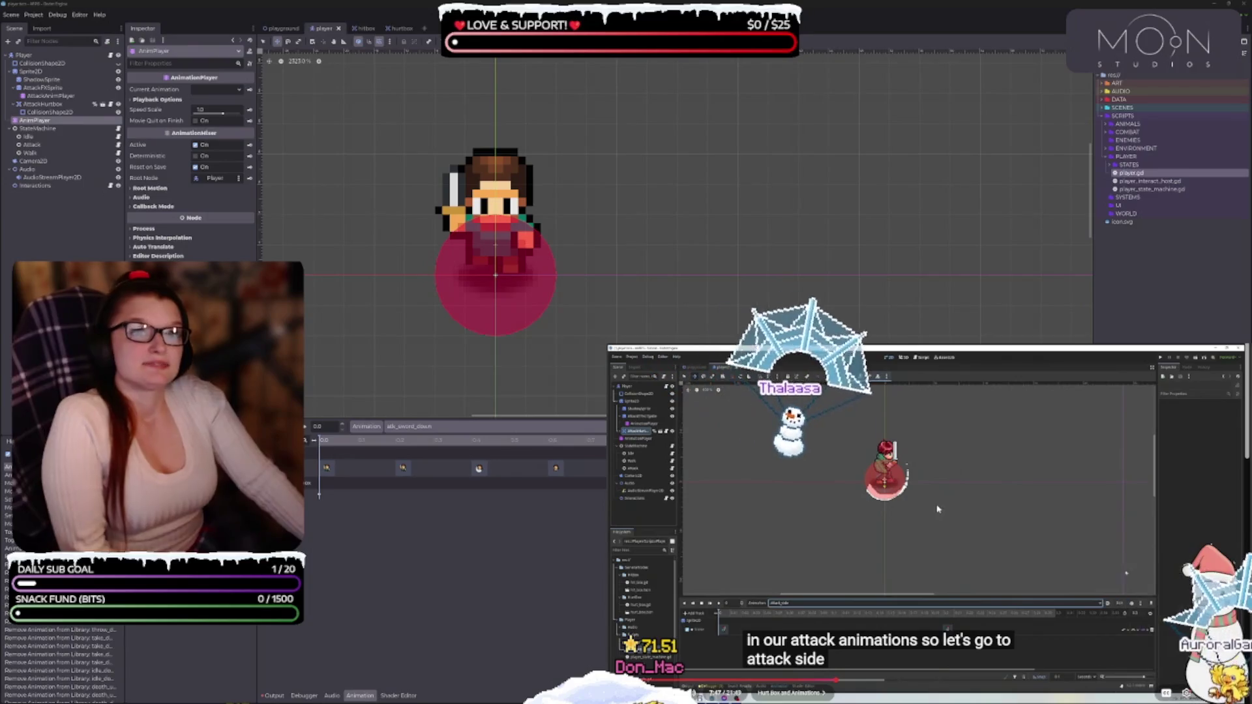
# Paste the hurtbox track into atk_sword_left, save, then paste it into atk_sword_right.
pyautogui.click(433, 427)
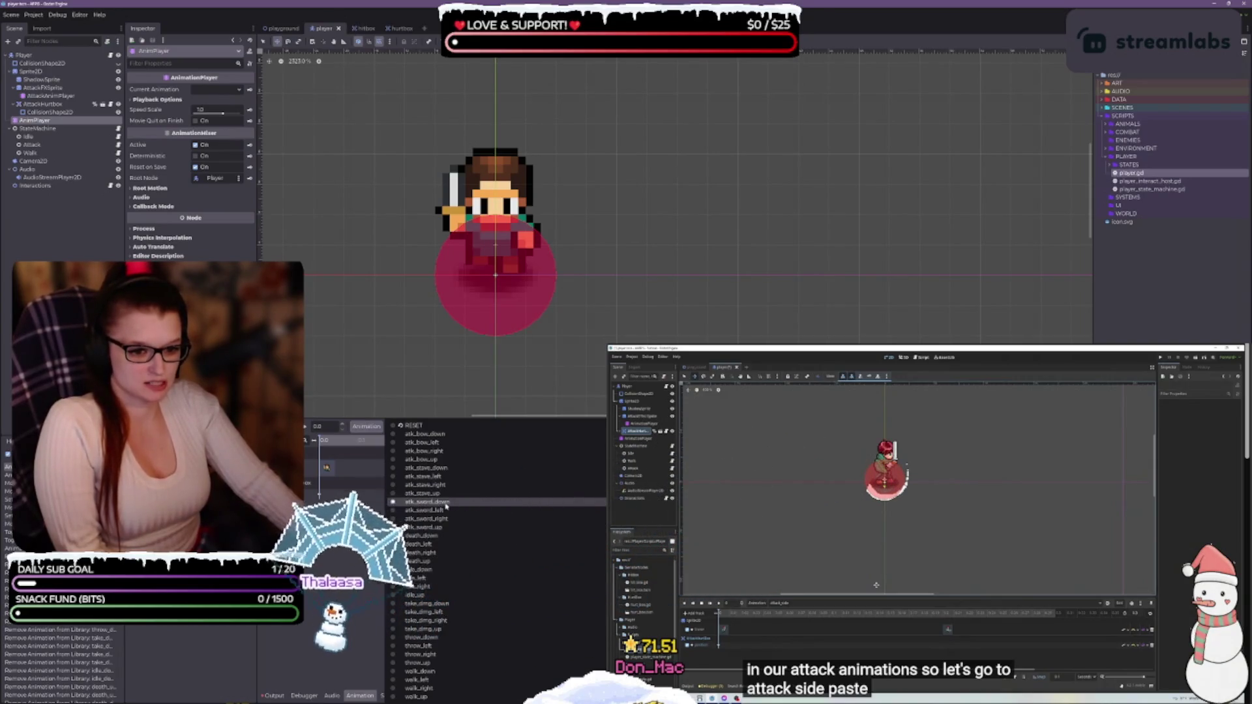
pyautogui.click(446, 510)
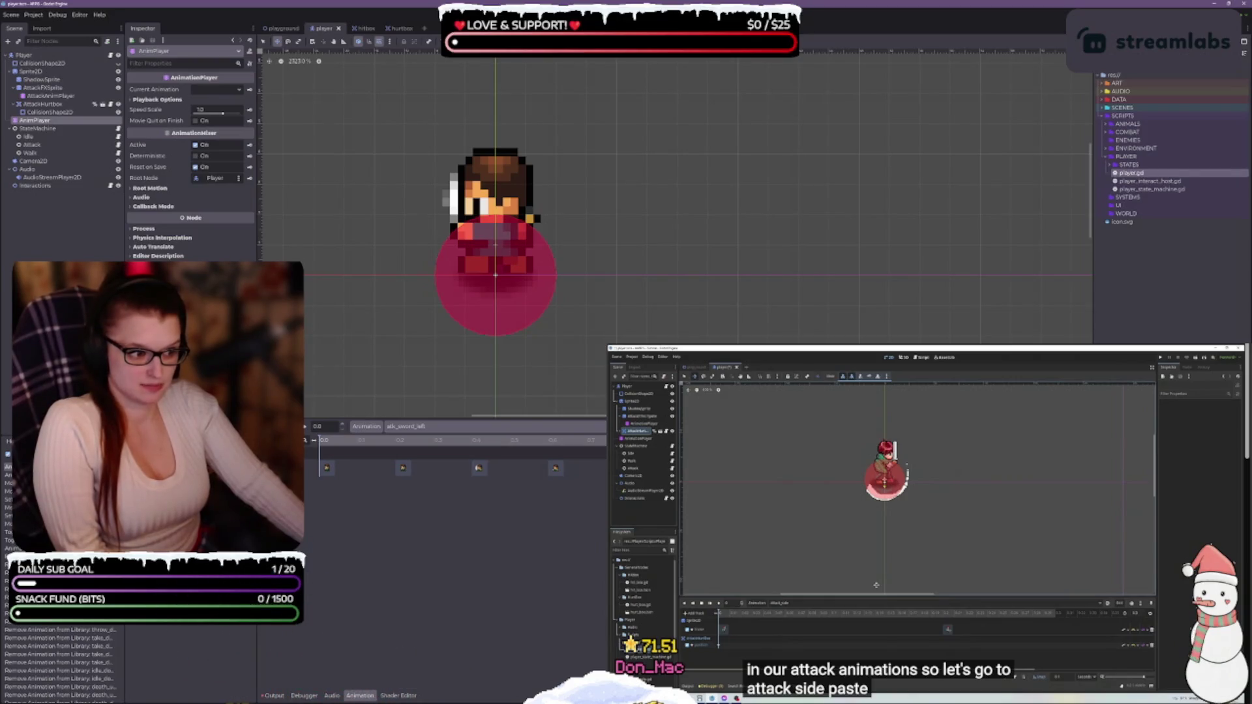
pyautogui.hotkey('ctrl', 'v')
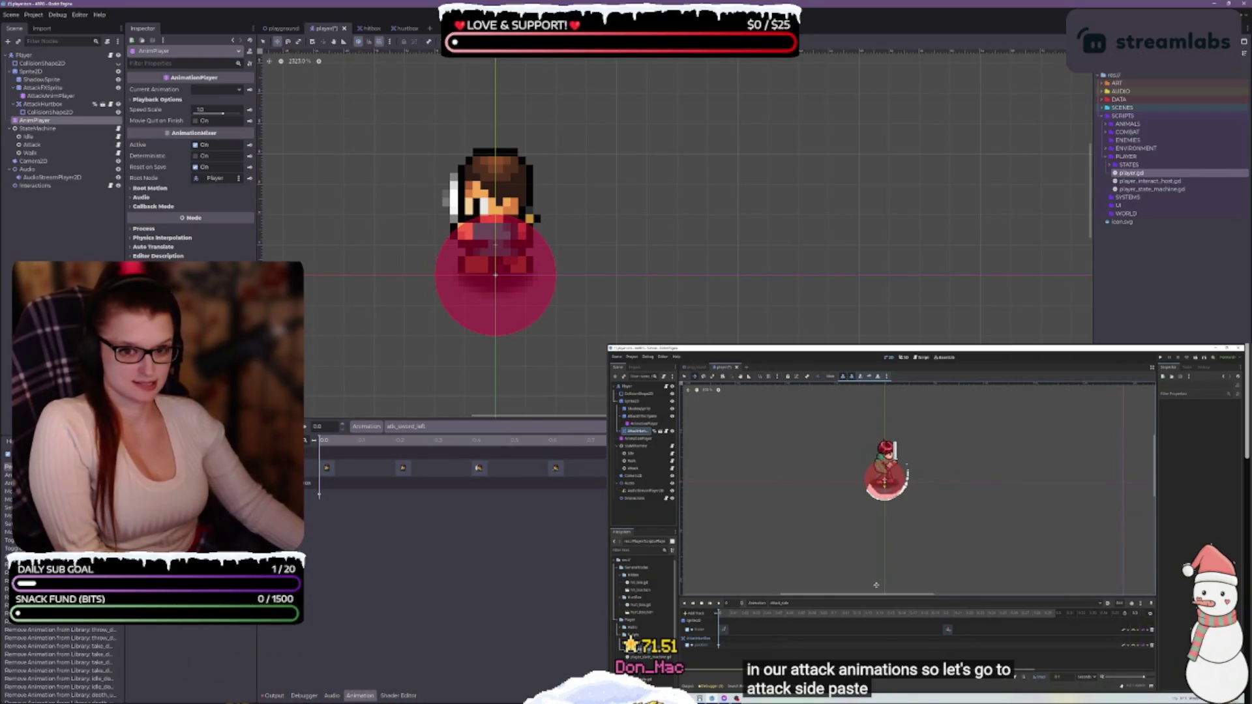
pyautogui.hotkey('ctrl', 's')
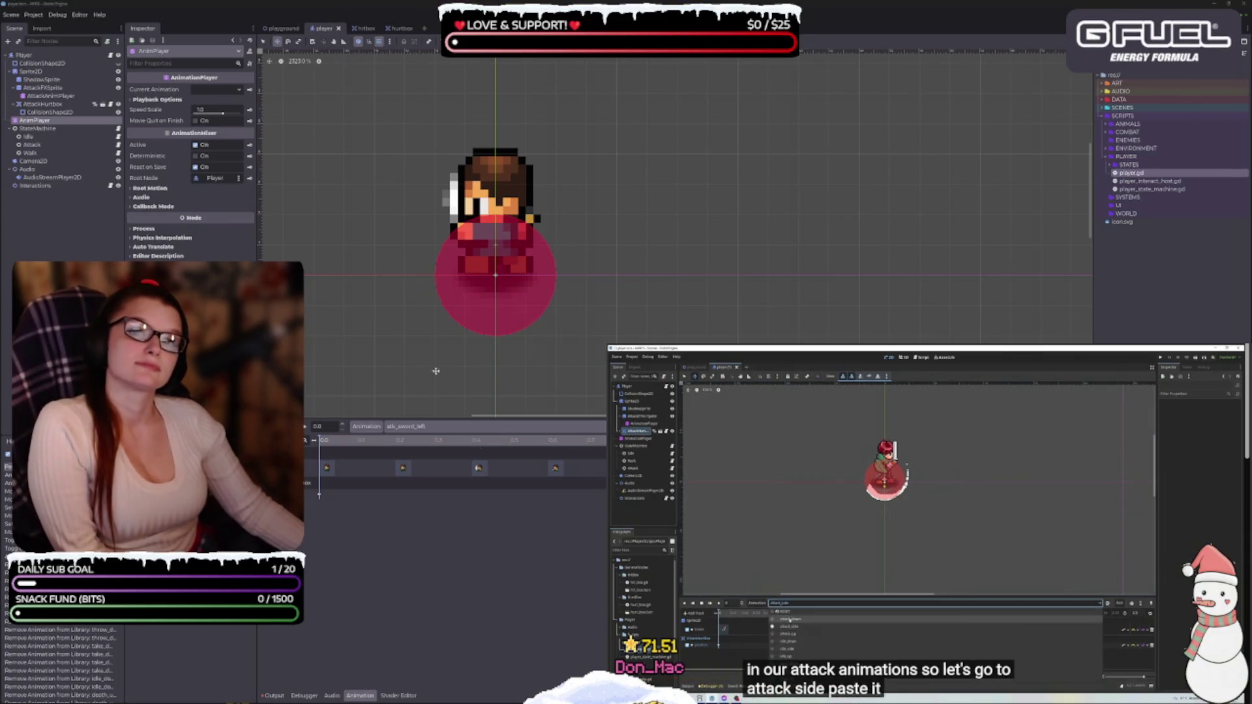
pyautogui.click(449, 427)
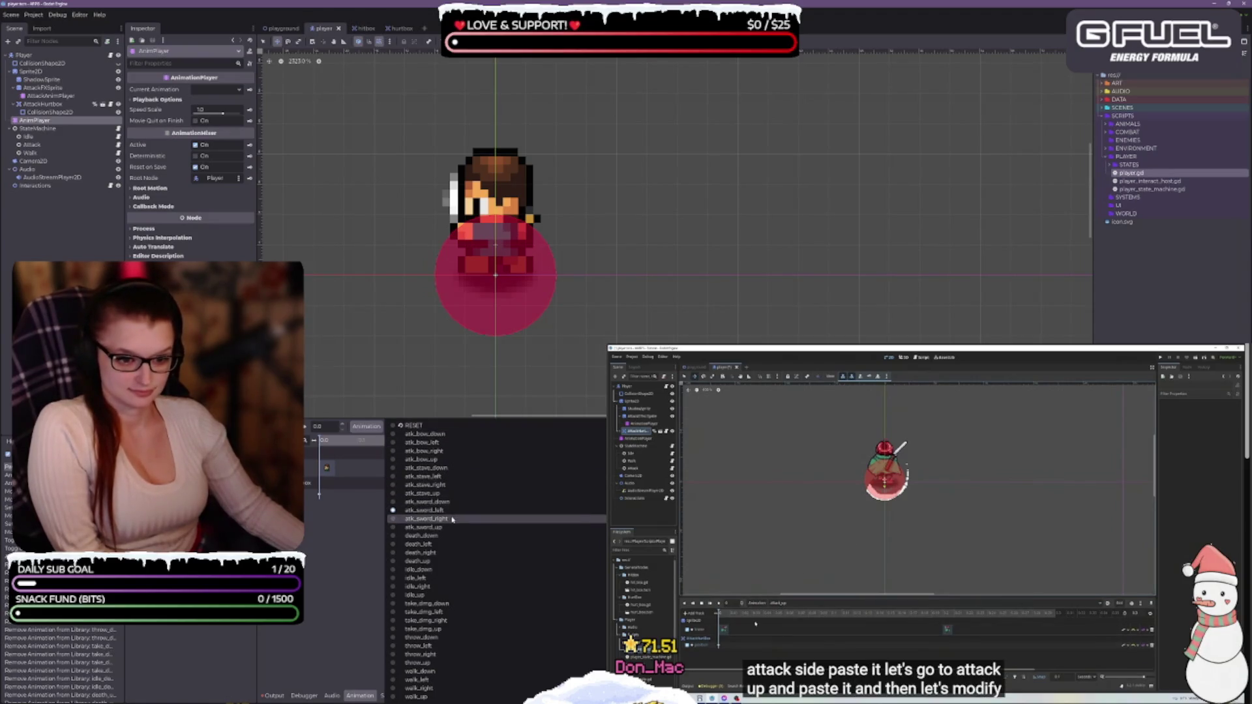
pyautogui.click(421, 519)
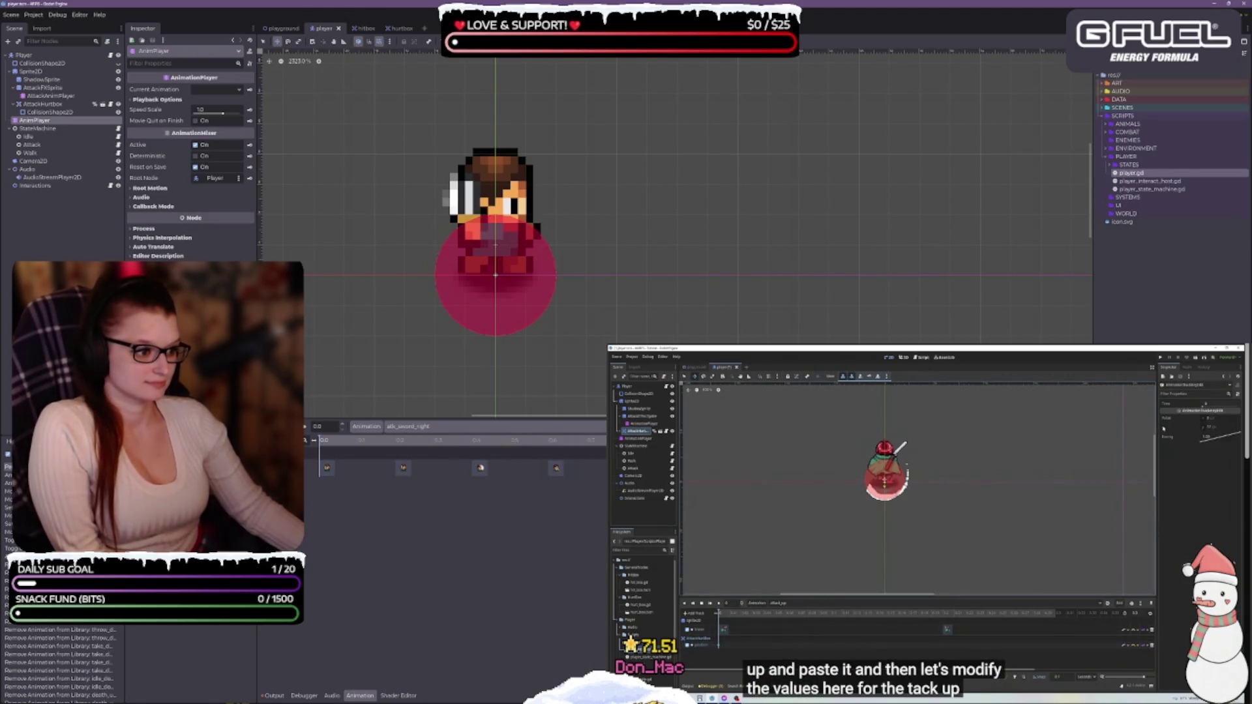
pyautogui.hotkey('ctrl', 'v')
# Paste the hurtbox track into the up attack animation and save the player scene.
pyautogui.click(550, 427)
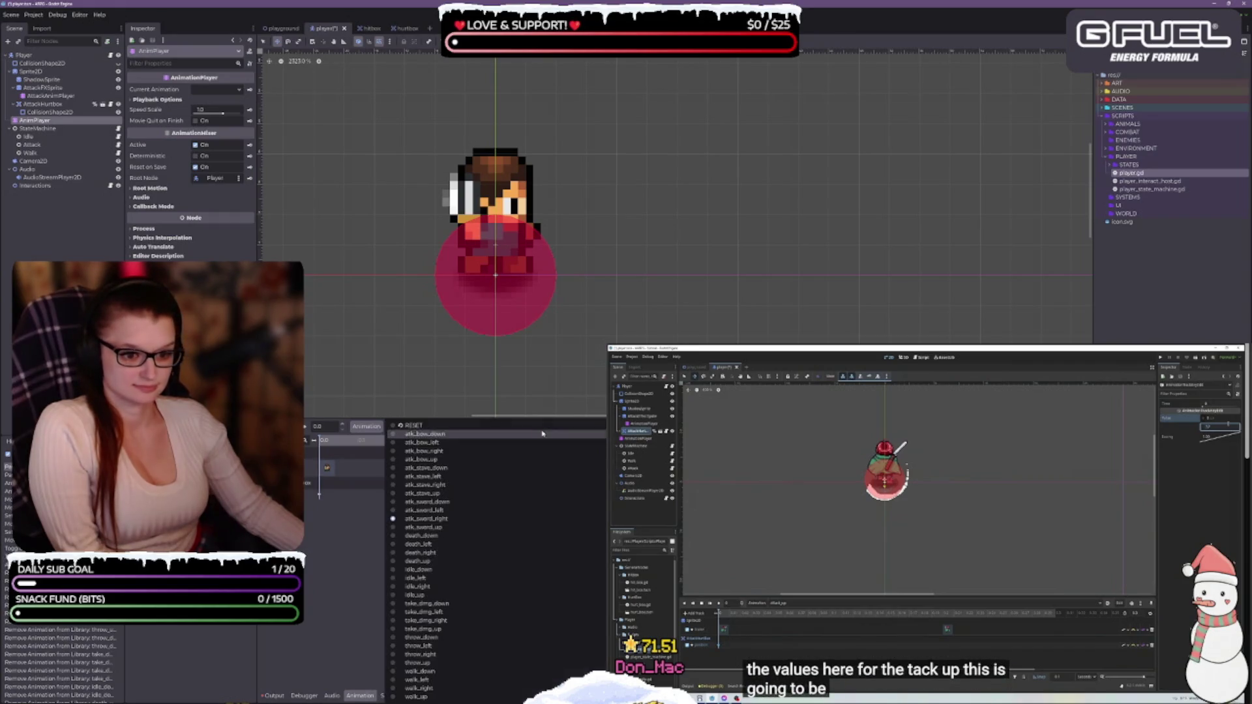
pyautogui.click(486, 493)
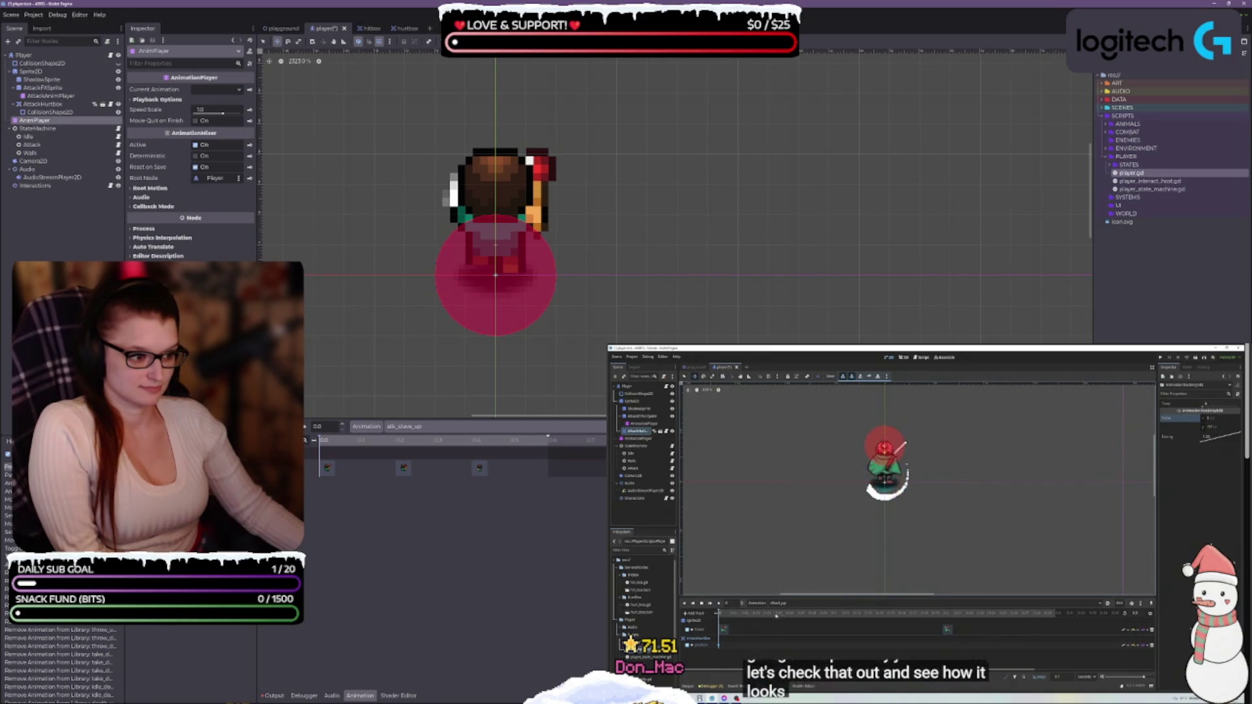
pyautogui.hotkey('ctrl', 'v')
pyautogui.hotkey('ctrl', 's')
pyautogui.click(656, 425)
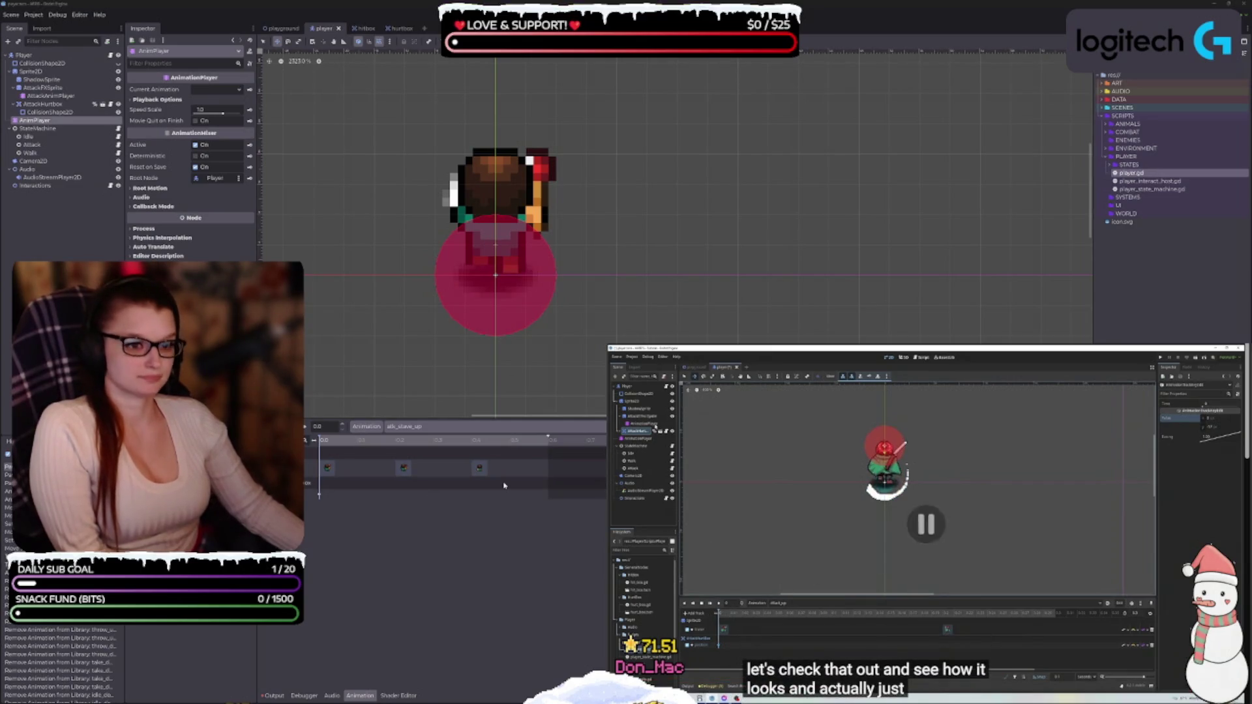
pyautogui.click(337, 499)
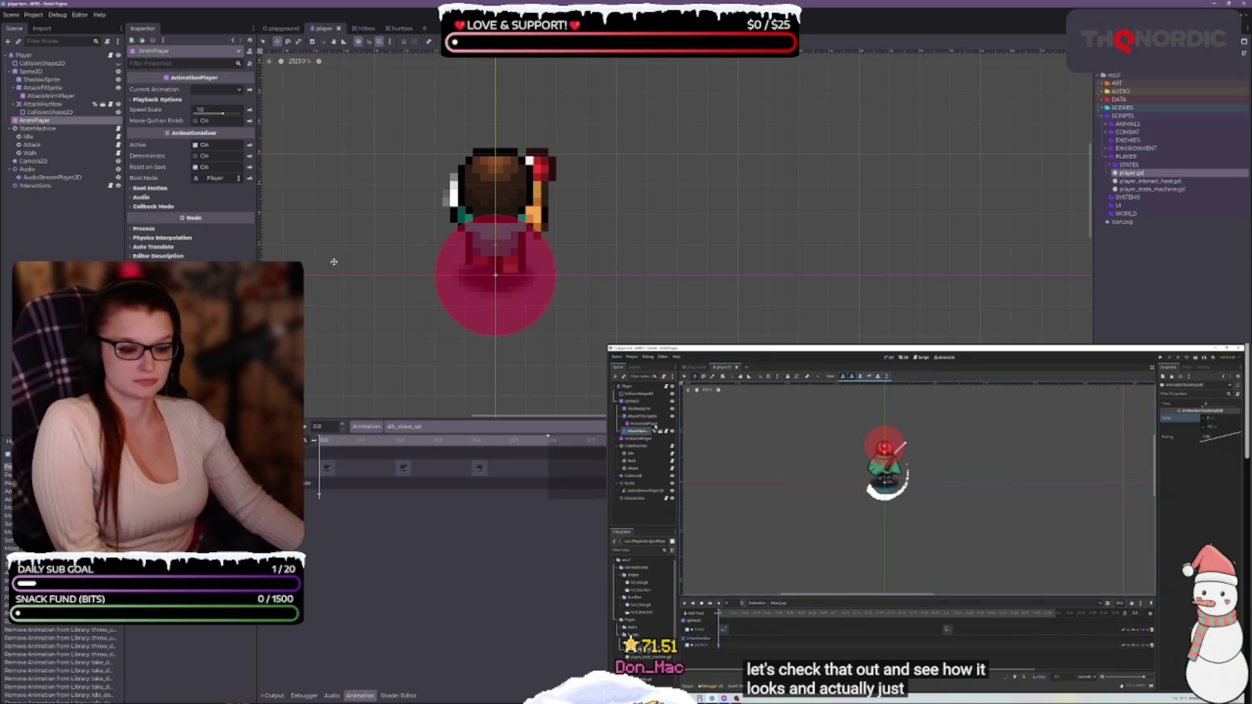
# Reposition AttackHurtbox above the head in atk_sword_up, replay it, save, and open state_attack.gd.
pyautogui.click(65, 105)
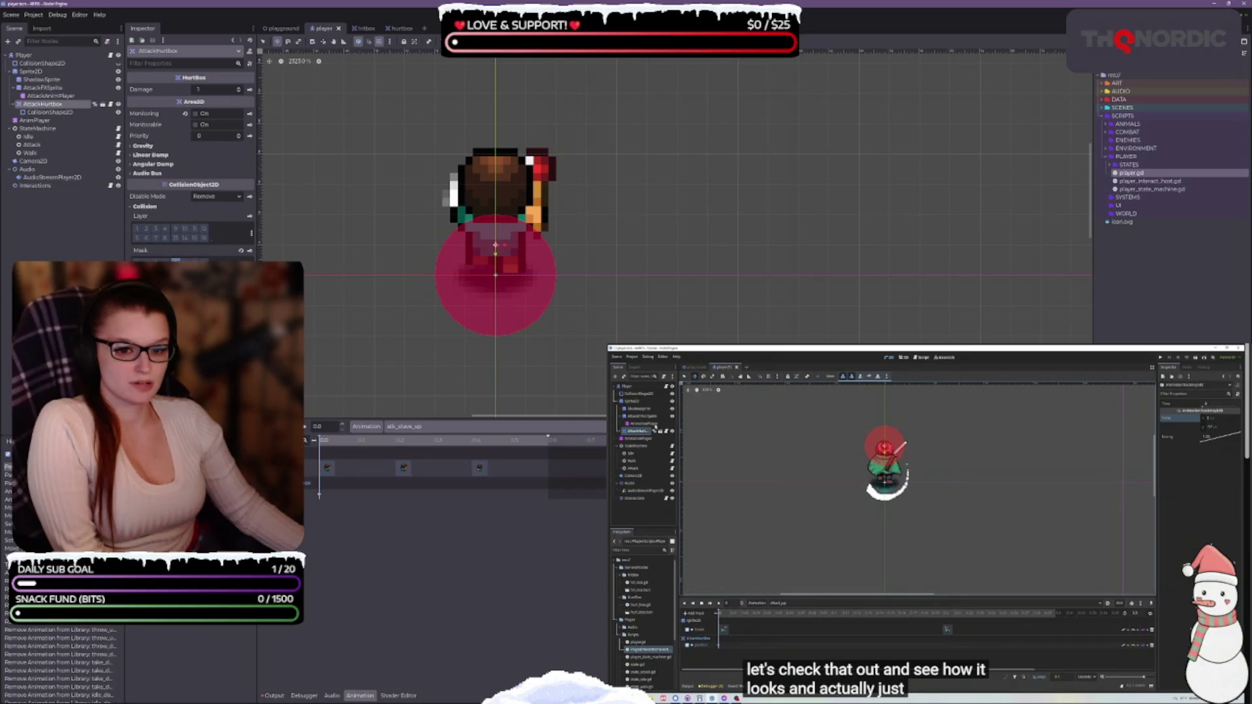
pyautogui.press('Return')
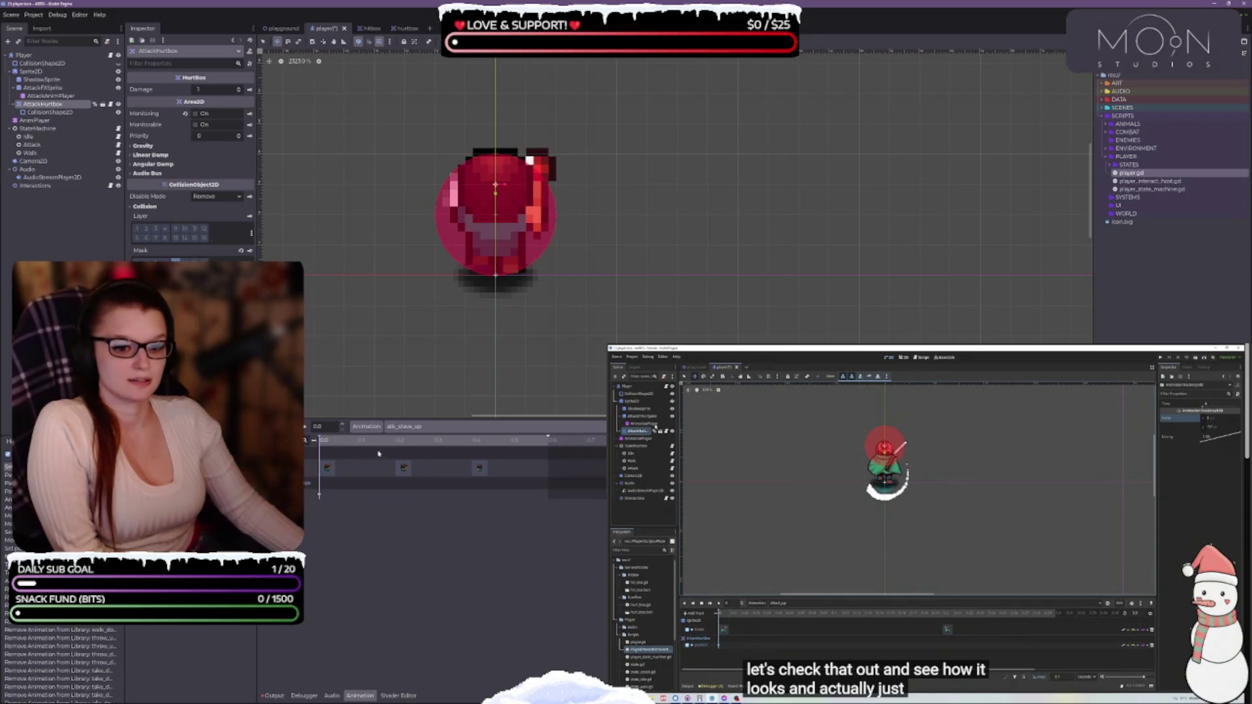
pyautogui.hotkey('shift', 'd')
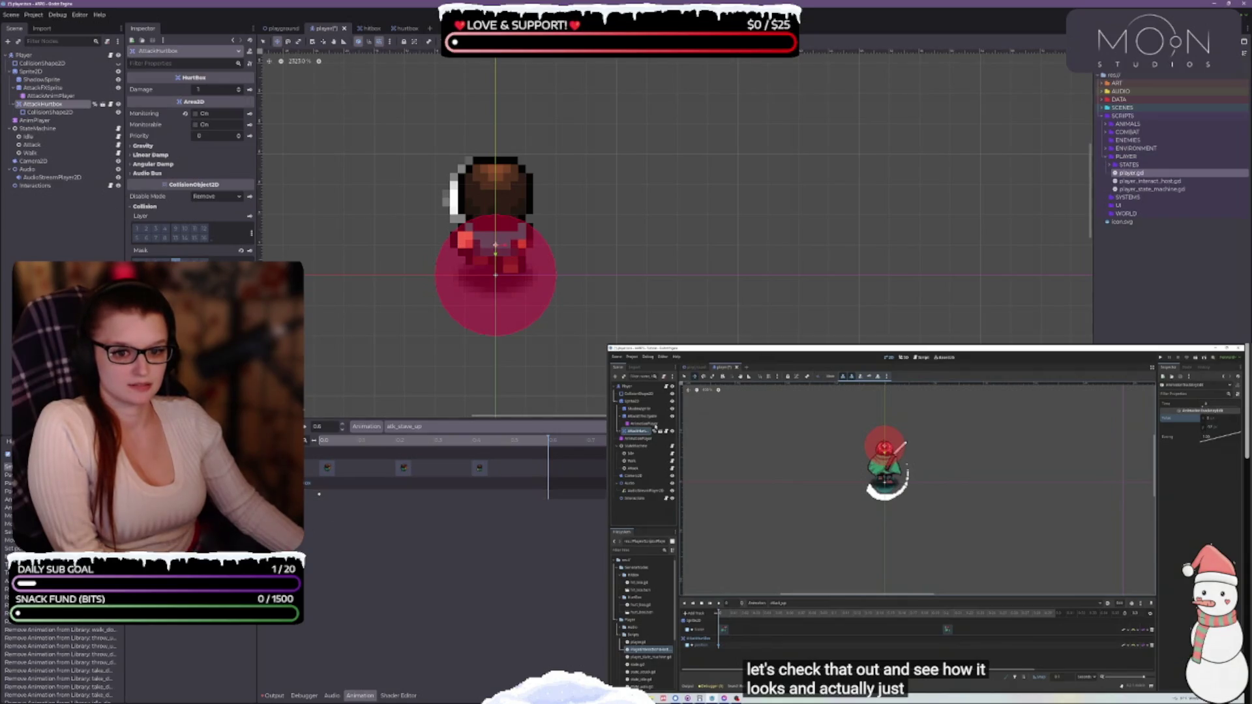
pyautogui.click(338, 442)
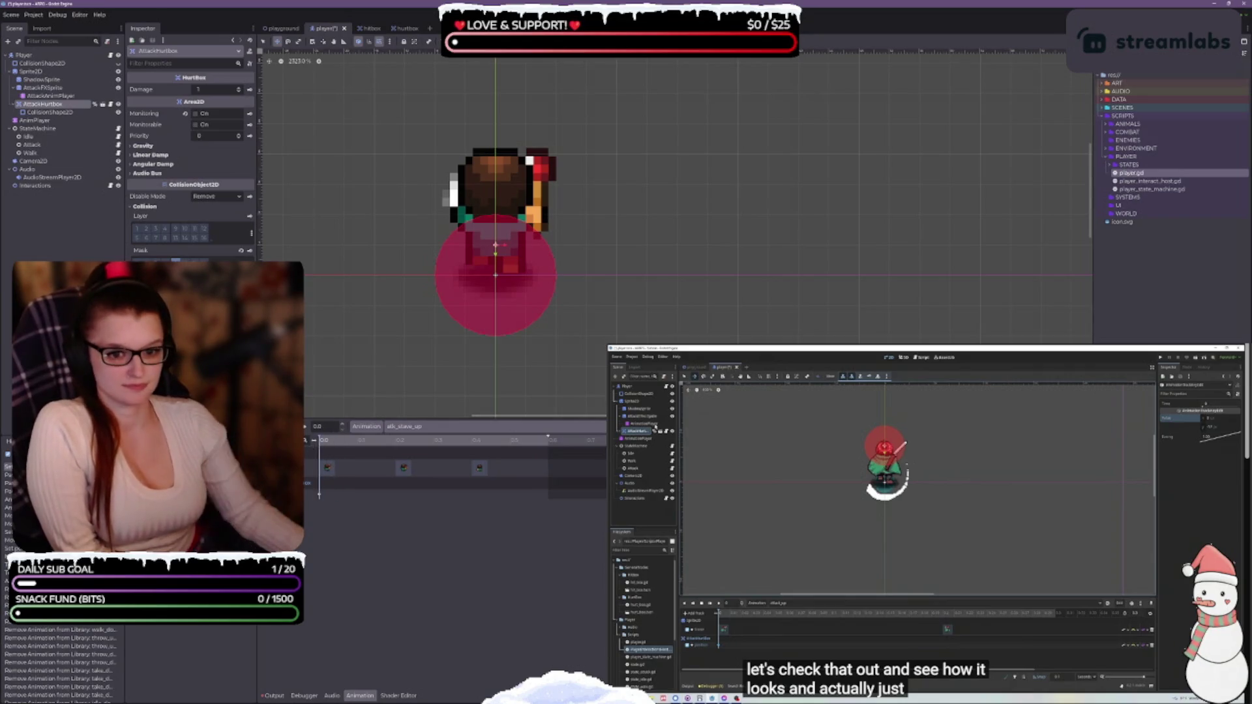
pyautogui.hotkey('ctrl', 'z')
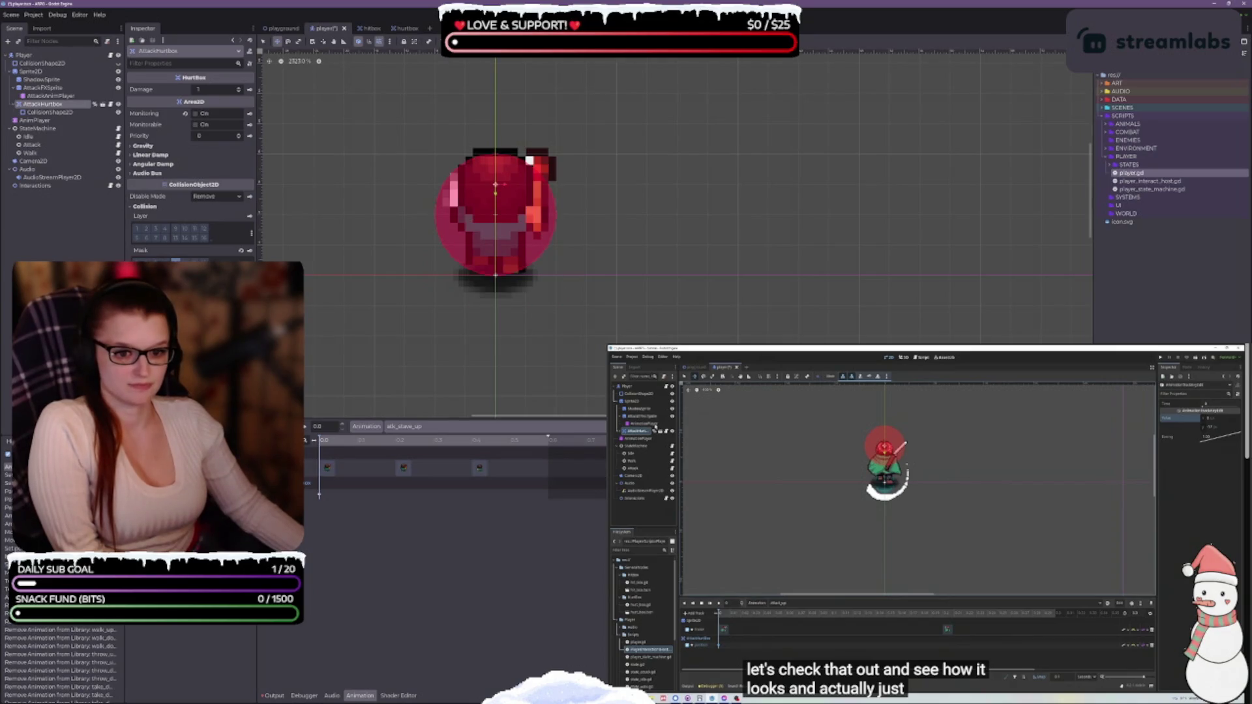
pyautogui.click(305, 431)
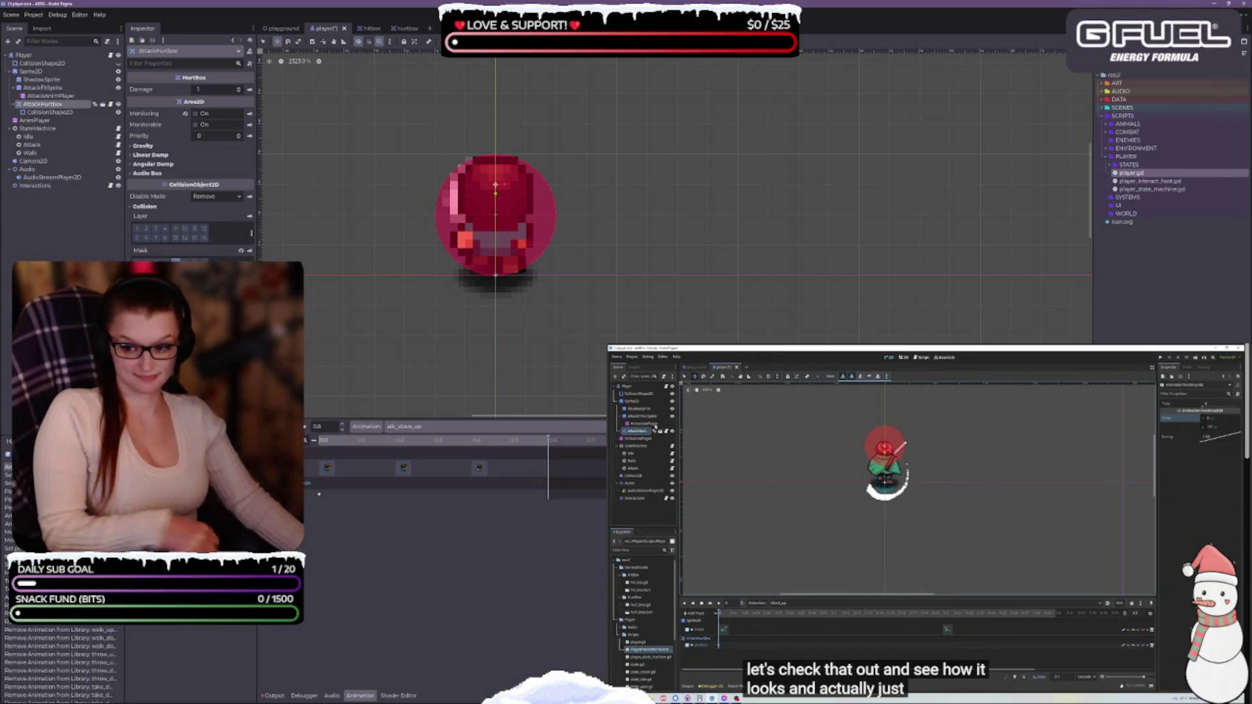
pyautogui.hotkey('ctrl', 's')
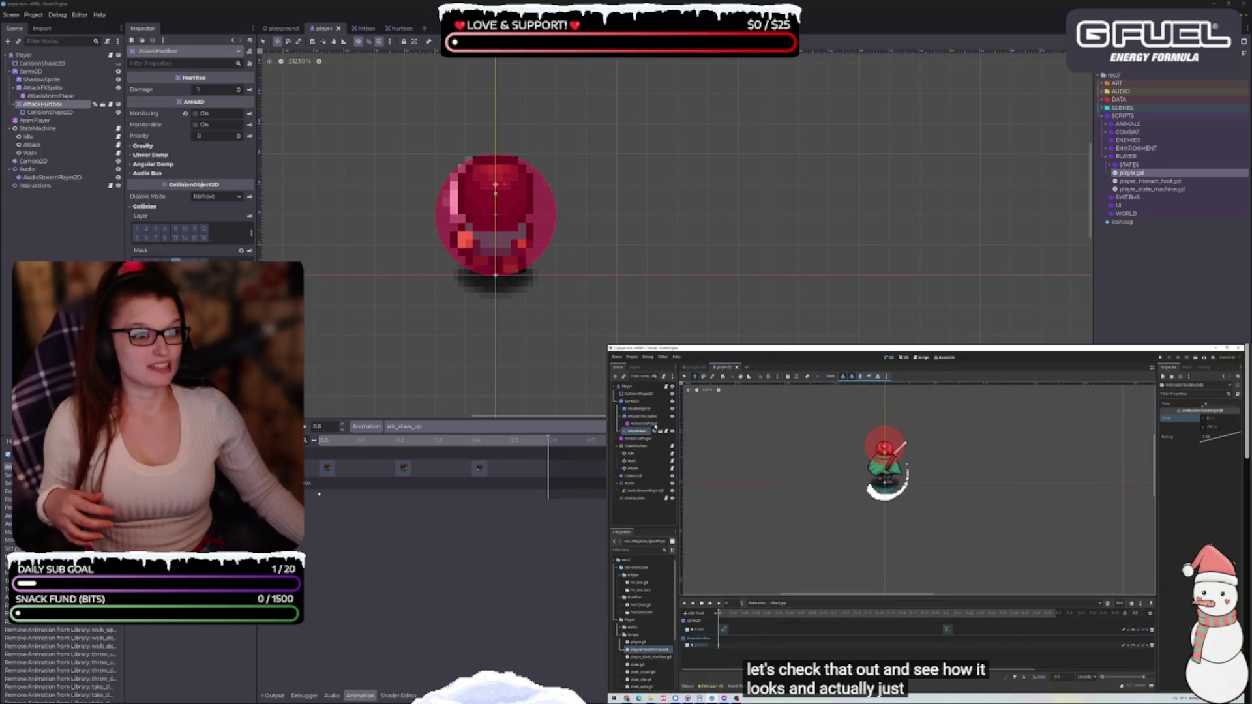
pyautogui.hotkey('ctrl', 'F3')
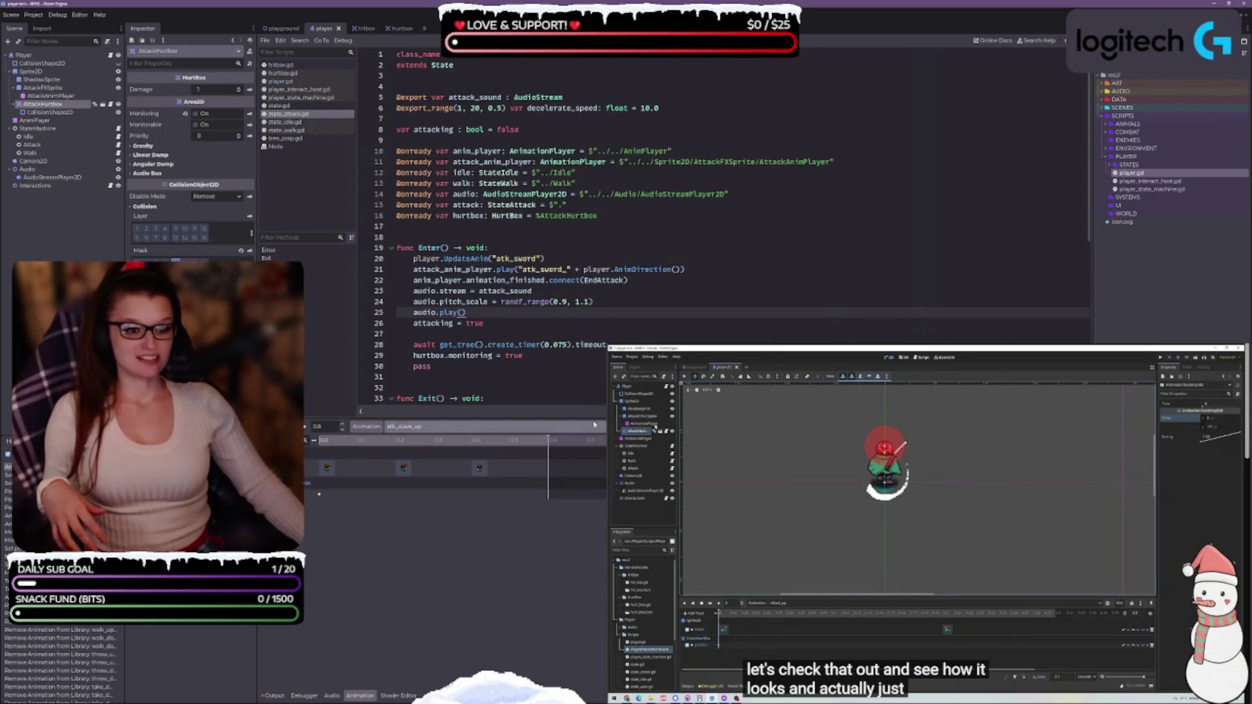
pyautogui.moveTo(593, 419); pyautogui.dragTo(594, 590)
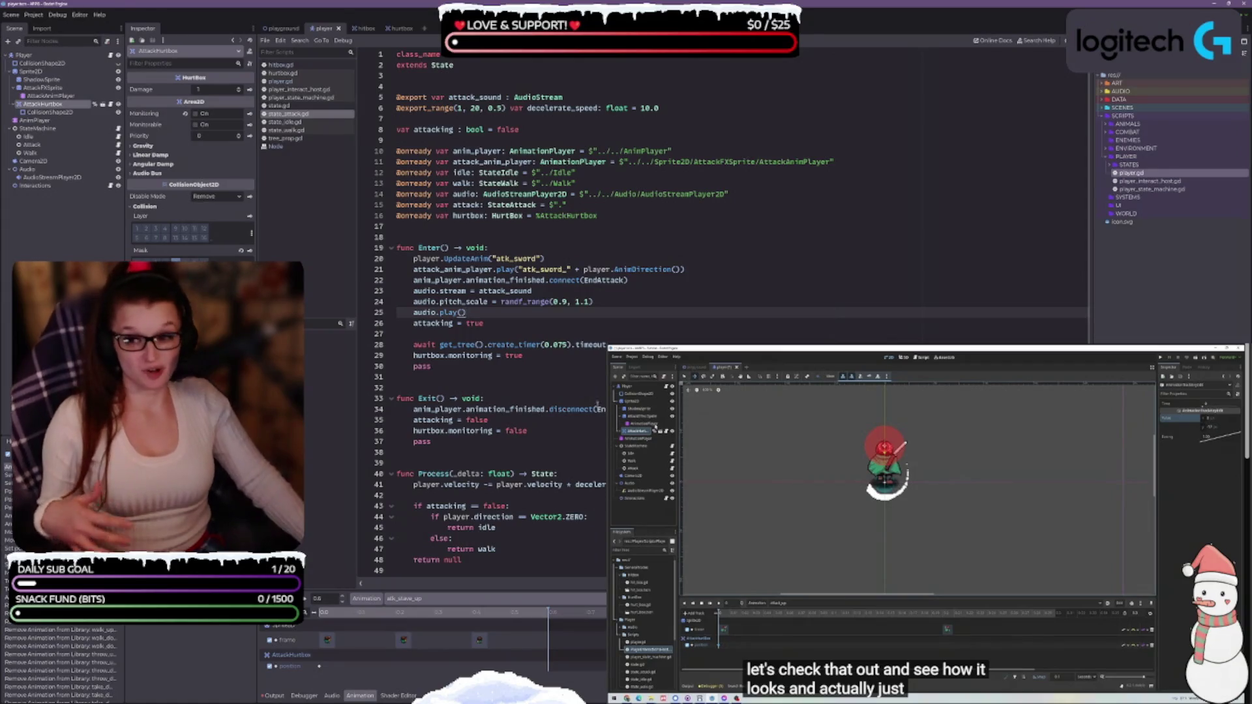
pyautogui.scroll(-4, 596, 403)
pyautogui.scroll(4, 590, 404)
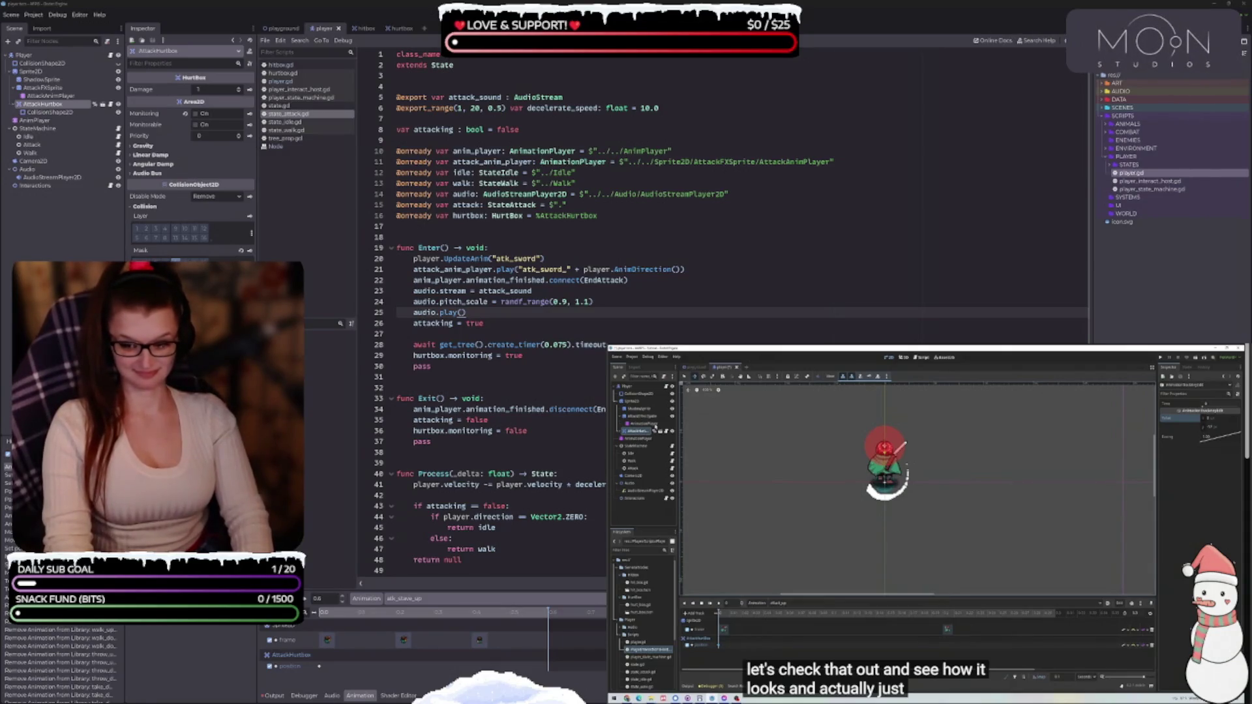
pyautogui.moveTo(570, 591); pyautogui.dragTo(571, 459)
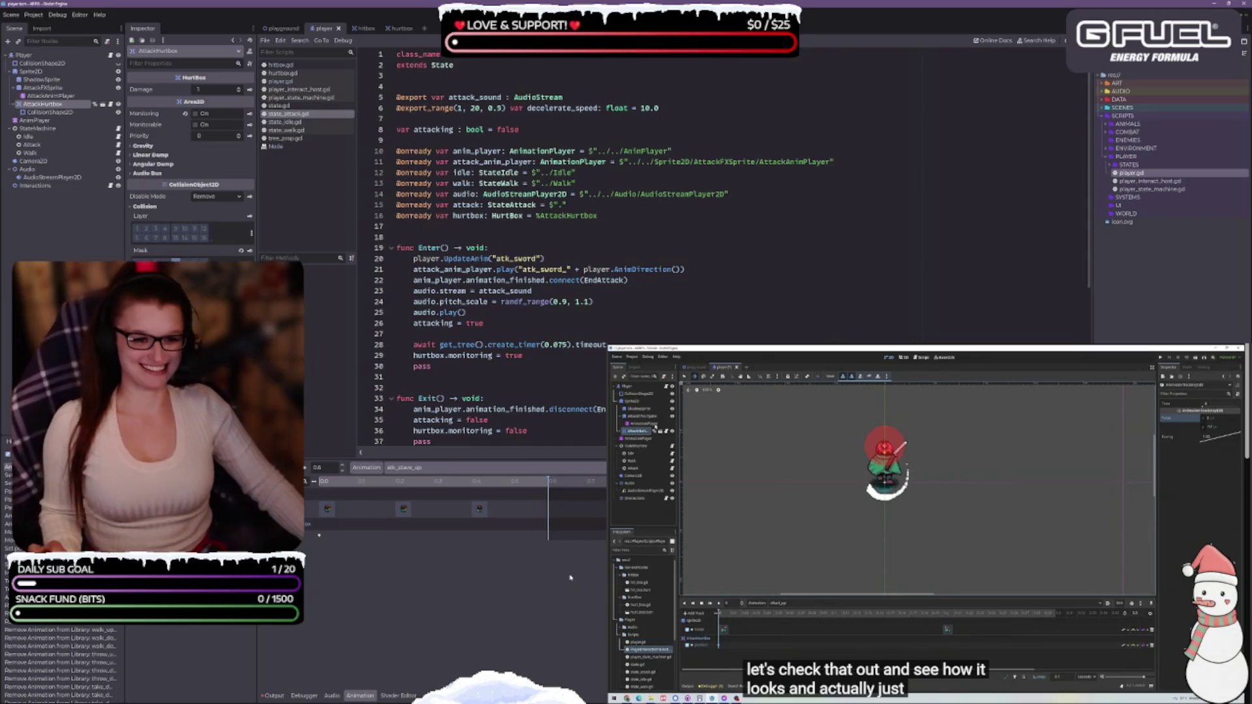
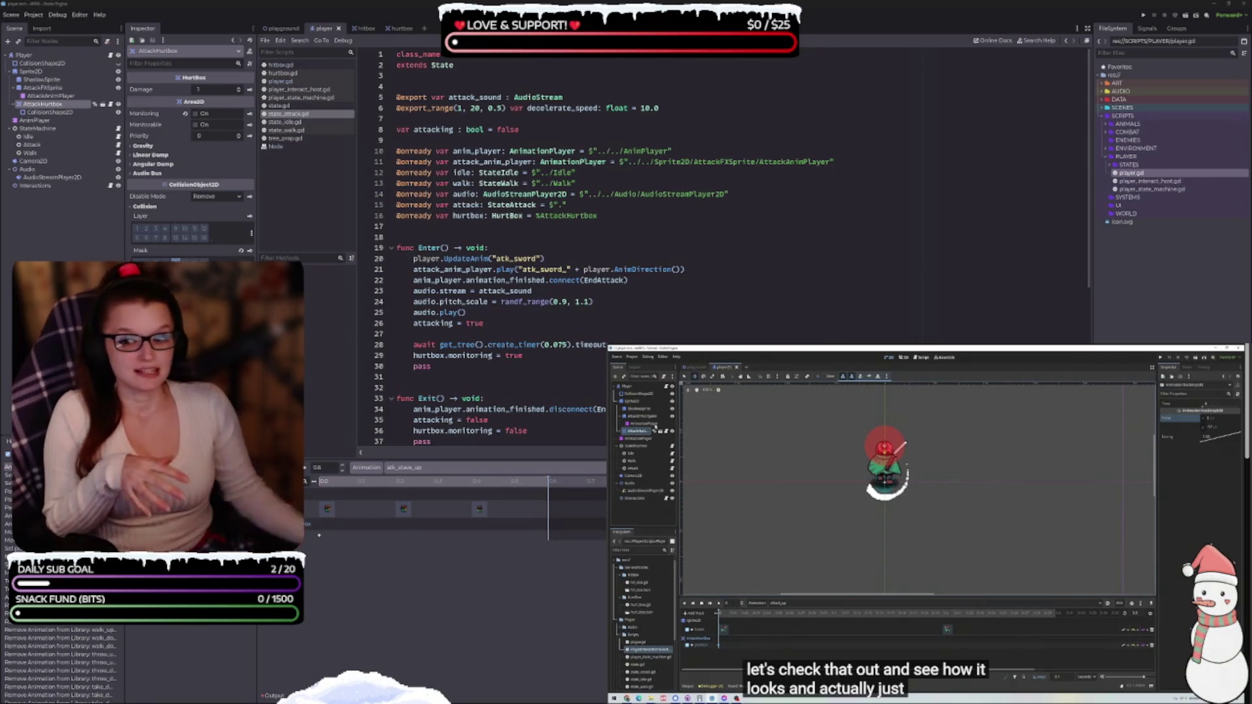
# Bring the game design notes over the code editor to read them, then return to Godot.
pyautogui.scroll(-2, 928, 523)
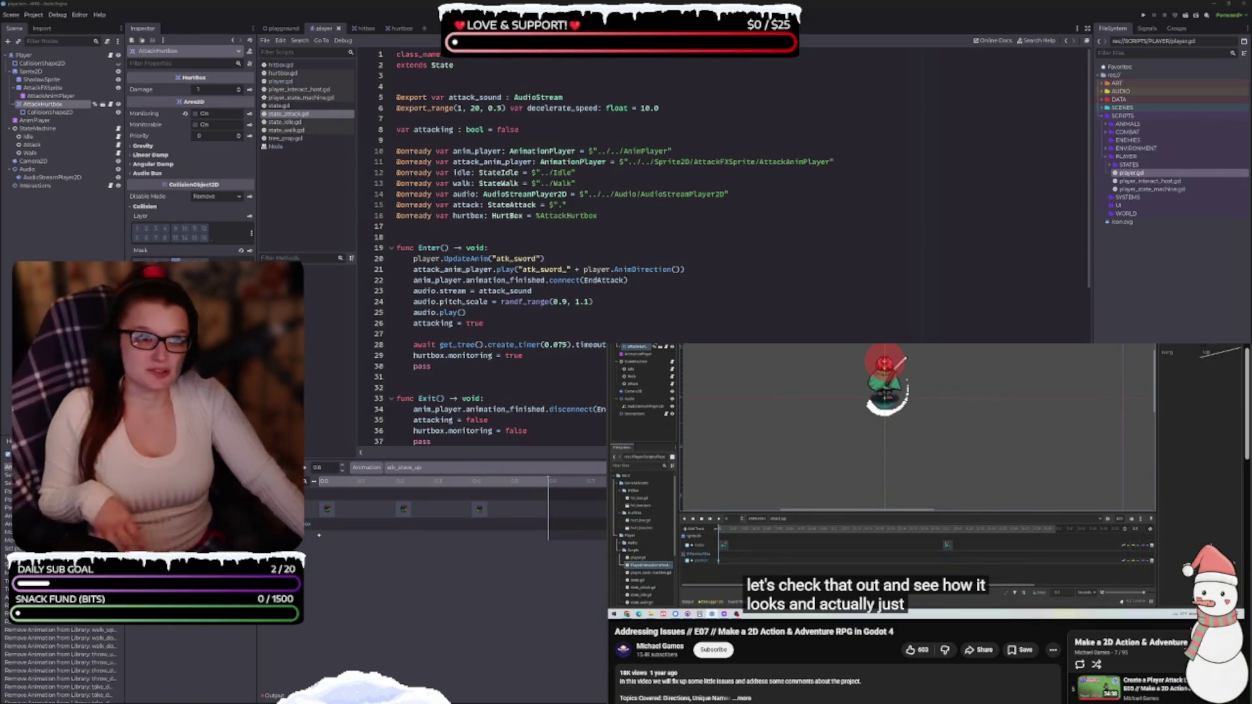
pyautogui.scroll(2, 909, 587)
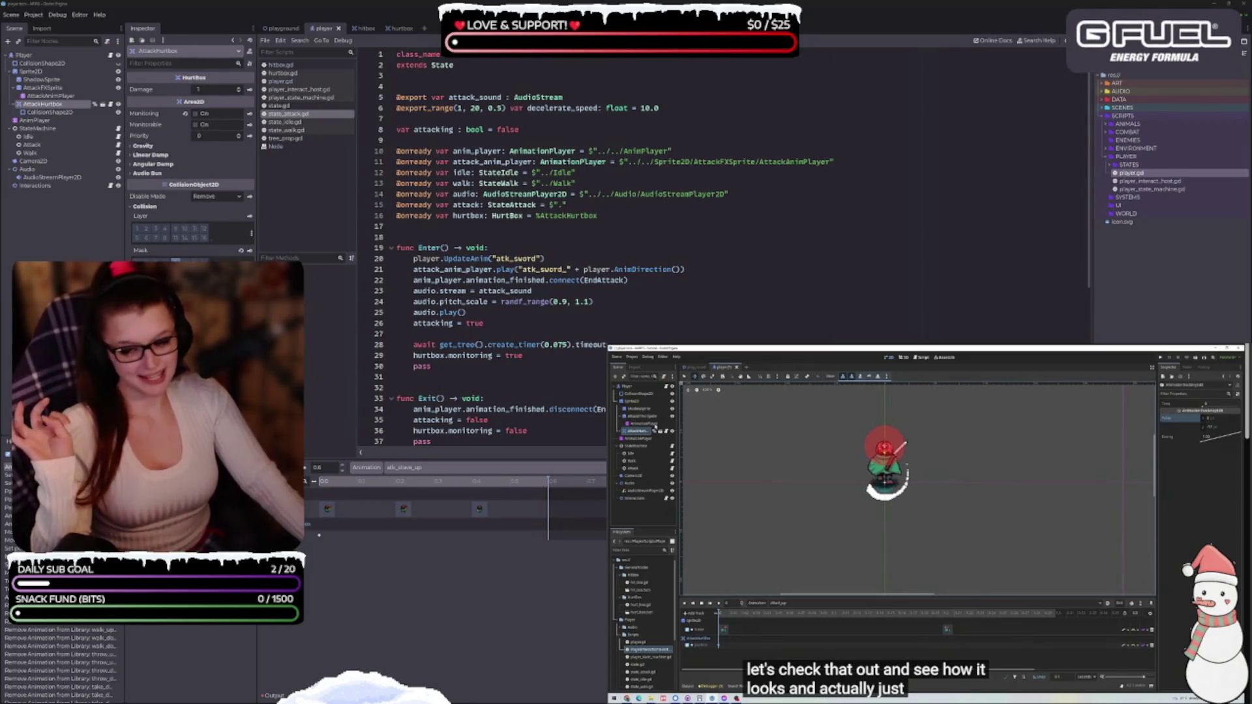
pyautogui.hotkey('alt', 'Tab')
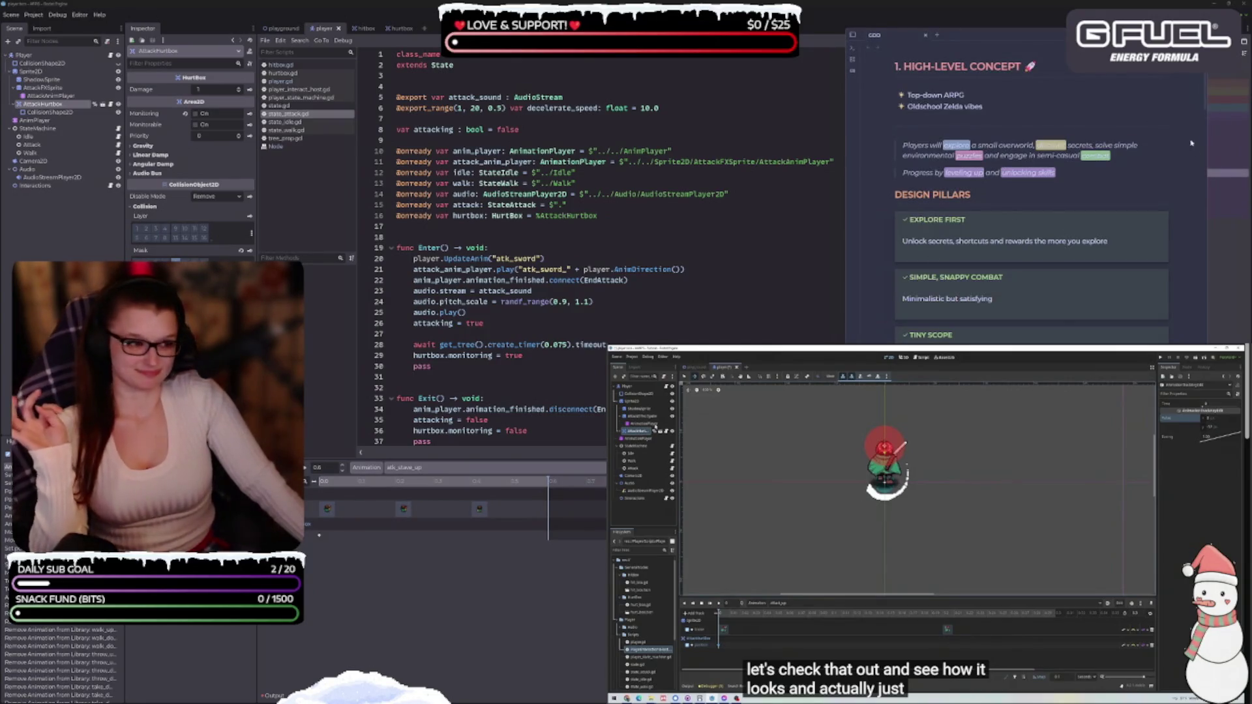
pyautogui.moveTo(1050, 40); pyautogui.dragTo(491, 64)
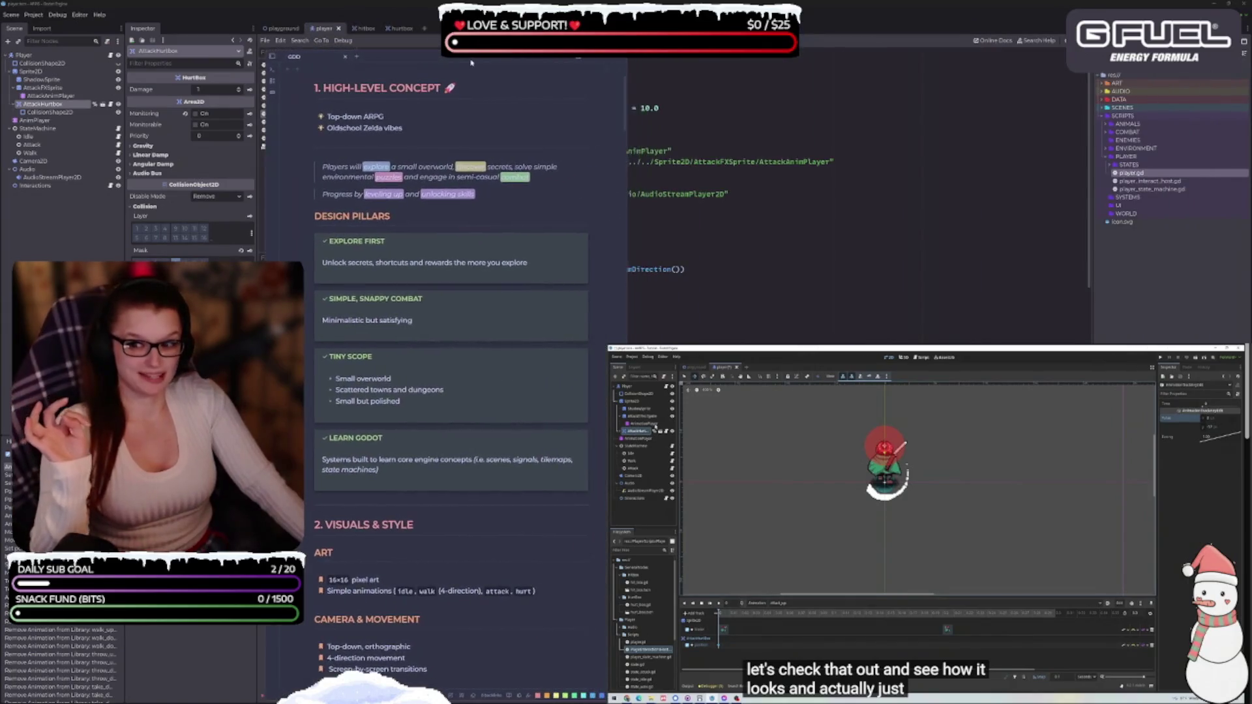
pyautogui.scroll(-15, 479, 277)
pyautogui.scroll(-5, 478, 277)
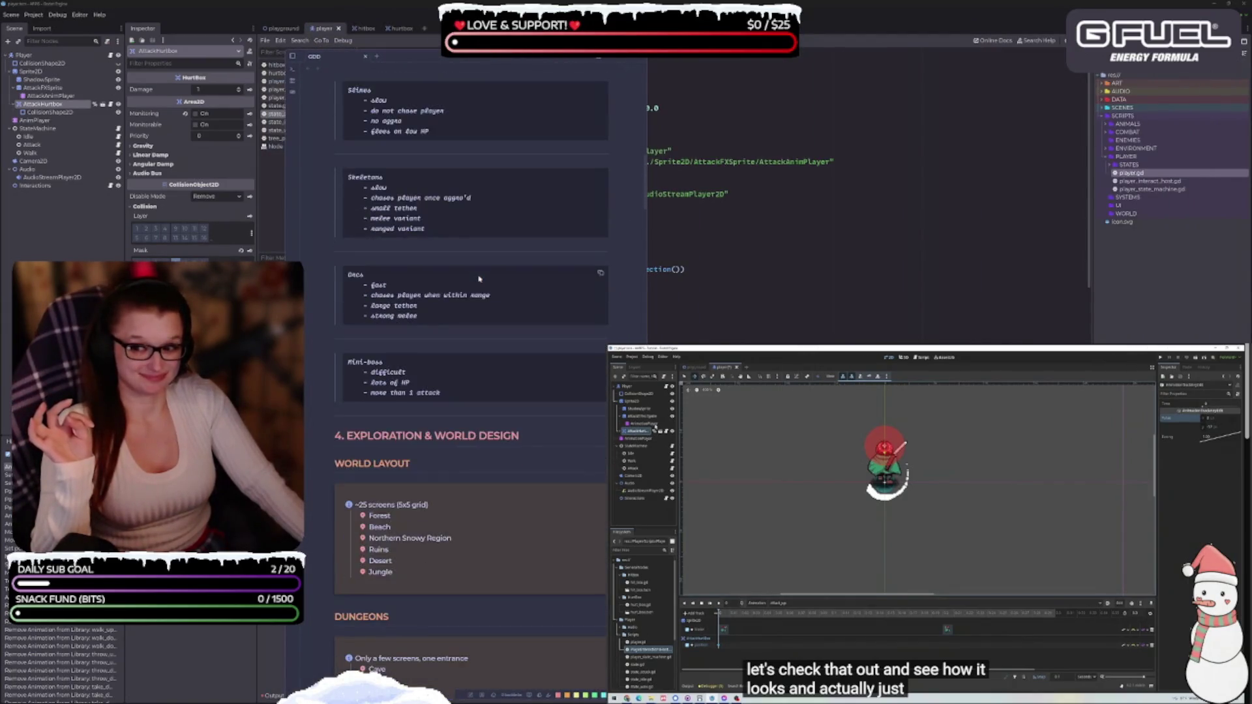
pyautogui.scroll(10, 442, 416)
pyautogui.scroll(5, 442, 416)
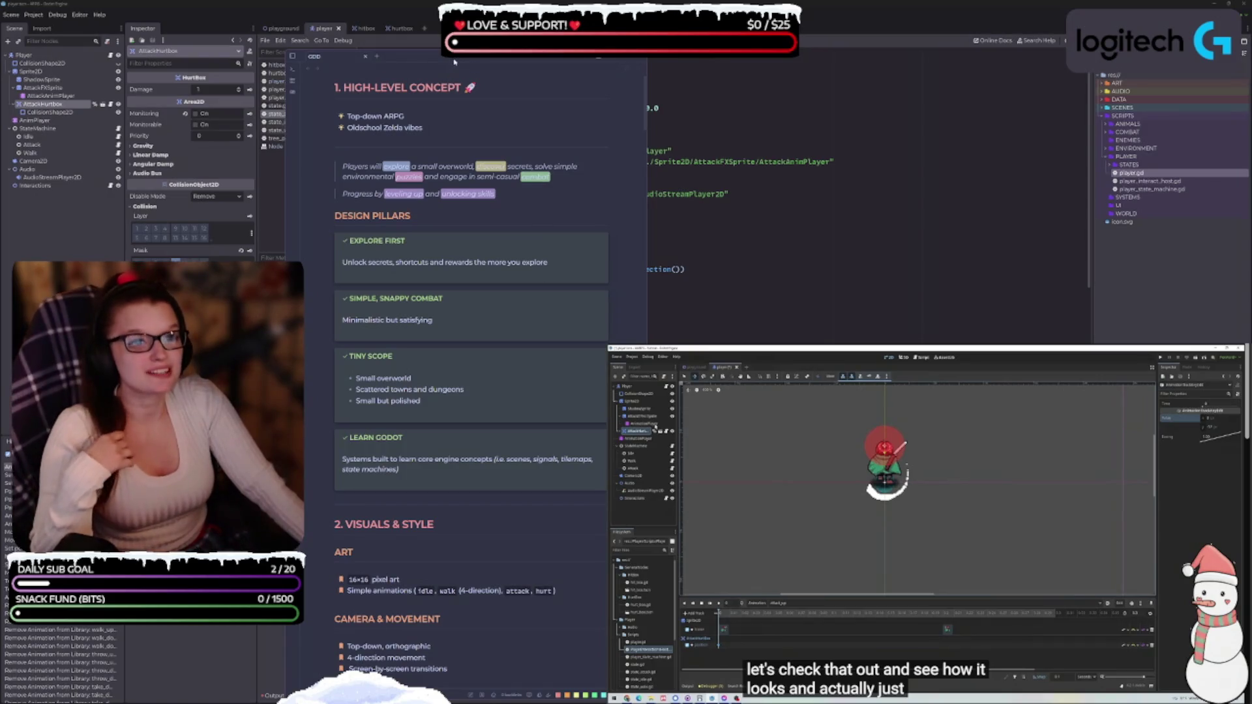
pyautogui.moveTo(455, 61); pyautogui.dragTo(466, 44)
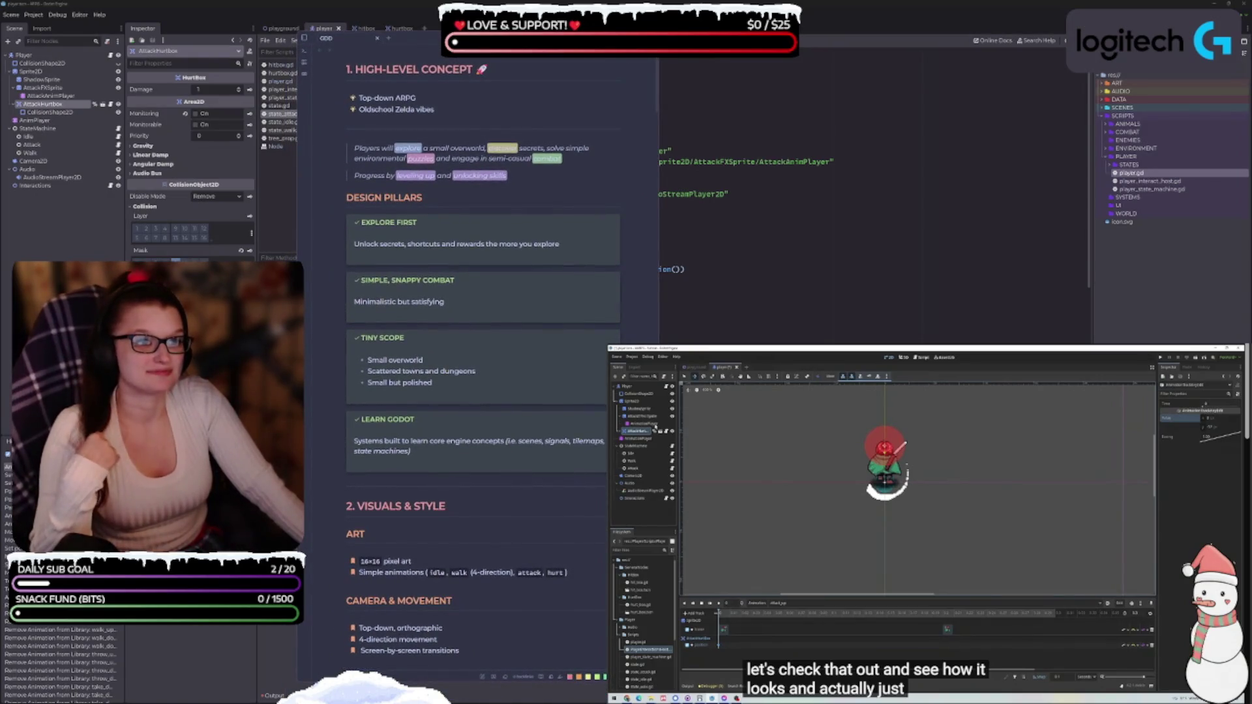
pyautogui.hotkey('alt', 'Tab')
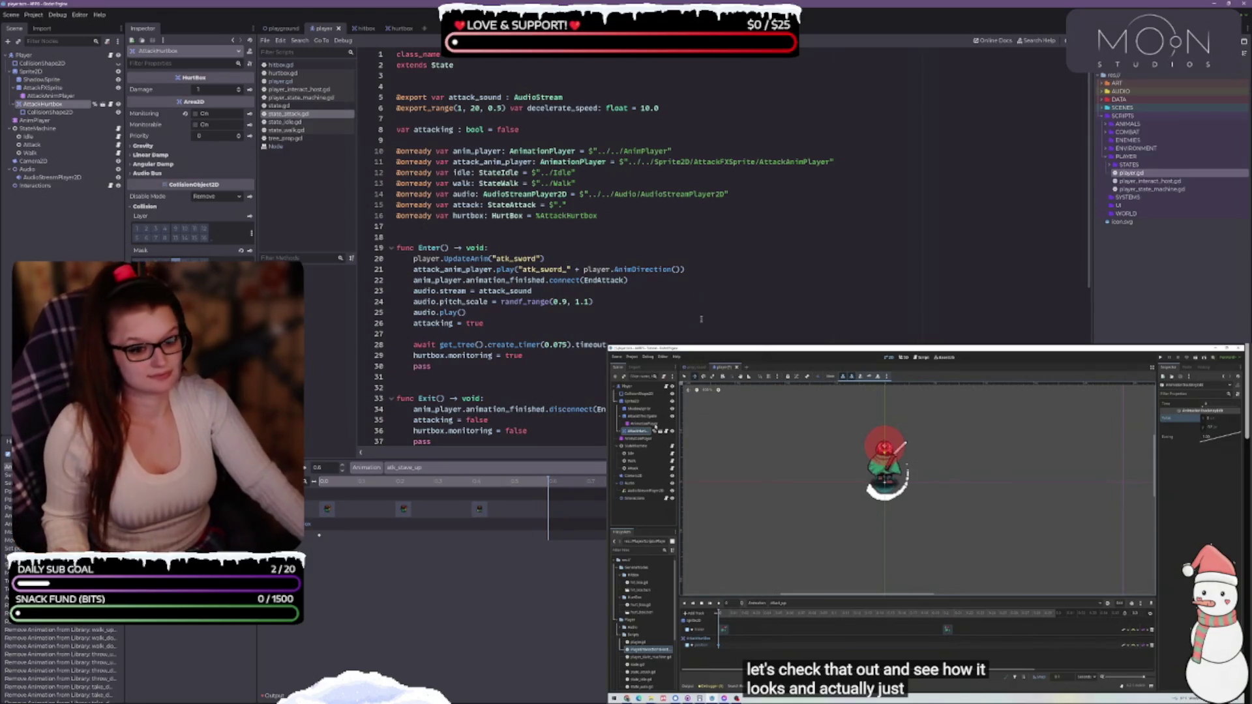
# Enlarge the code editor and browse the atk_sword down, left, right and up animations.
pyautogui.moveTo(496, 460); pyautogui.dragTo(496, 492)
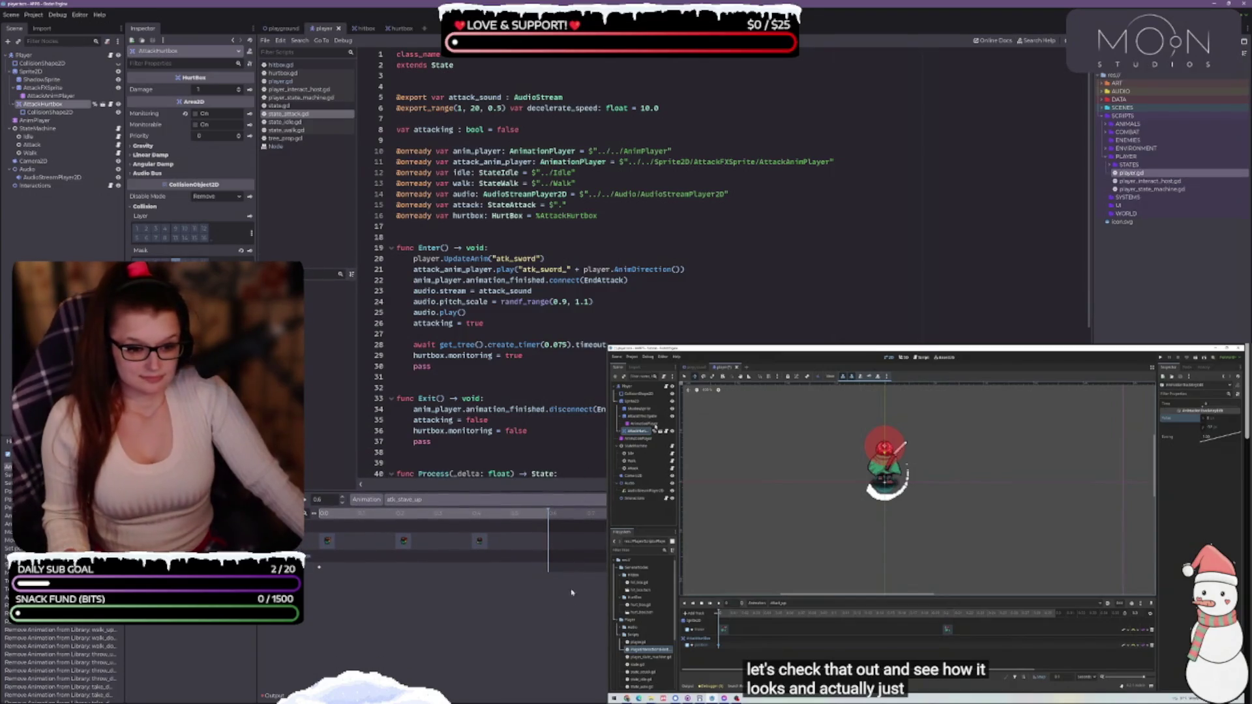
pyautogui.click(513, 500)
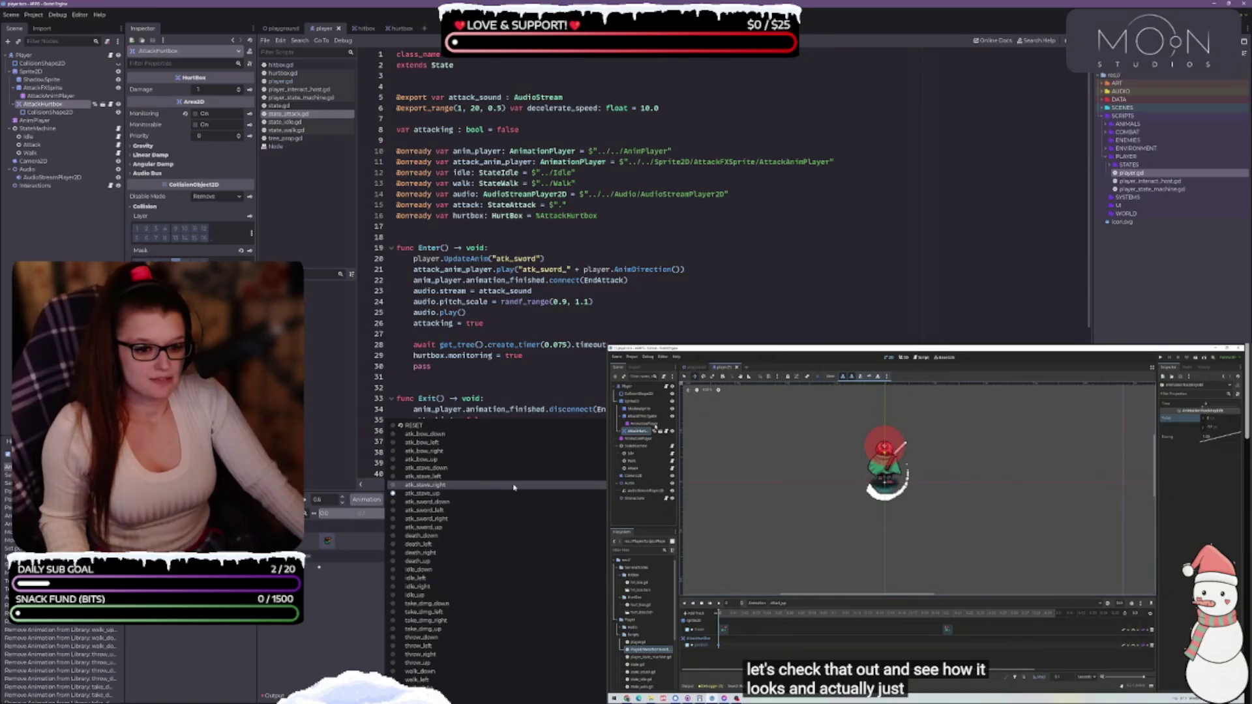
pyautogui.click(507, 502)
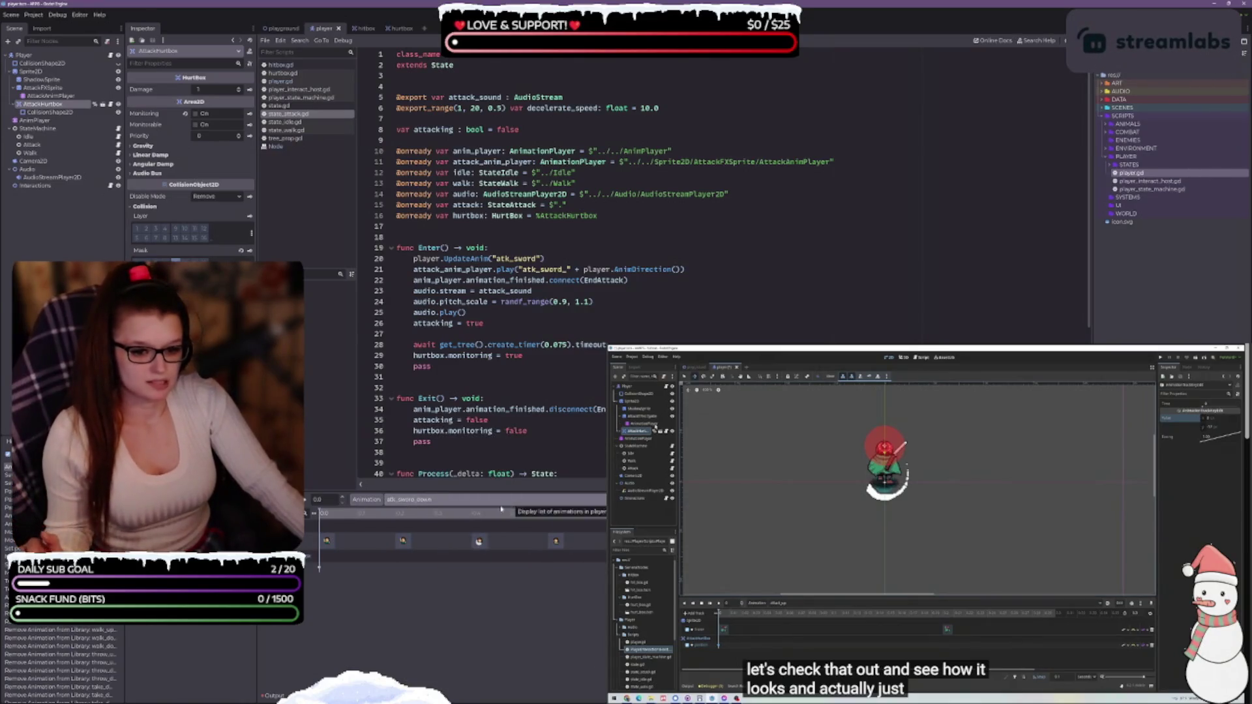
pyautogui.click(476, 499)
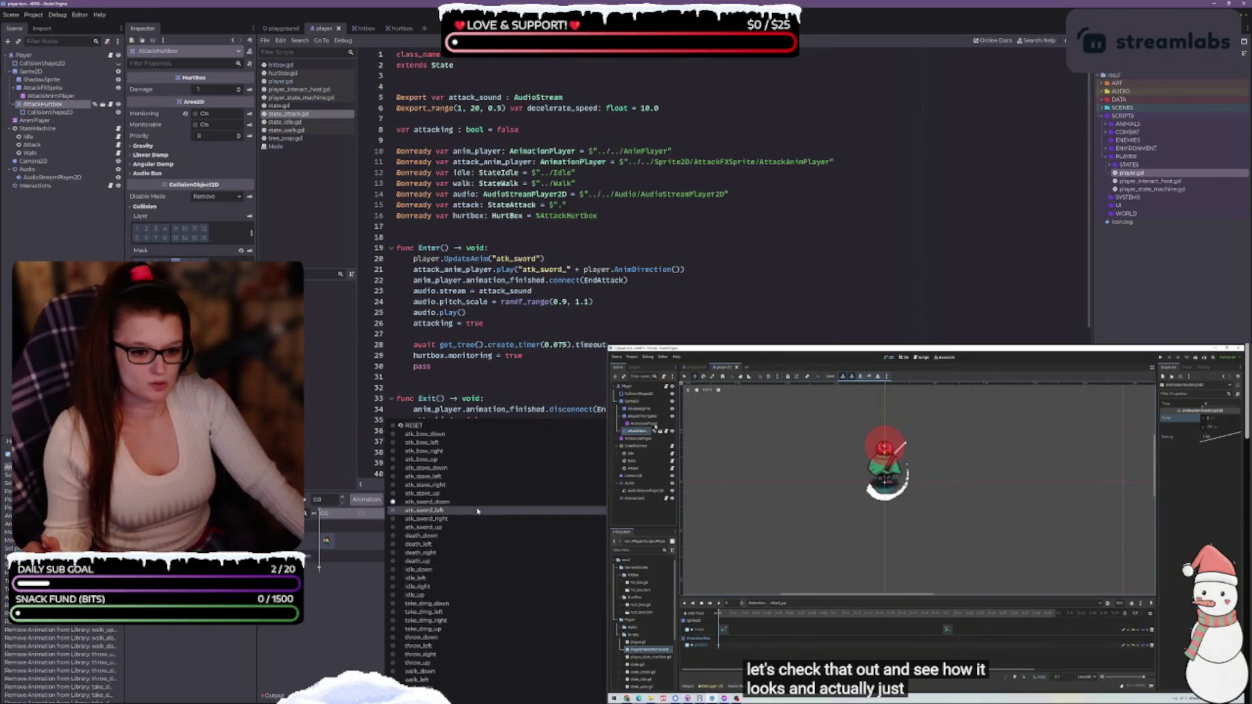
pyautogui.click(470, 513)
pyautogui.click(470, 500)
pyautogui.click(454, 519)
pyautogui.click(456, 500)
pyautogui.click(455, 527)
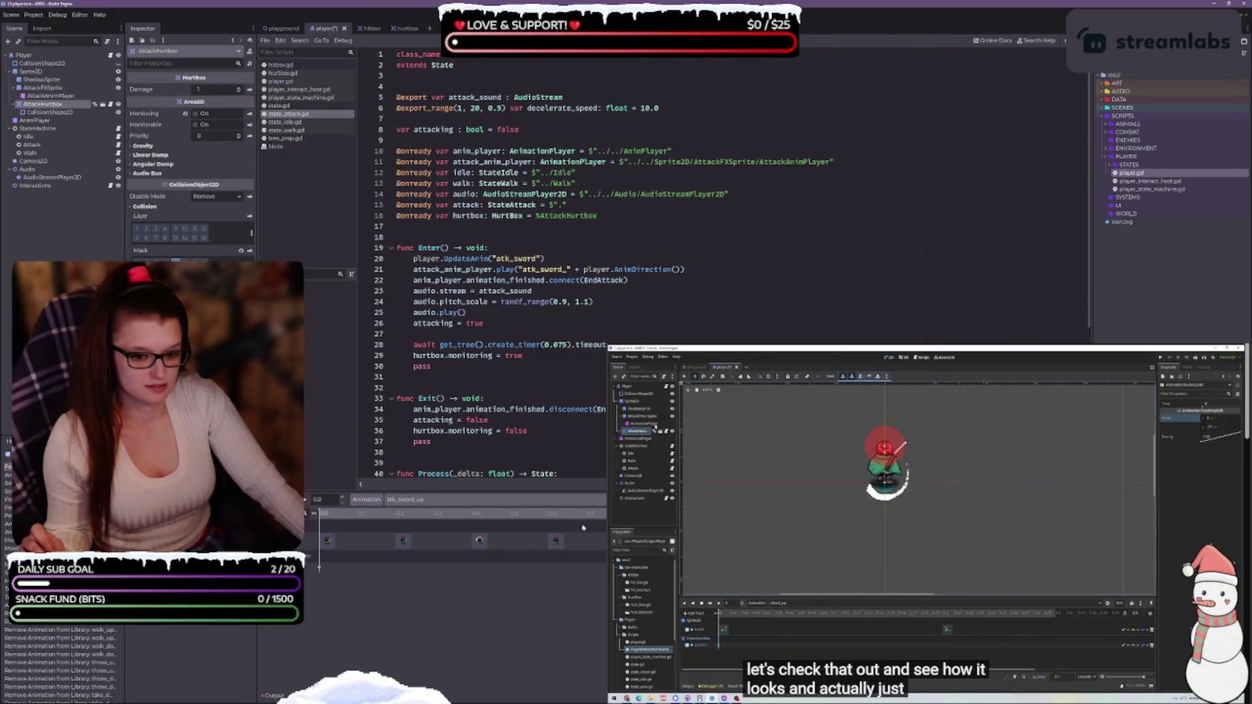
# Load atk_sword_left and show the player scene in the 2D view.
pyautogui.click(449, 499)
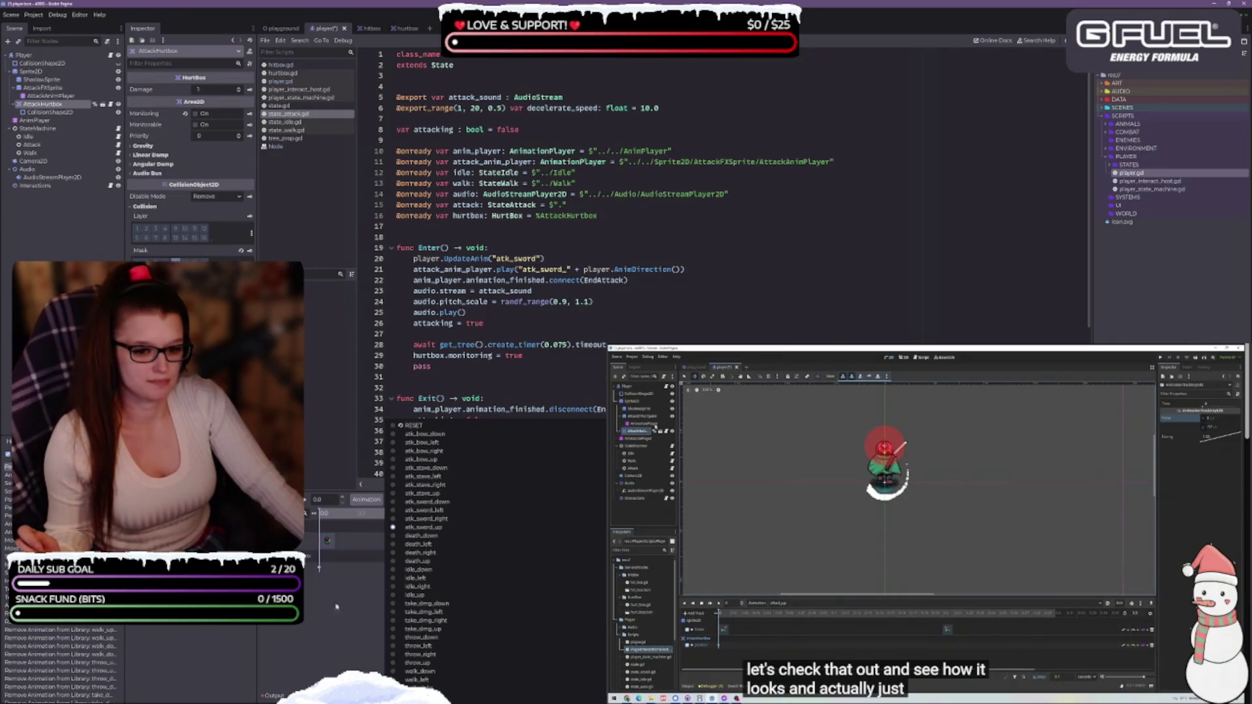
pyautogui.click(451, 503)
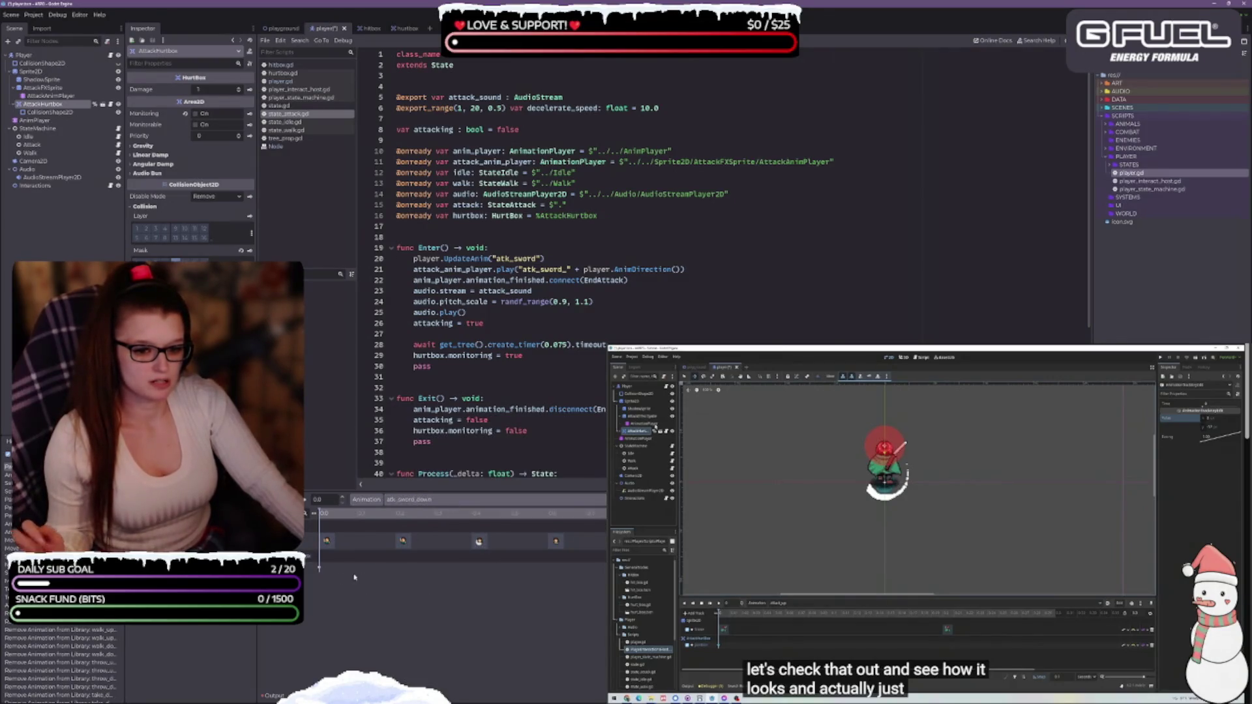
pyautogui.click(456, 501)
pyautogui.click(461, 512)
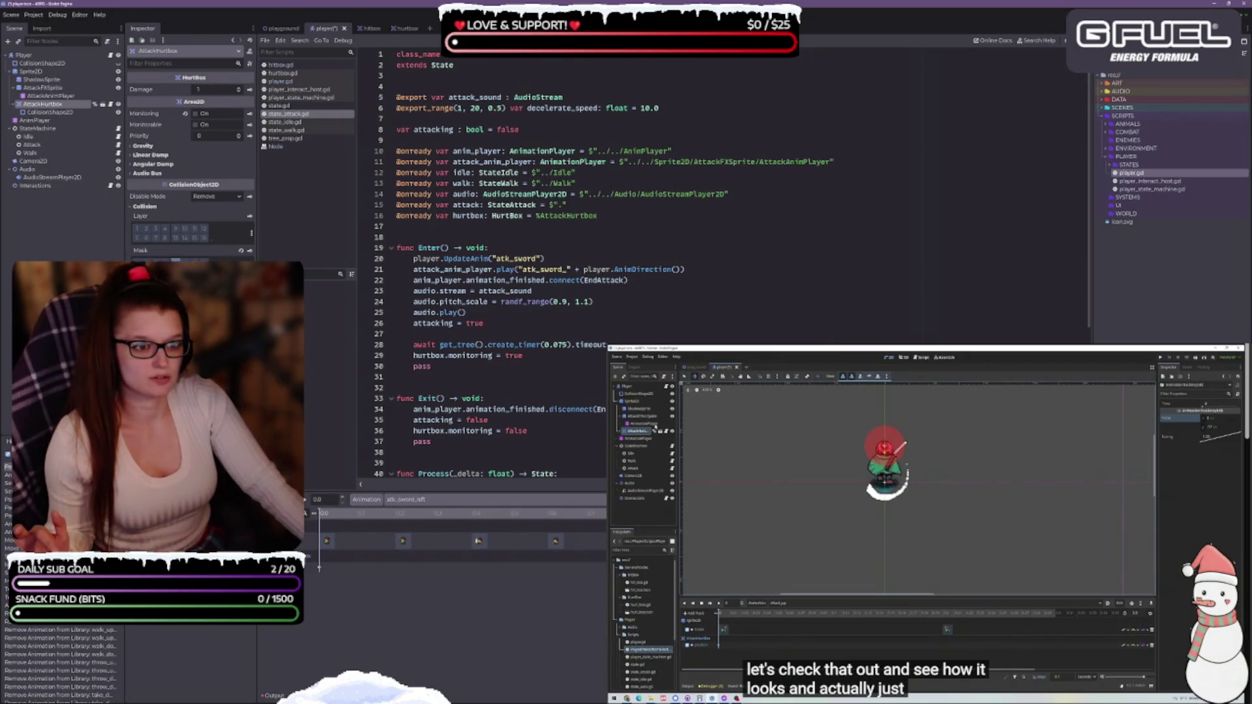
pyautogui.hotkey('ctrl', 'F1')
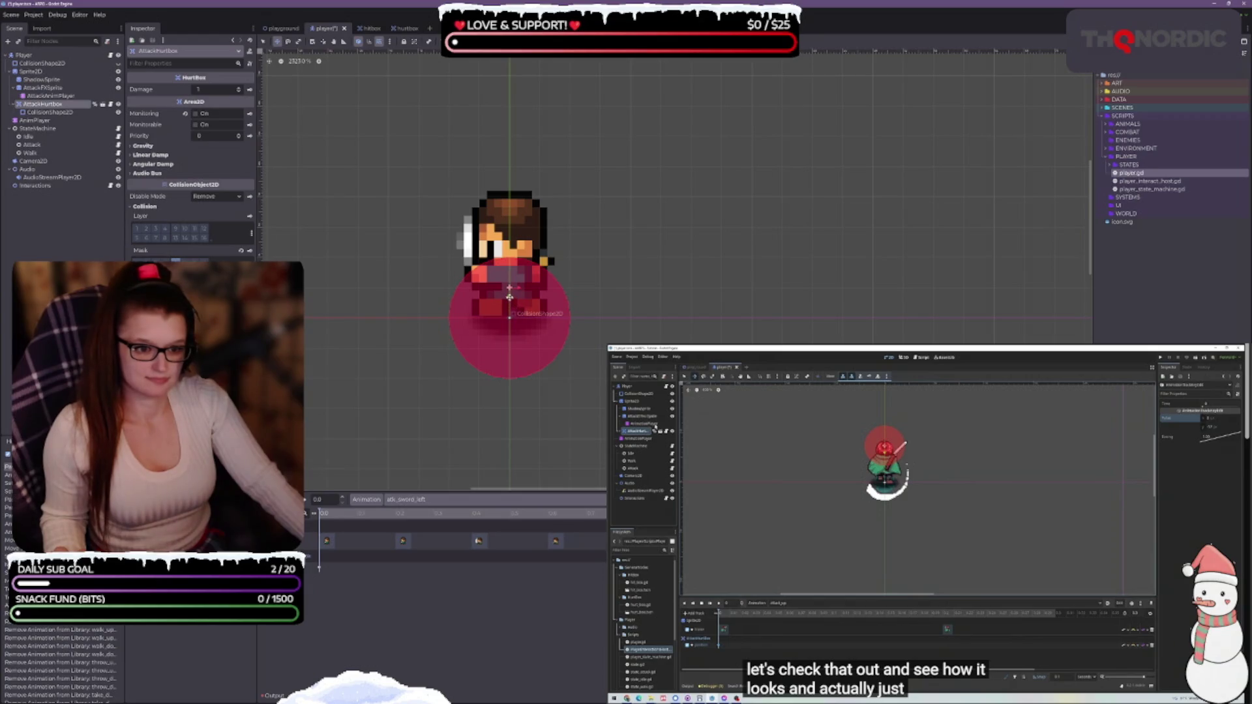
# Move the hurtbox to the sprite's upper left, save, key its position and preview atk_sword_left.
pyautogui.moveTo(509, 289); pyautogui.dragTo(510, 236)
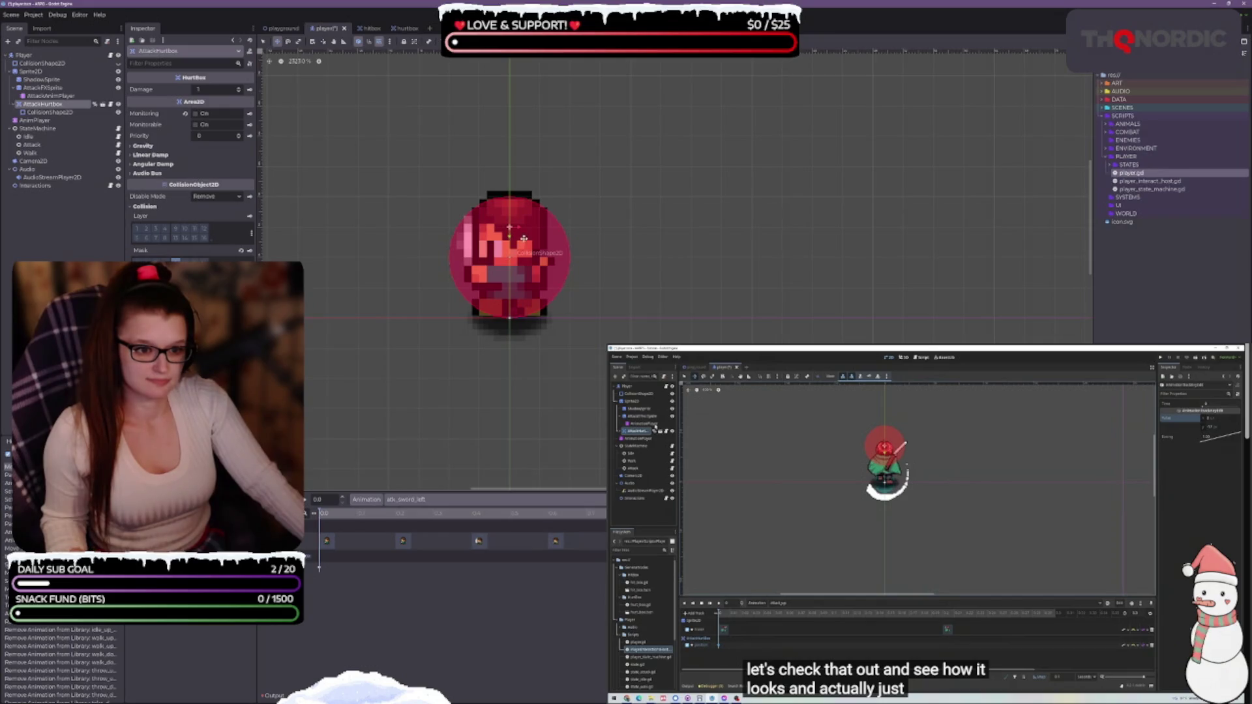
pyautogui.moveTo(504, 227); pyautogui.dragTo(482, 229)
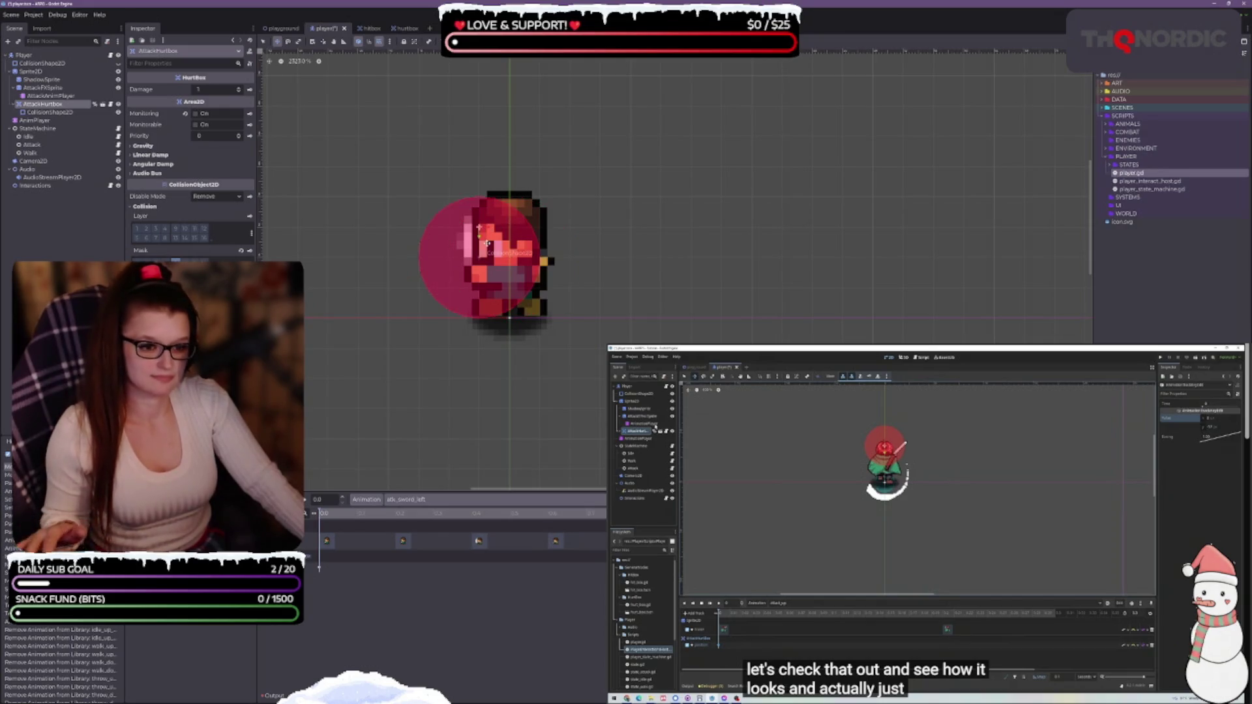
pyautogui.hotkey('ctrl', 's')
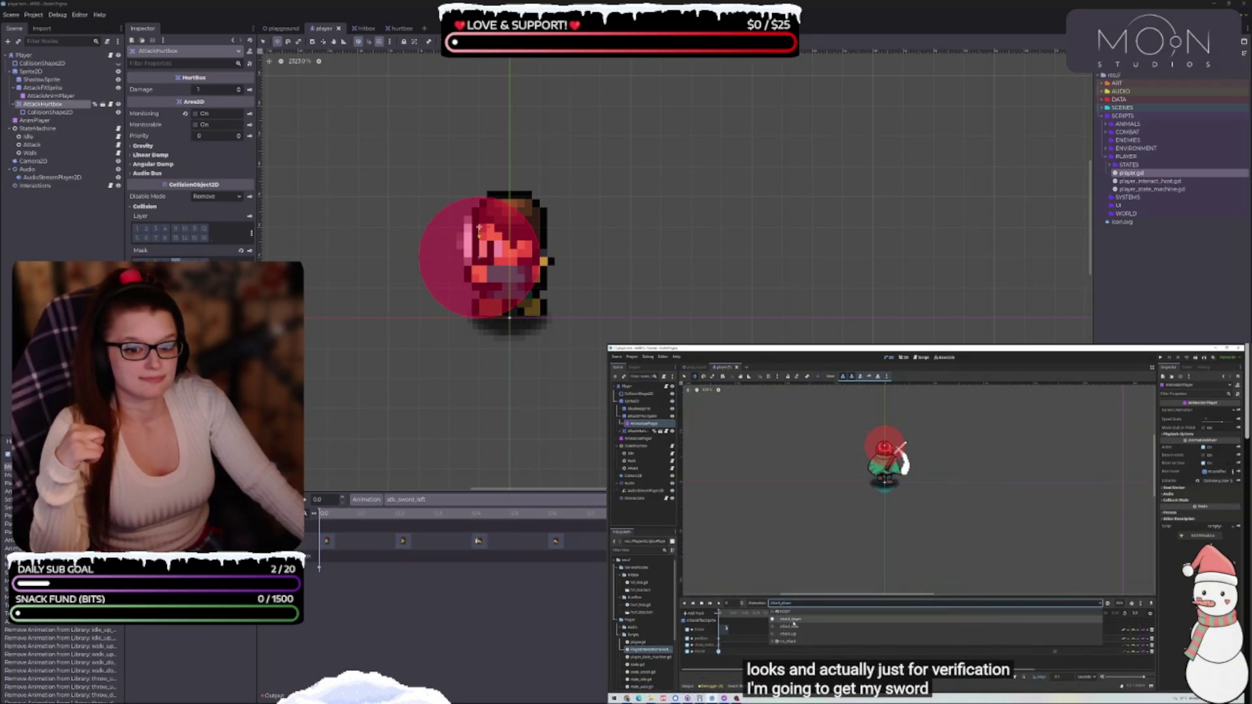
pyautogui.press('Insert')
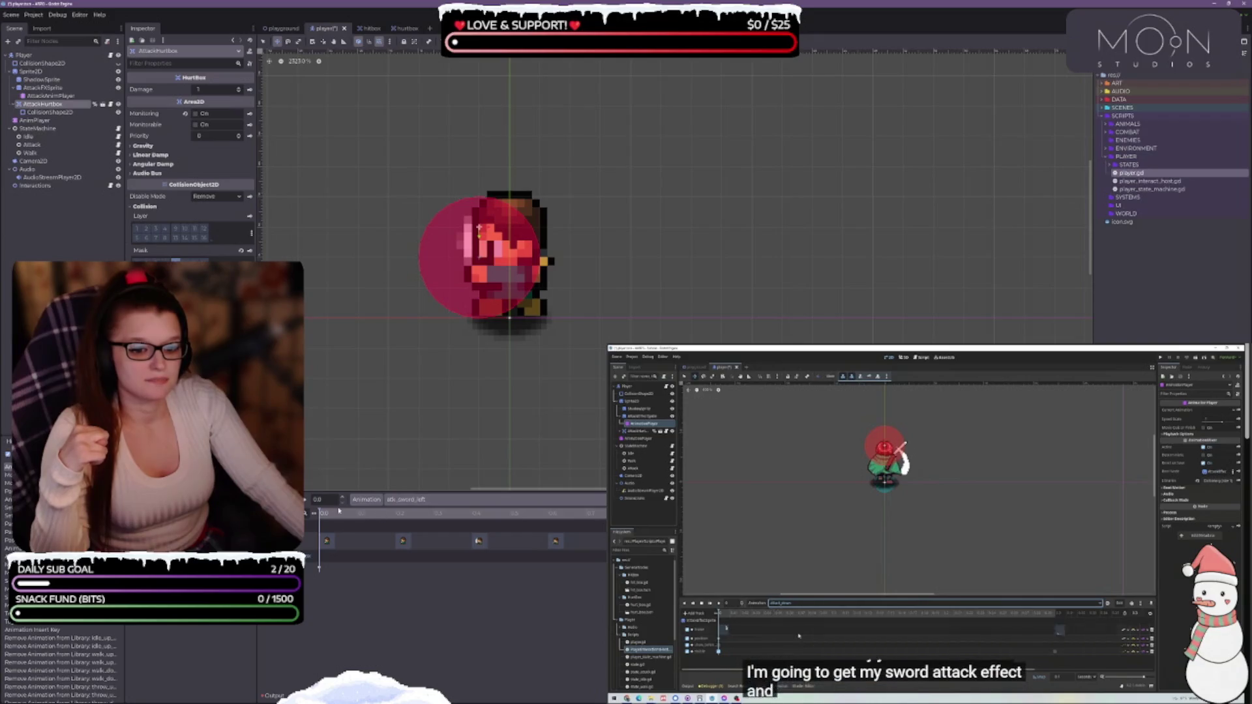
pyautogui.click(305, 501)
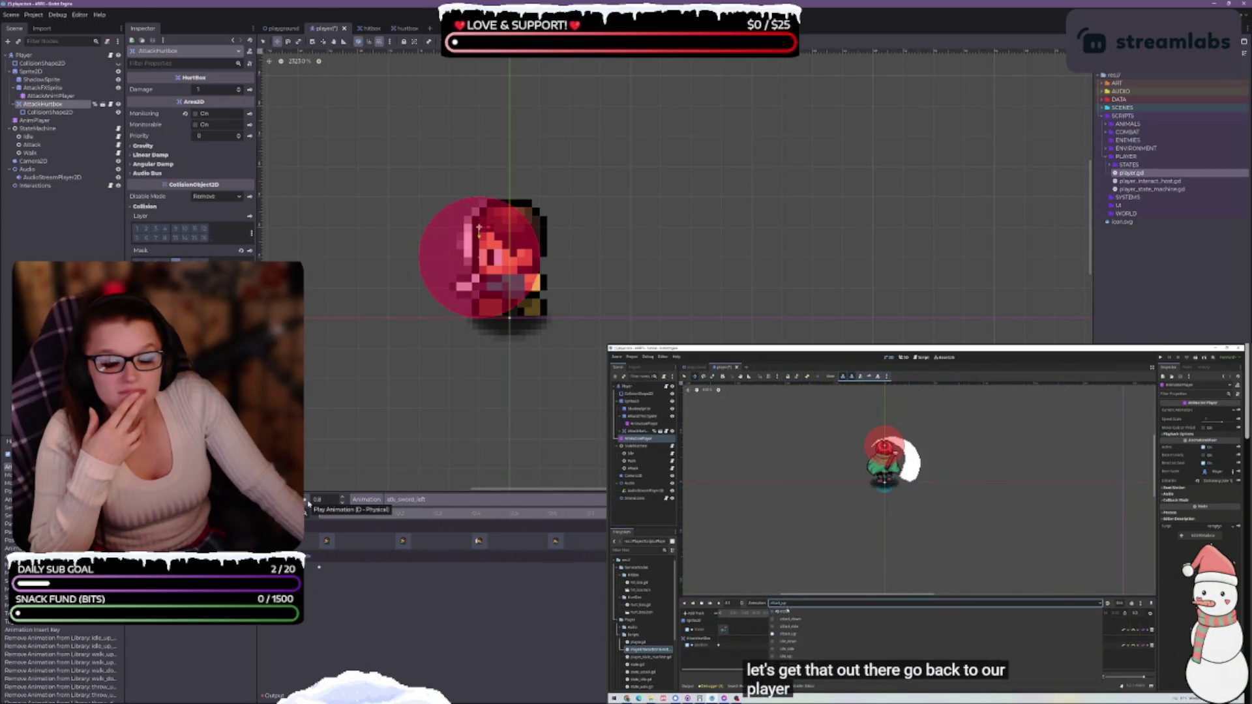
pyautogui.click(454, 501)
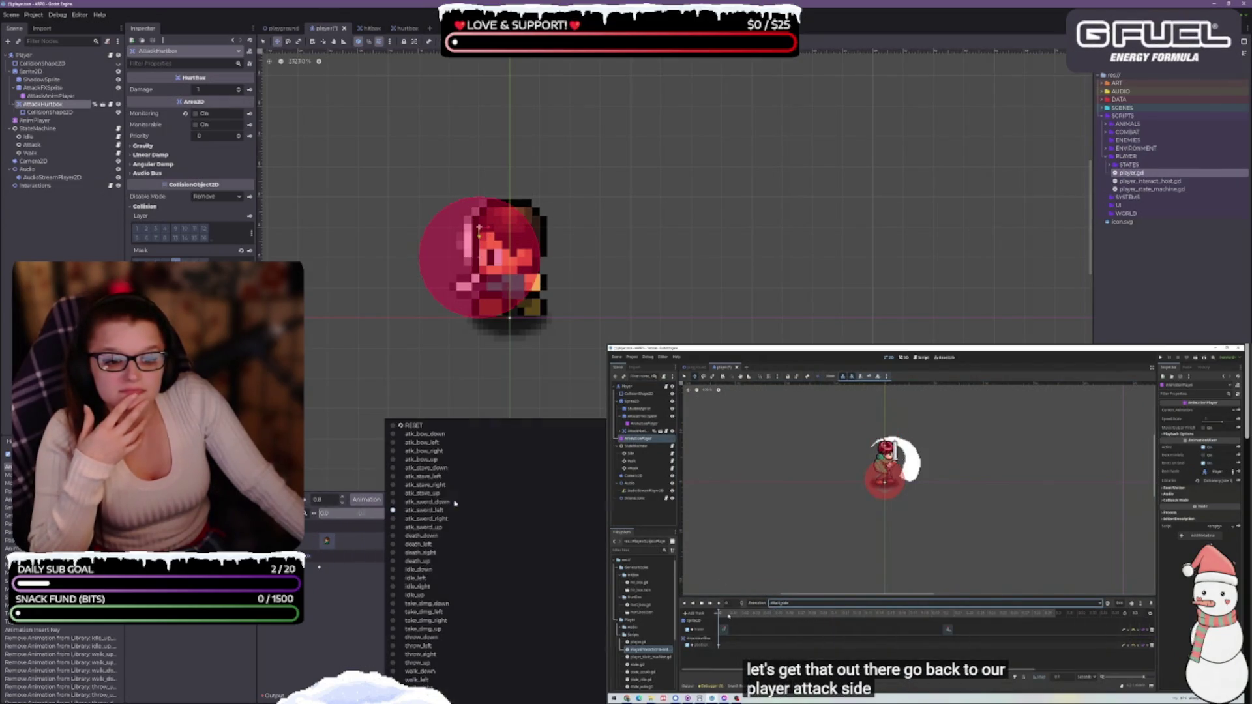
# In atk_sword_right, move the hurtbox up and out past the right side, then preview.
pyautogui.click(451, 520)
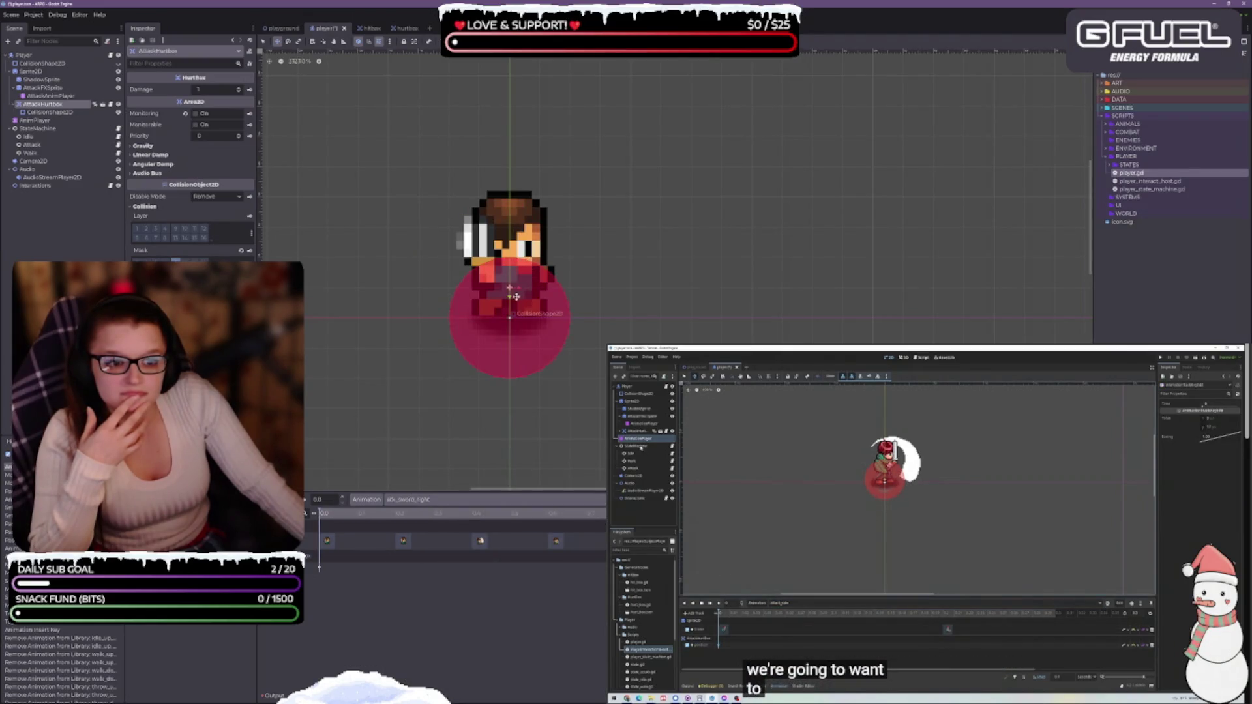
pyautogui.moveTo(515, 297); pyautogui.dragTo(515, 237)
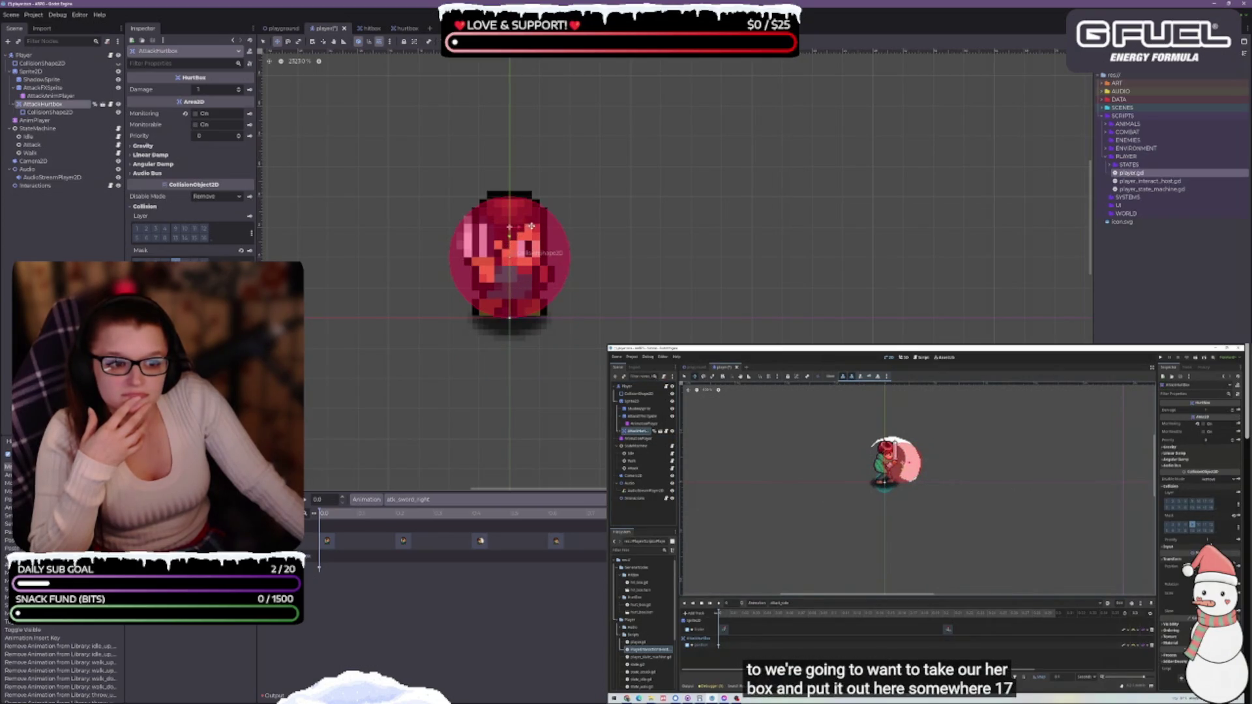
pyautogui.moveTo(517, 225); pyautogui.dragTo(547, 226)
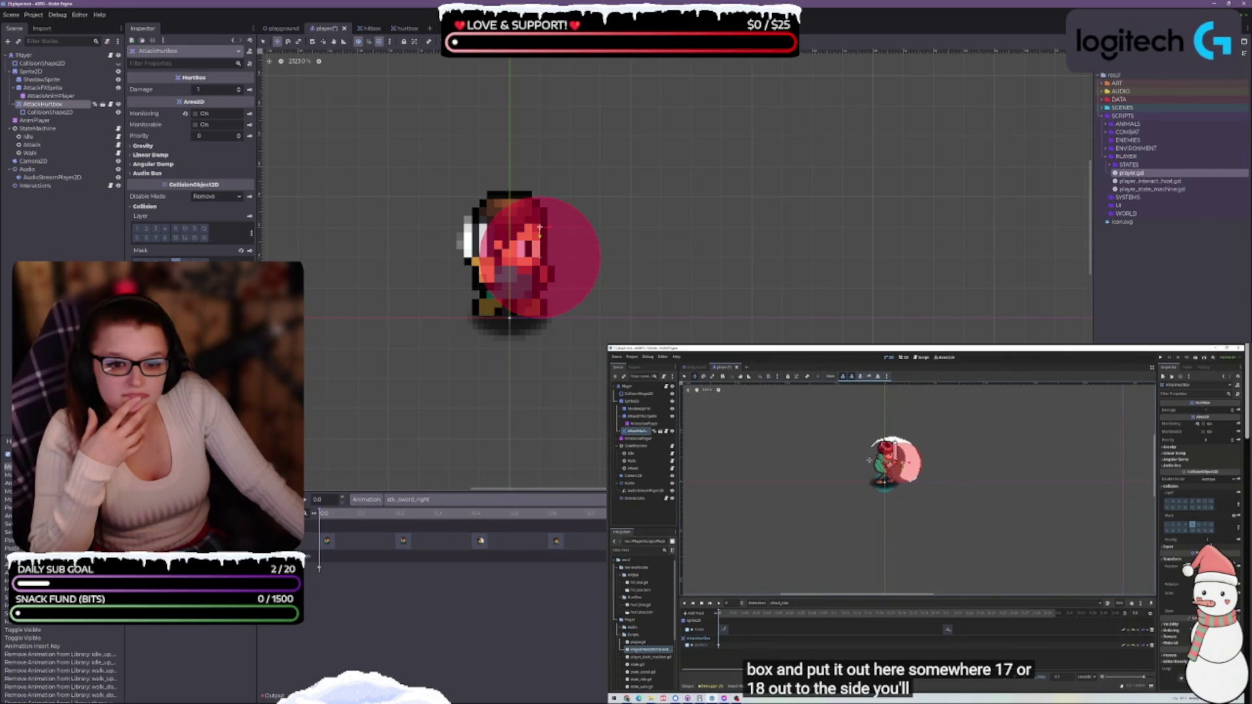
pyautogui.click(296, 499)
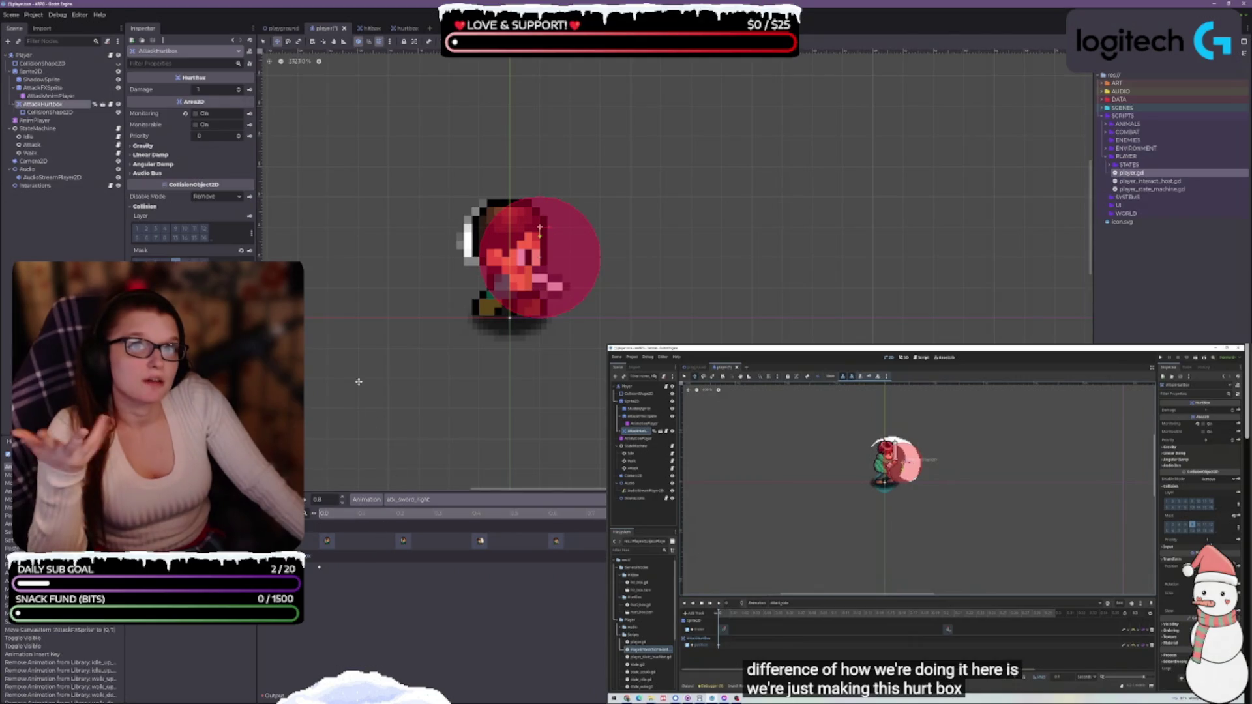
# Load atk_sword_up, raise the hurtbox over the player's body and replay the attack to check.
pyautogui.click(563, 501)
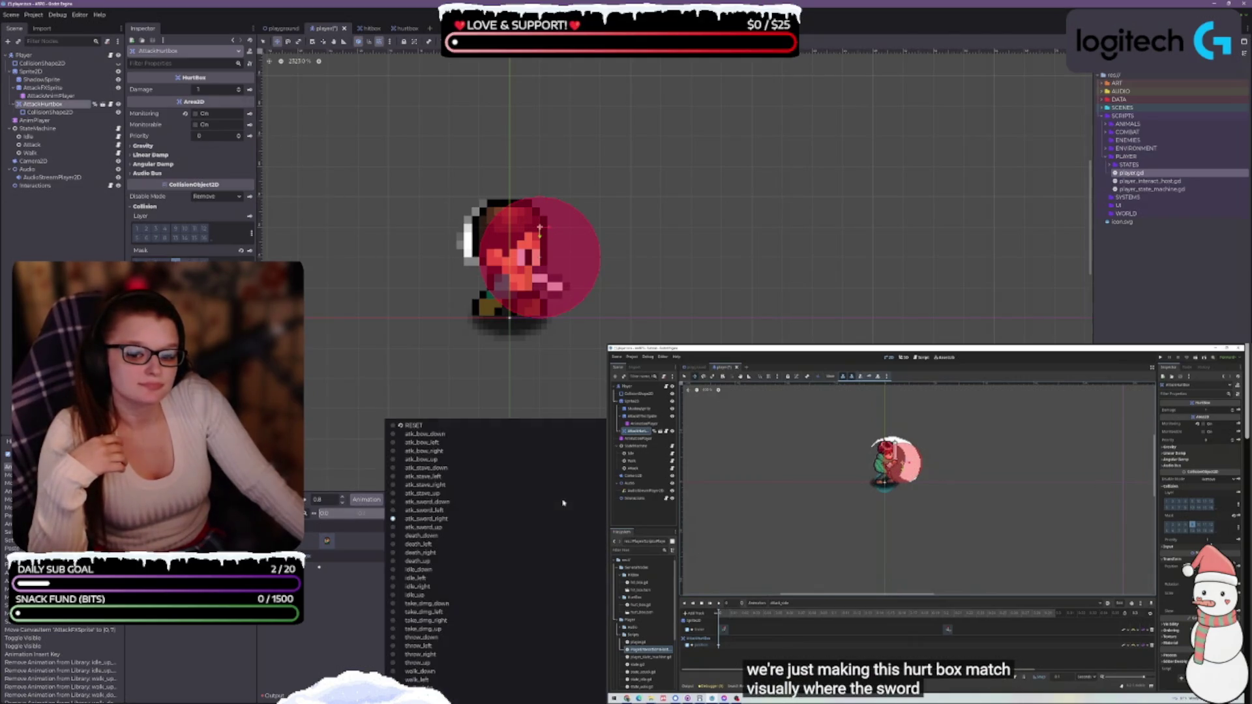
pyautogui.click(545, 526)
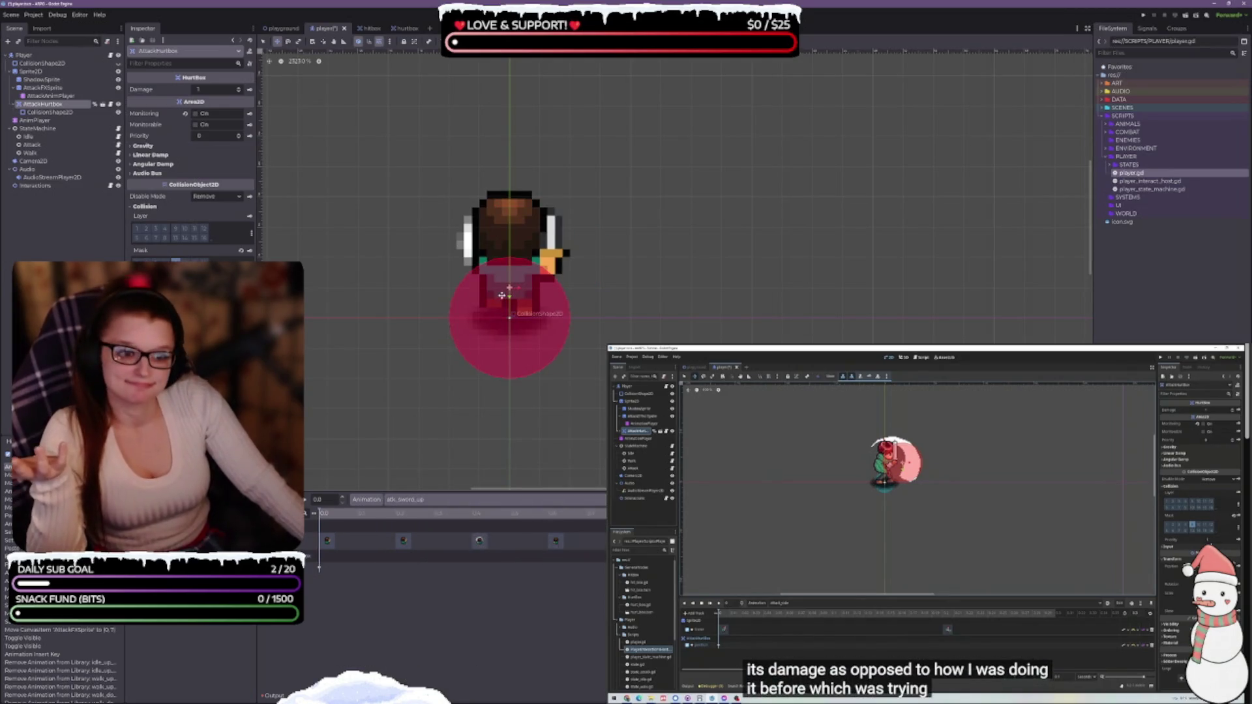
pyautogui.moveTo(510, 298); pyautogui.dragTo(509, 231)
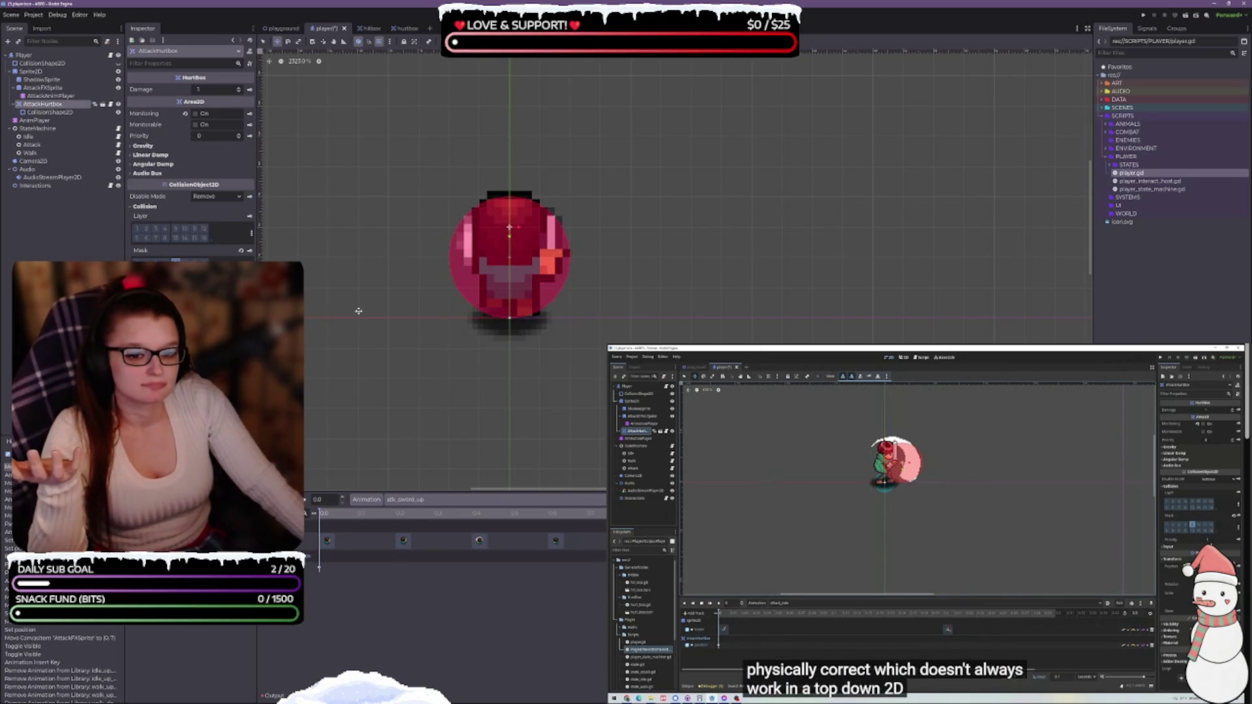
pyautogui.click(305, 500)
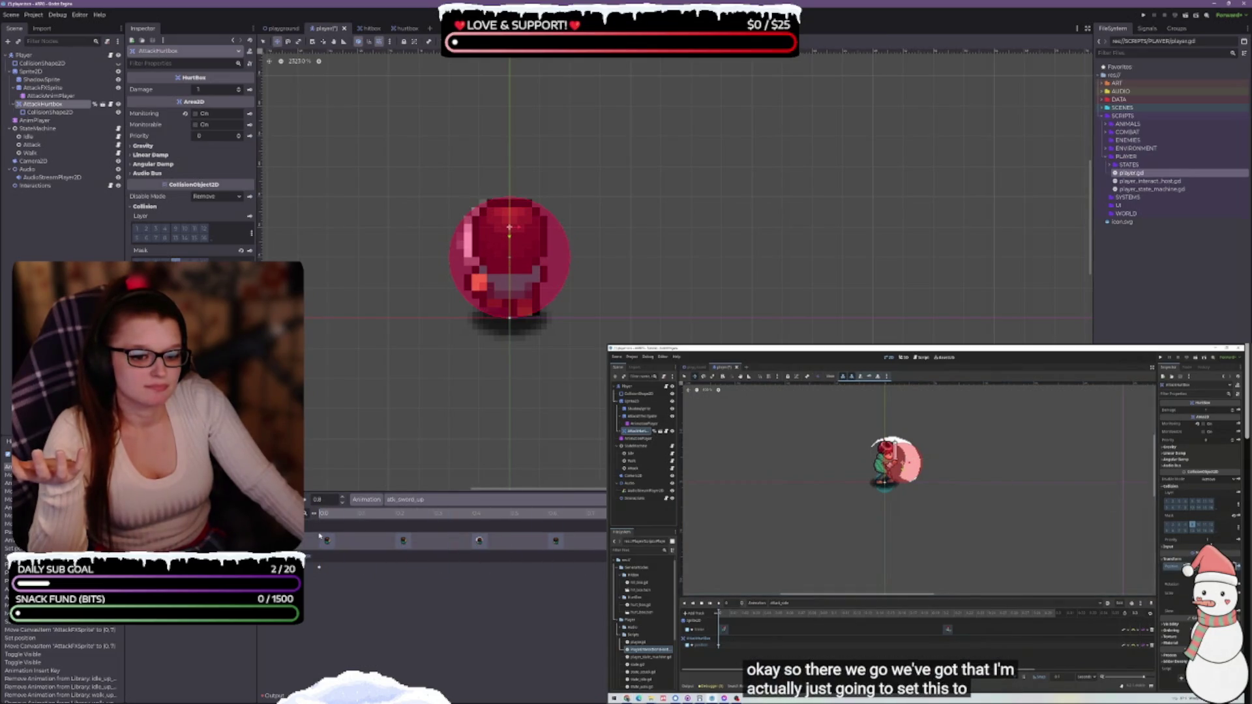
pyautogui.click(307, 500)
pyautogui.click(307, 500)
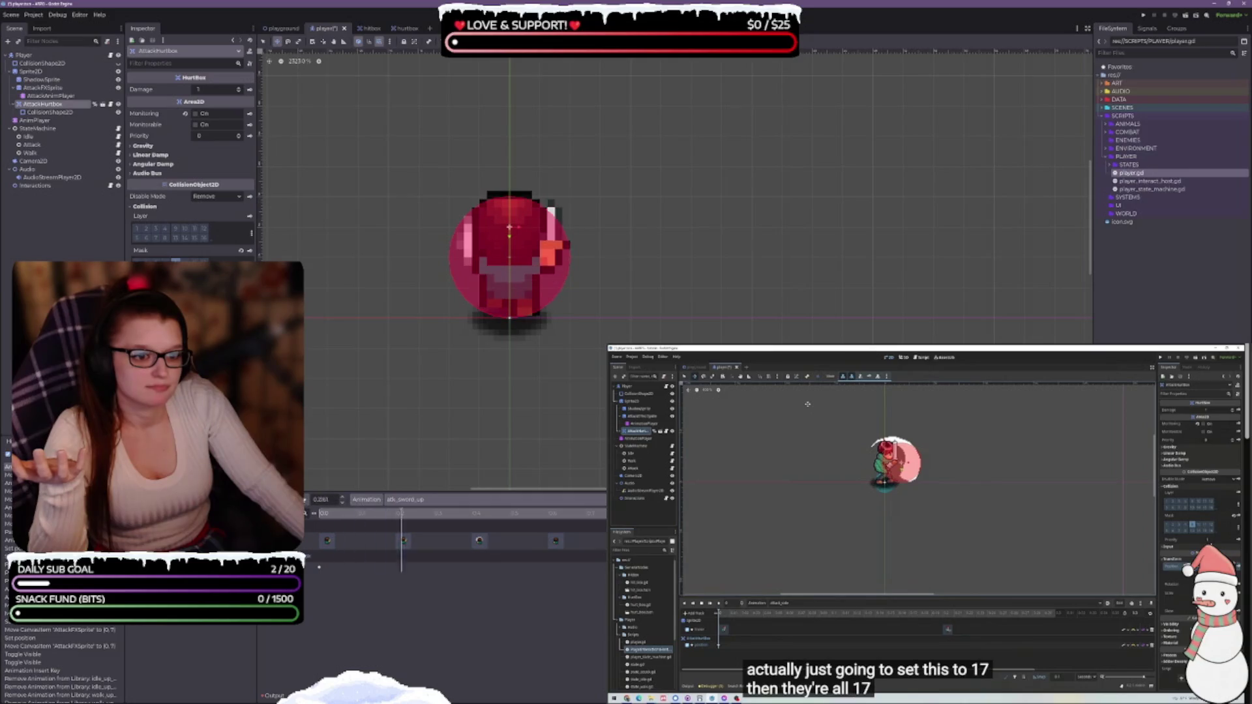
pyautogui.click(307, 500)
pyautogui.click(307, 500)
pyautogui.click(306, 500)
pyautogui.click(307, 500)
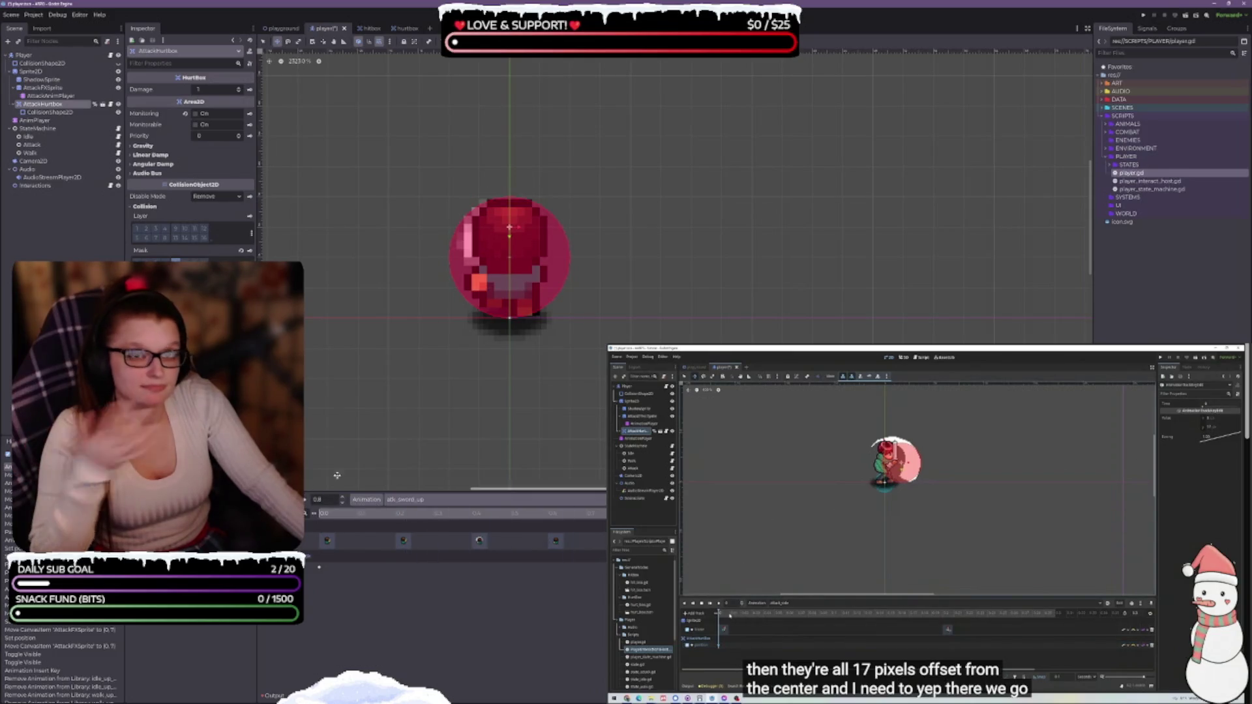
pyautogui.click(992, 516)
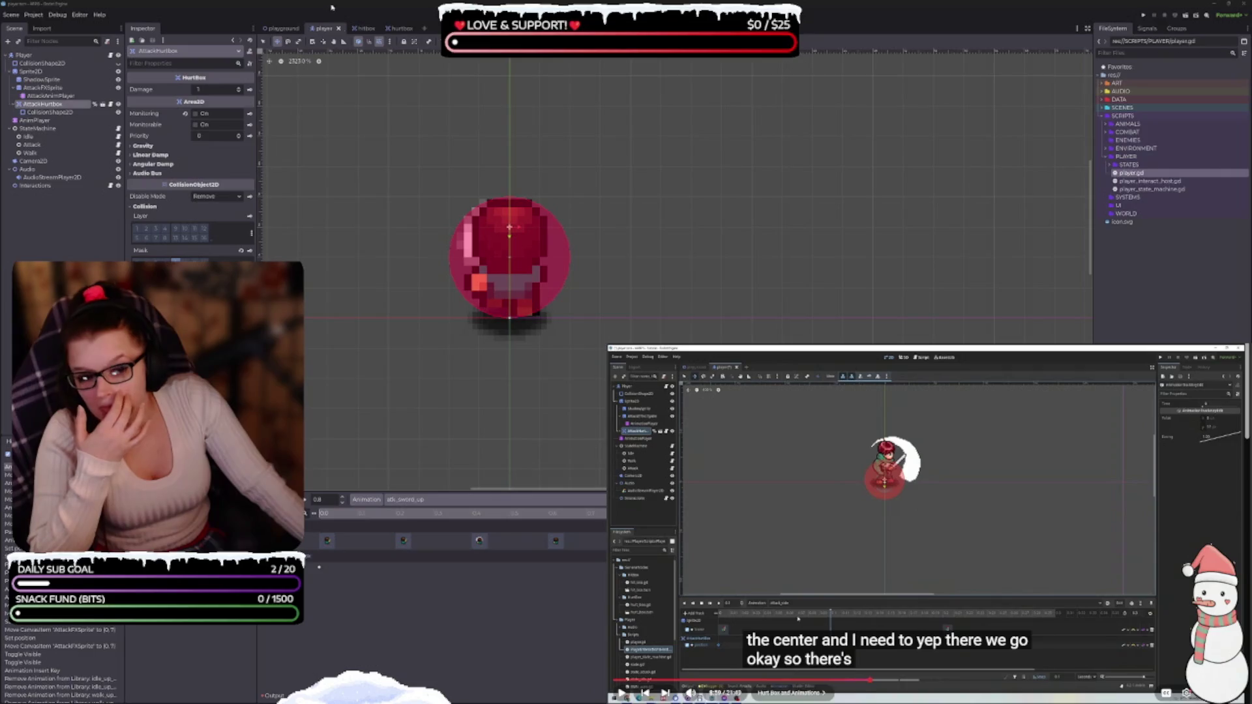
# Set the snap grid step to 2 × 2 px, then nudge the hurtbox circle higher.
pyautogui.click(389, 41)
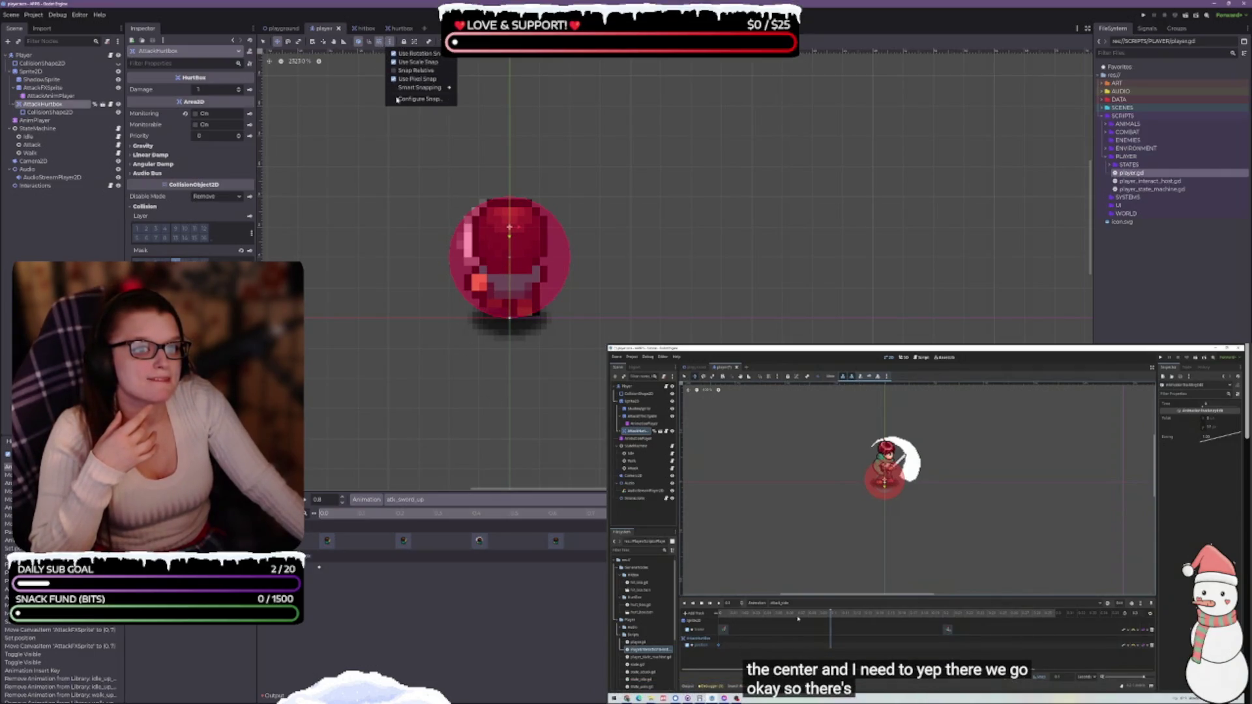
pyautogui.click(419, 98)
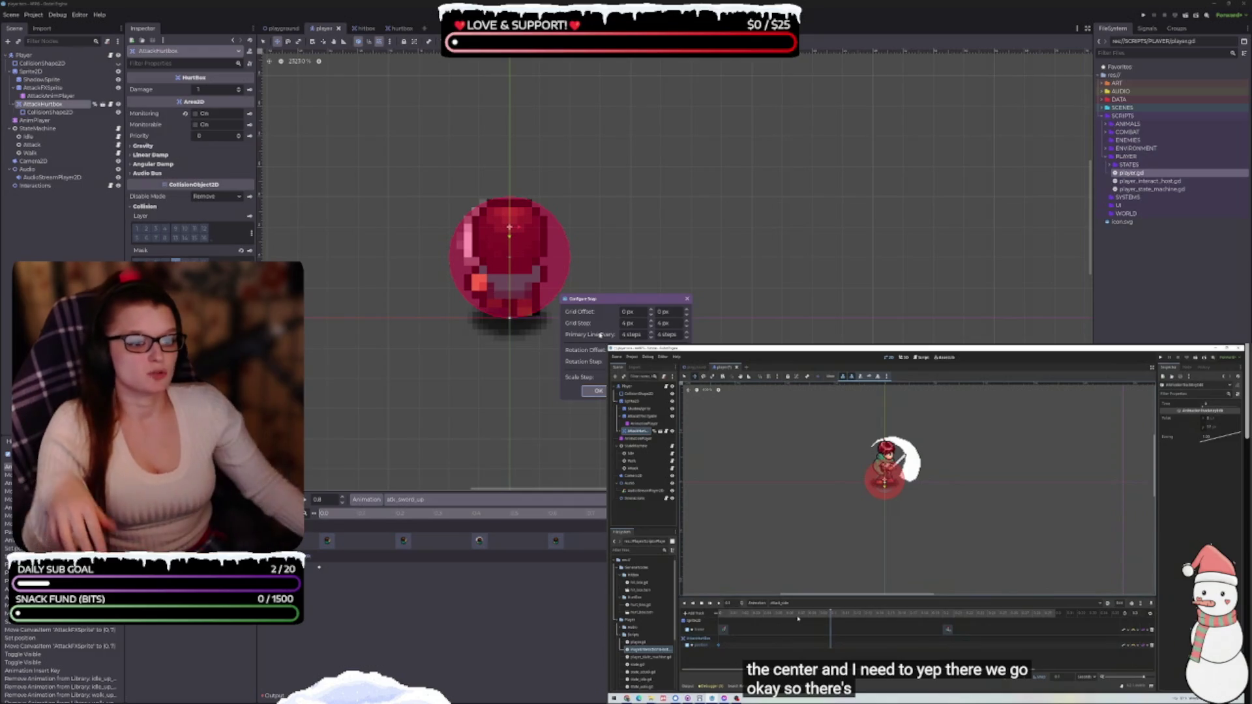
pyautogui.doubleClick(637, 323)
pyautogui.write('2')
pyautogui.press('Tab')
pyautogui.write('2')
pyautogui.press('Tab')
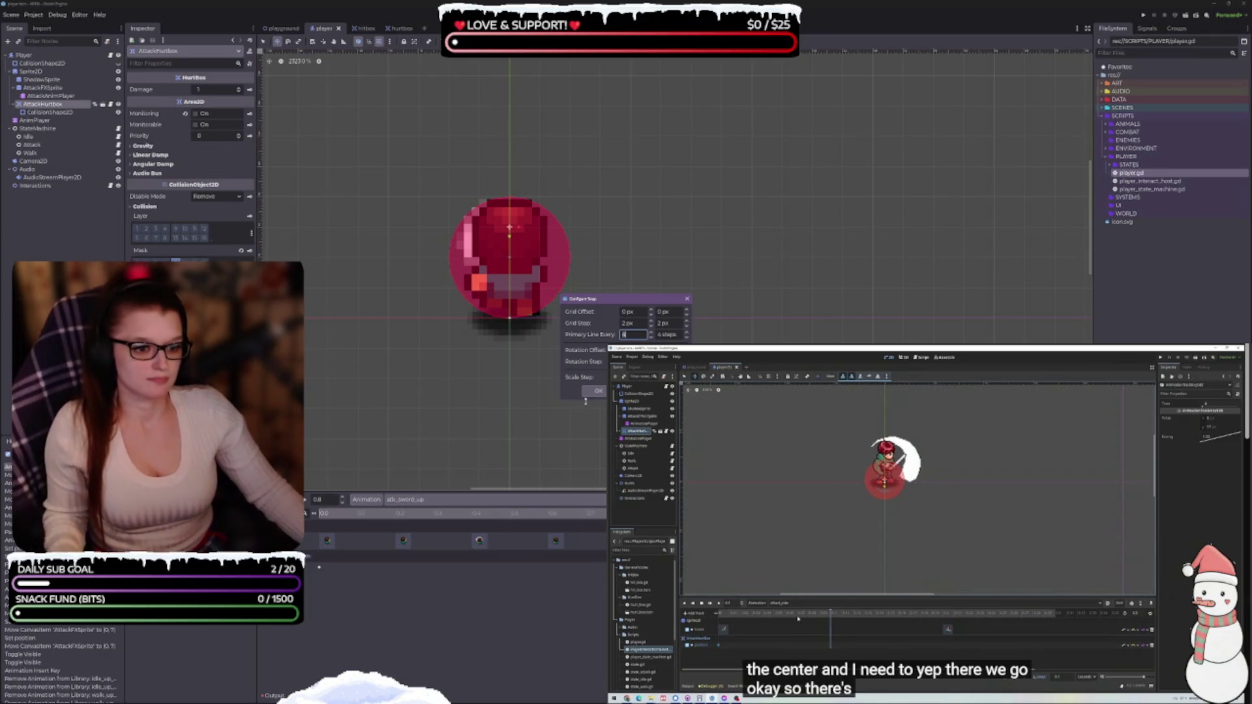
pyautogui.click(597, 391)
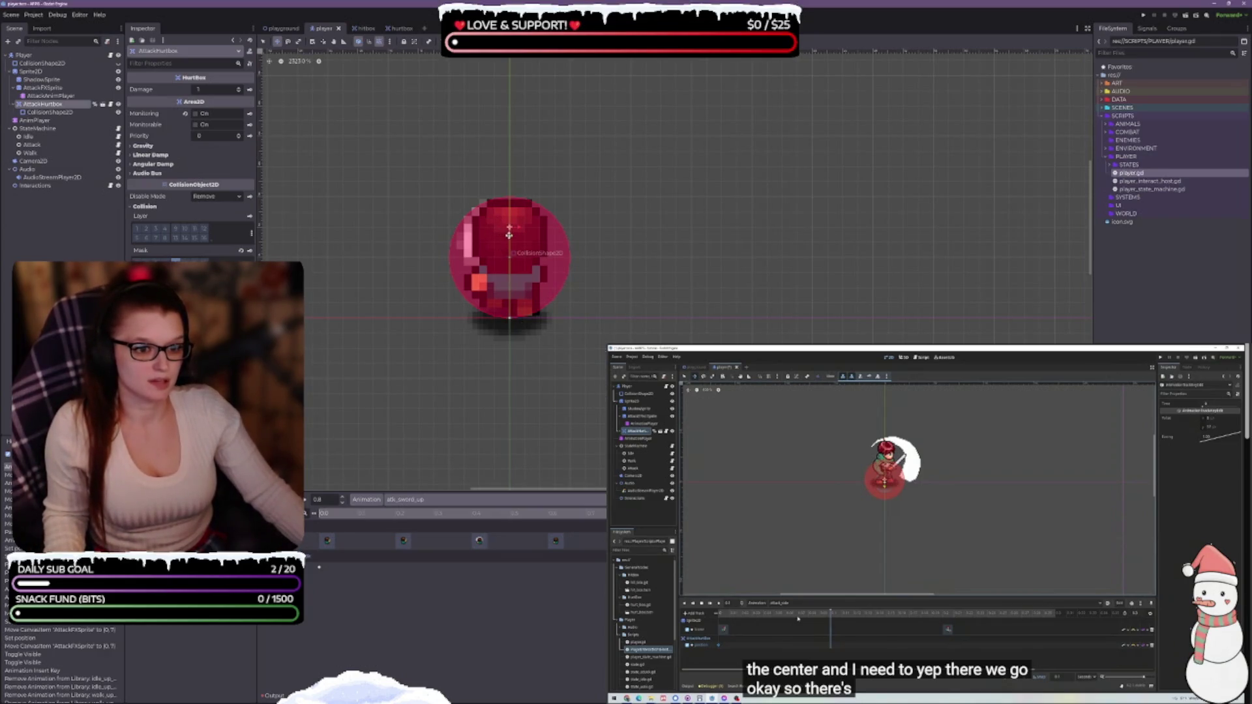
pyautogui.moveTo(510, 232); pyautogui.dragTo(509, 216)
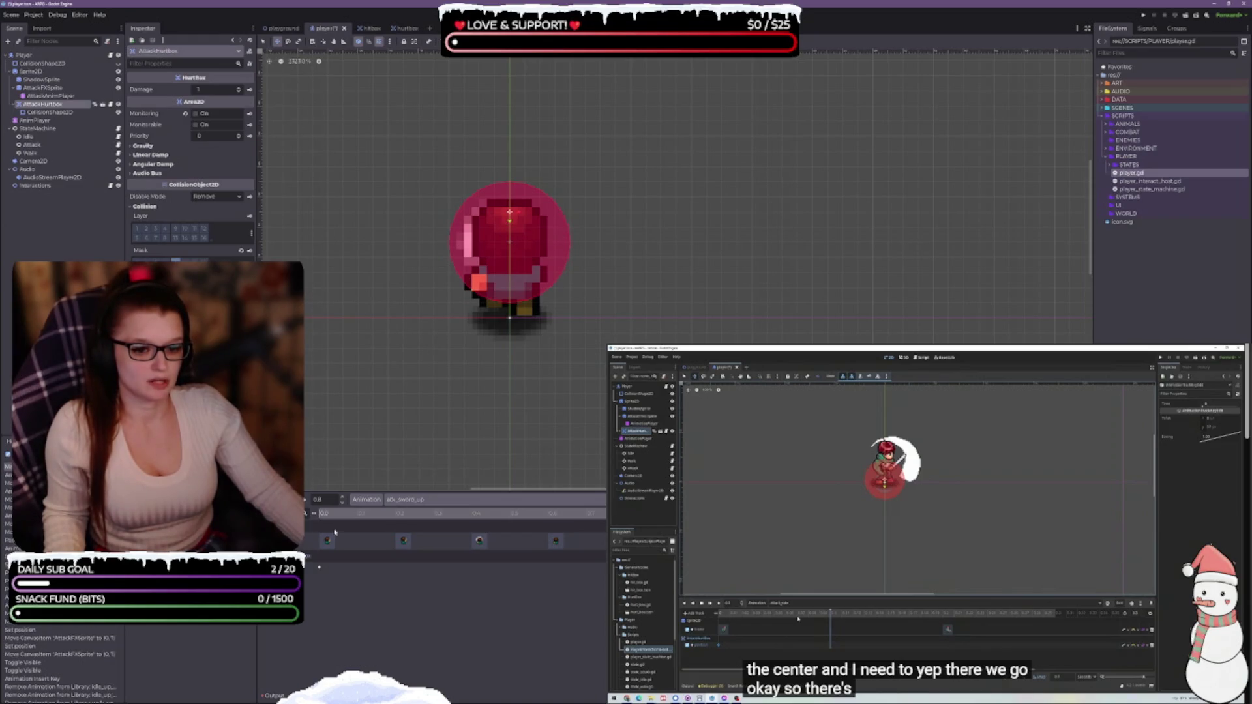
pyautogui.click(338, 515)
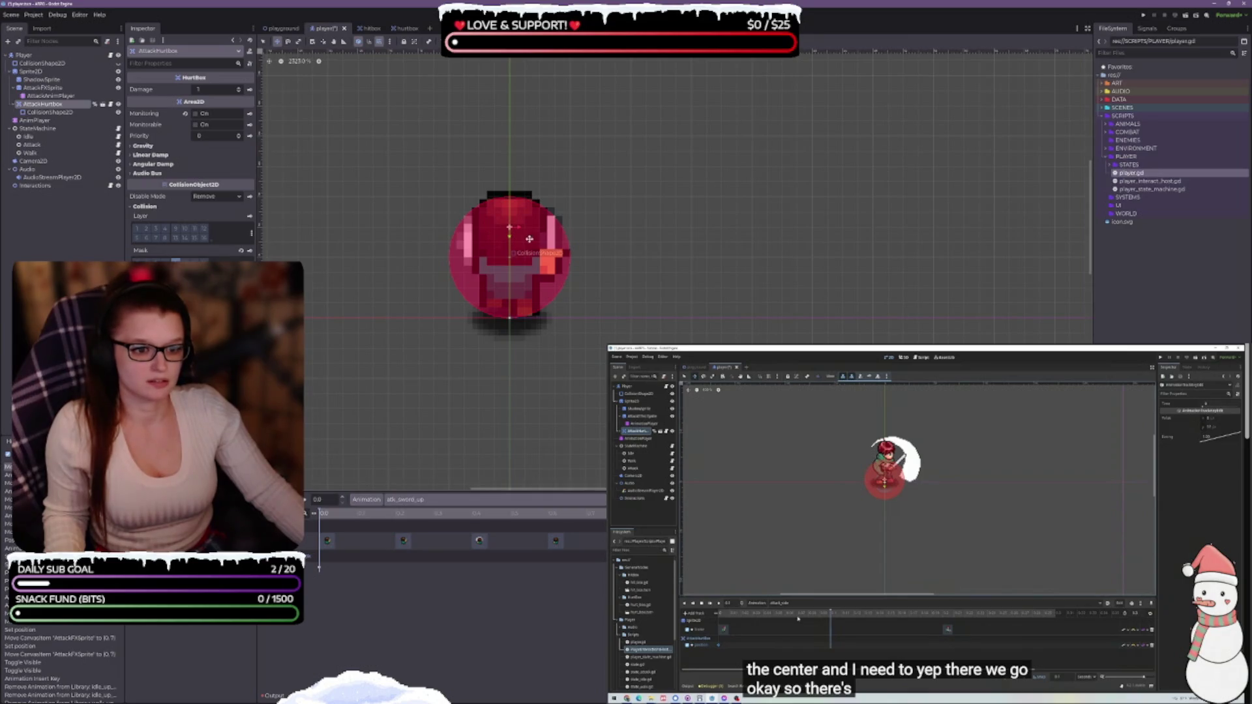
# Raise the hurtbox in atk_sword_up, then raise and keyframe it over the body in atk_sword_down.
pyautogui.moveTo(509, 236); pyautogui.dragTo(509, 222)
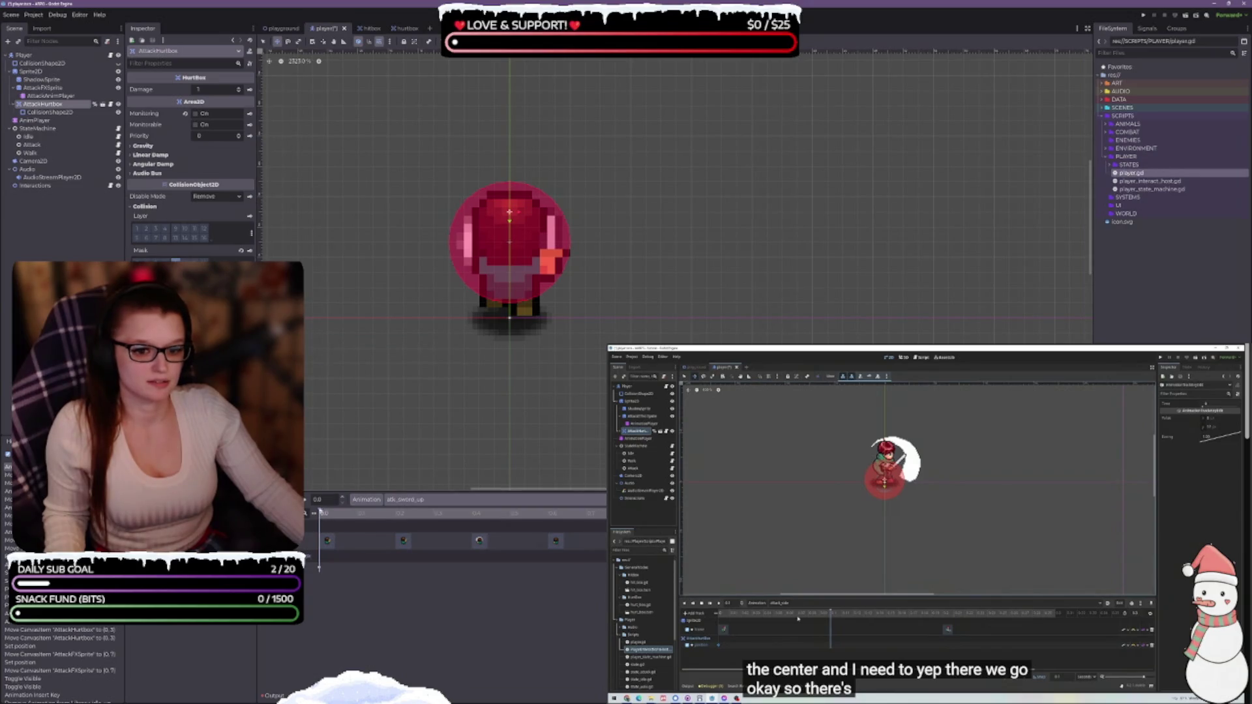
pyautogui.click(305, 501)
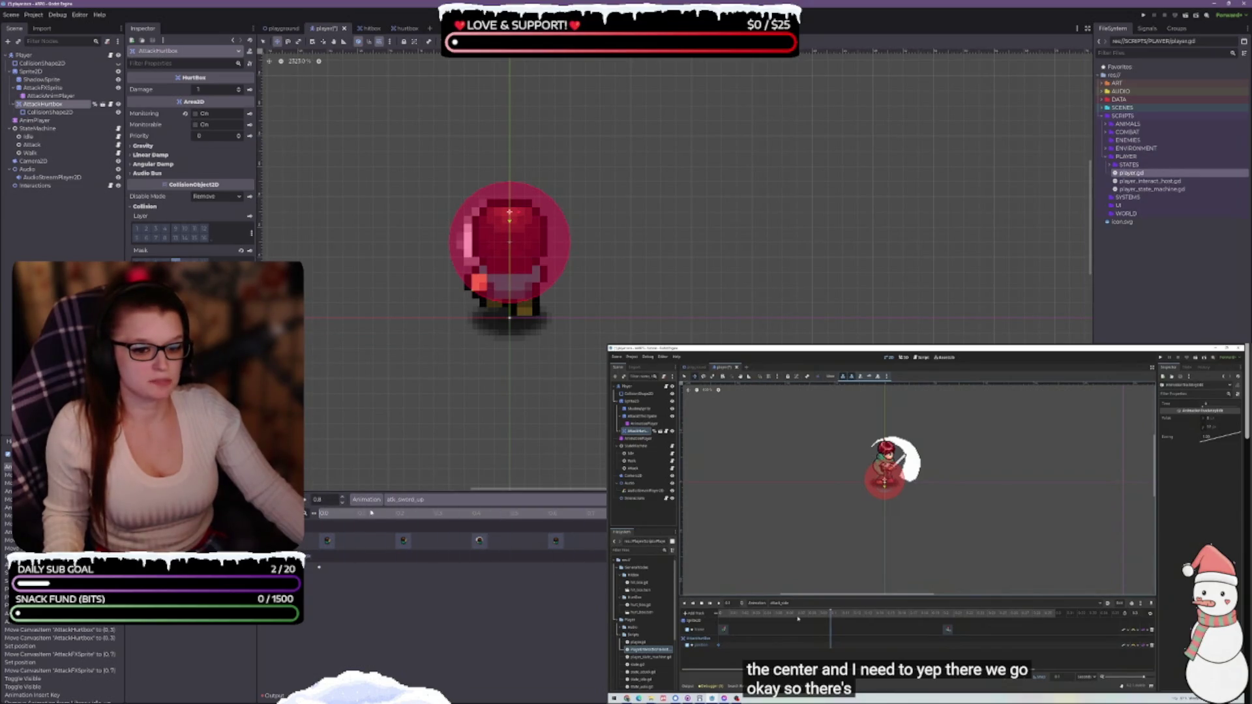
pyautogui.click(408, 500)
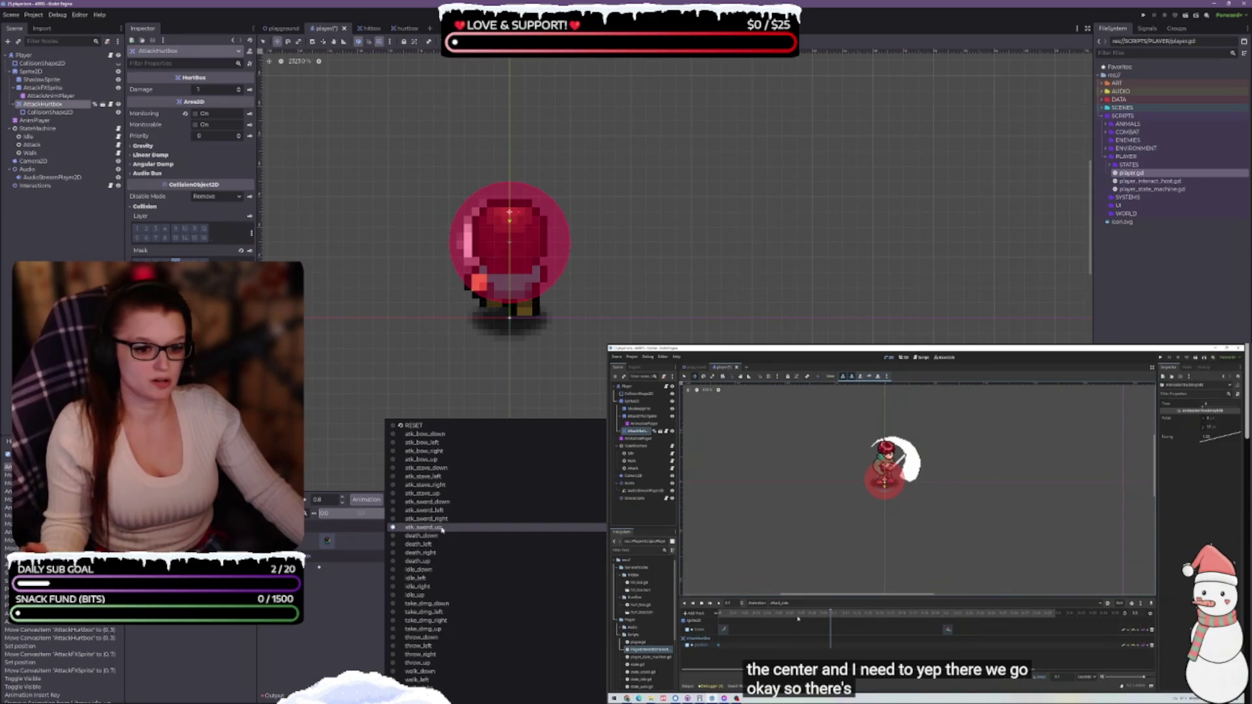
pyautogui.click(427, 502)
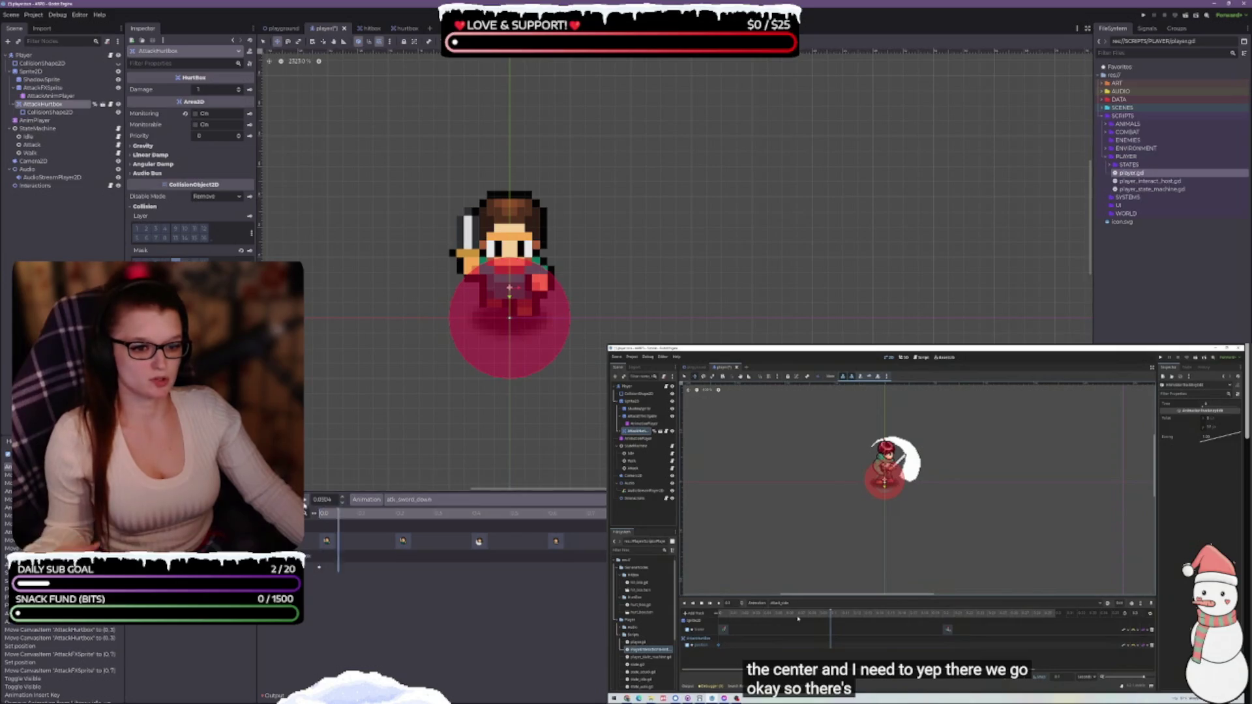
pyautogui.click(305, 501)
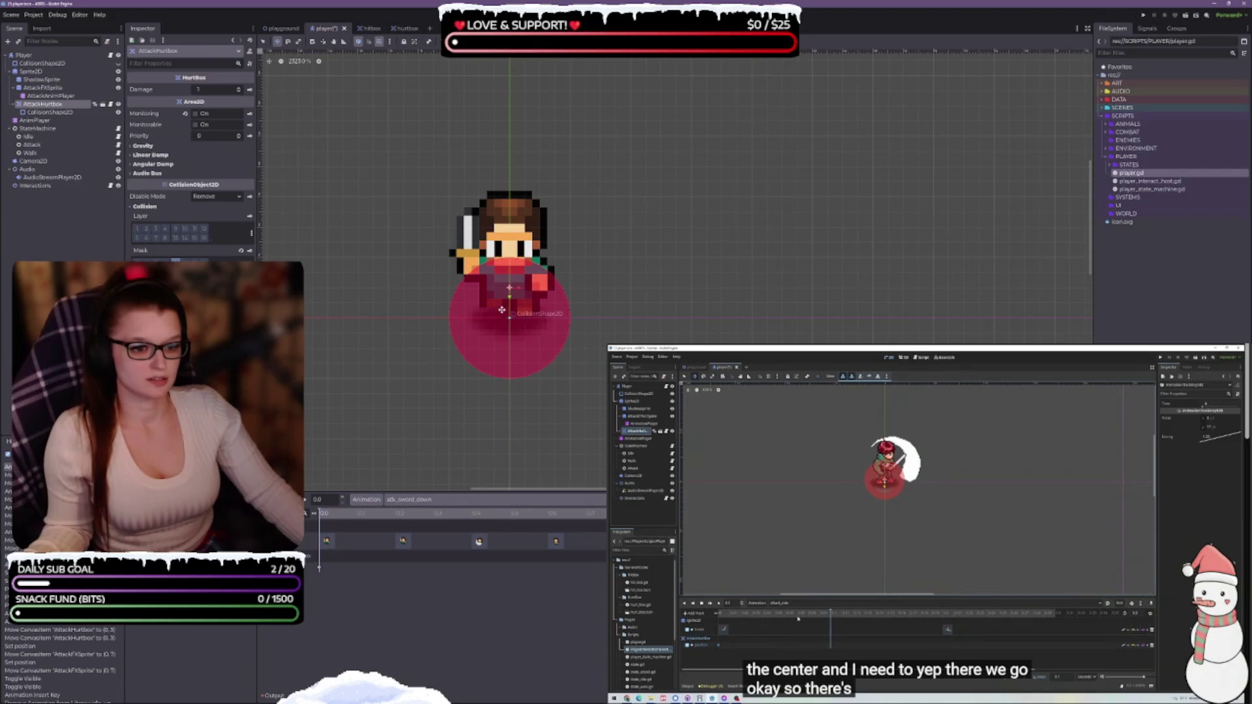
pyautogui.moveTo(509, 297); pyautogui.dragTo(507, 269)
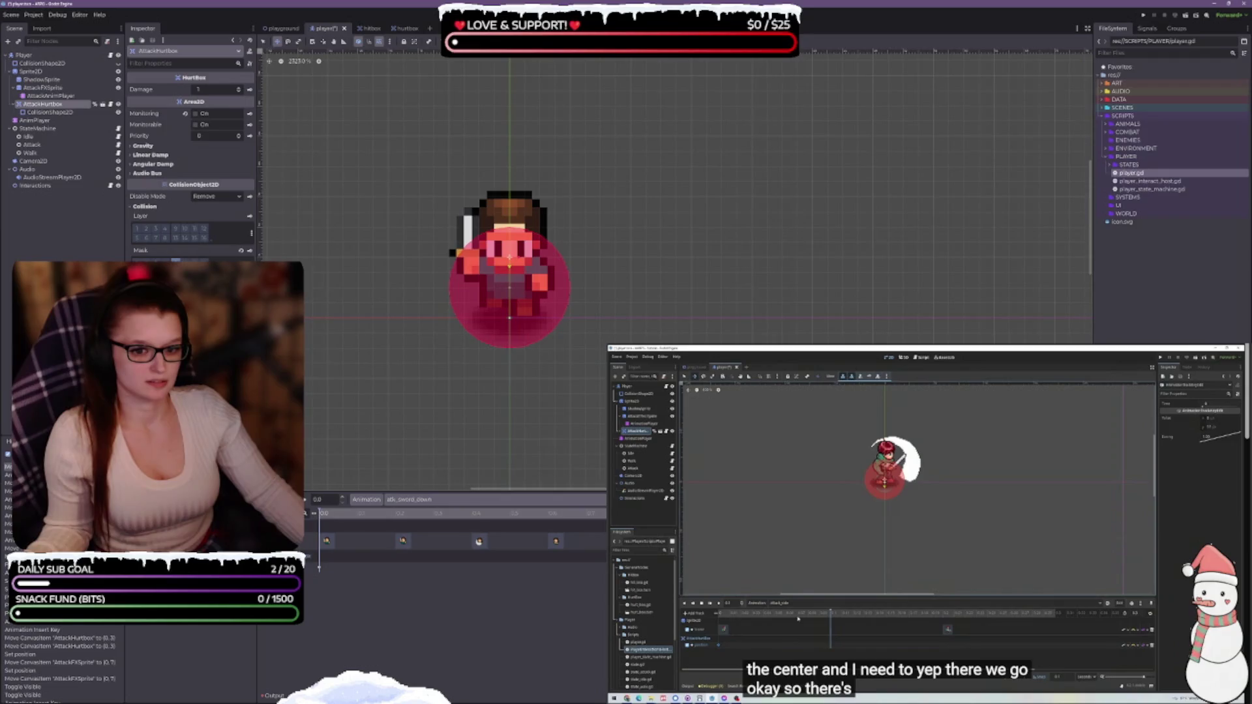
pyautogui.press('k')
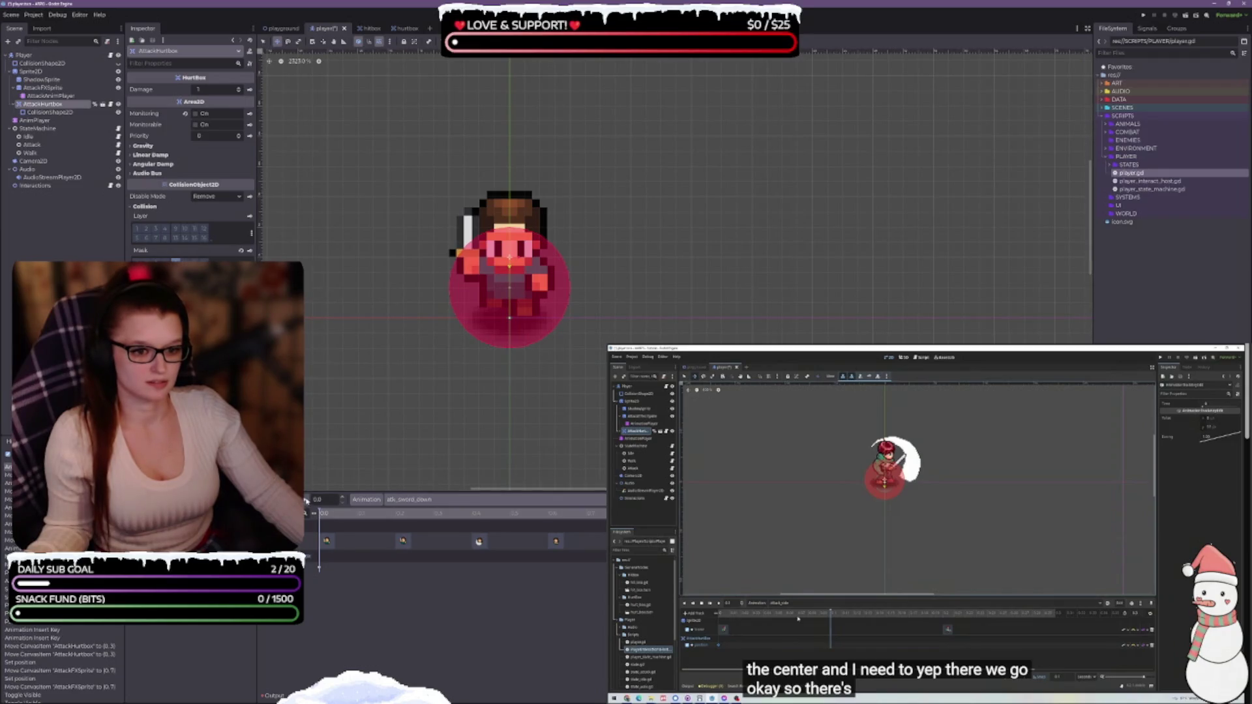
pyautogui.click(306, 500)
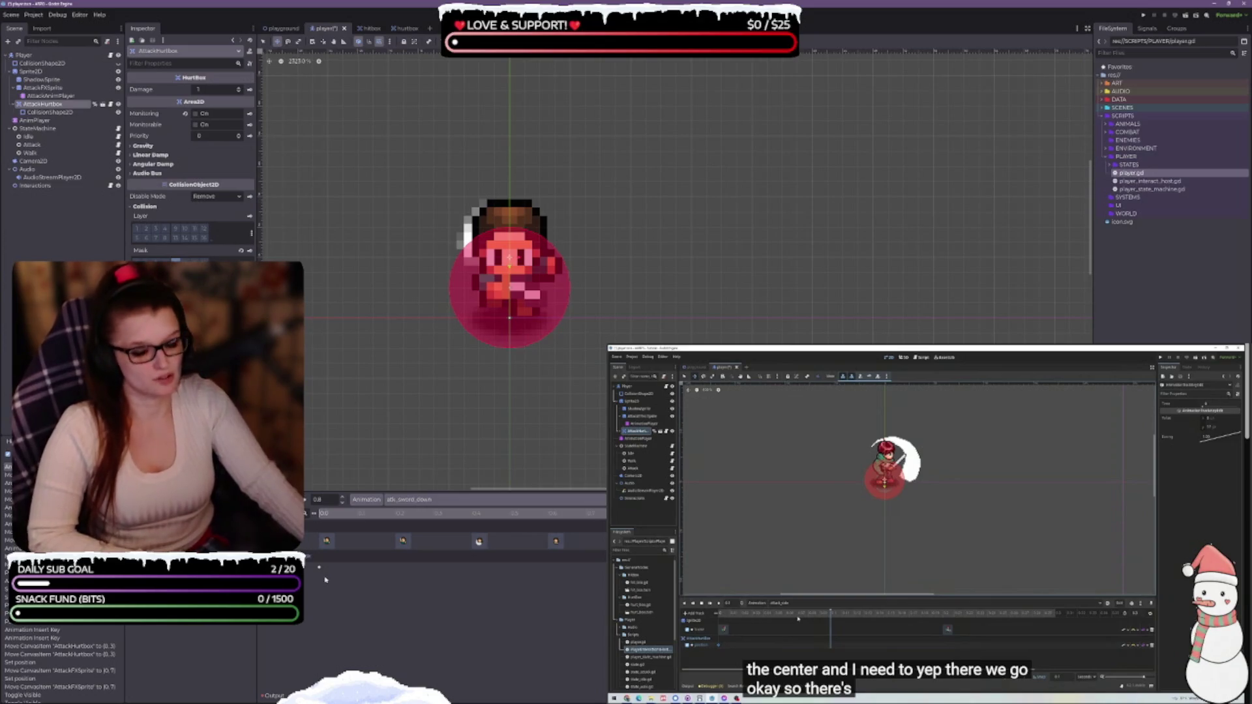
# Paste the copied hurtbox tracks into atk_sword_left and play it to check.
pyautogui.click(411, 500)
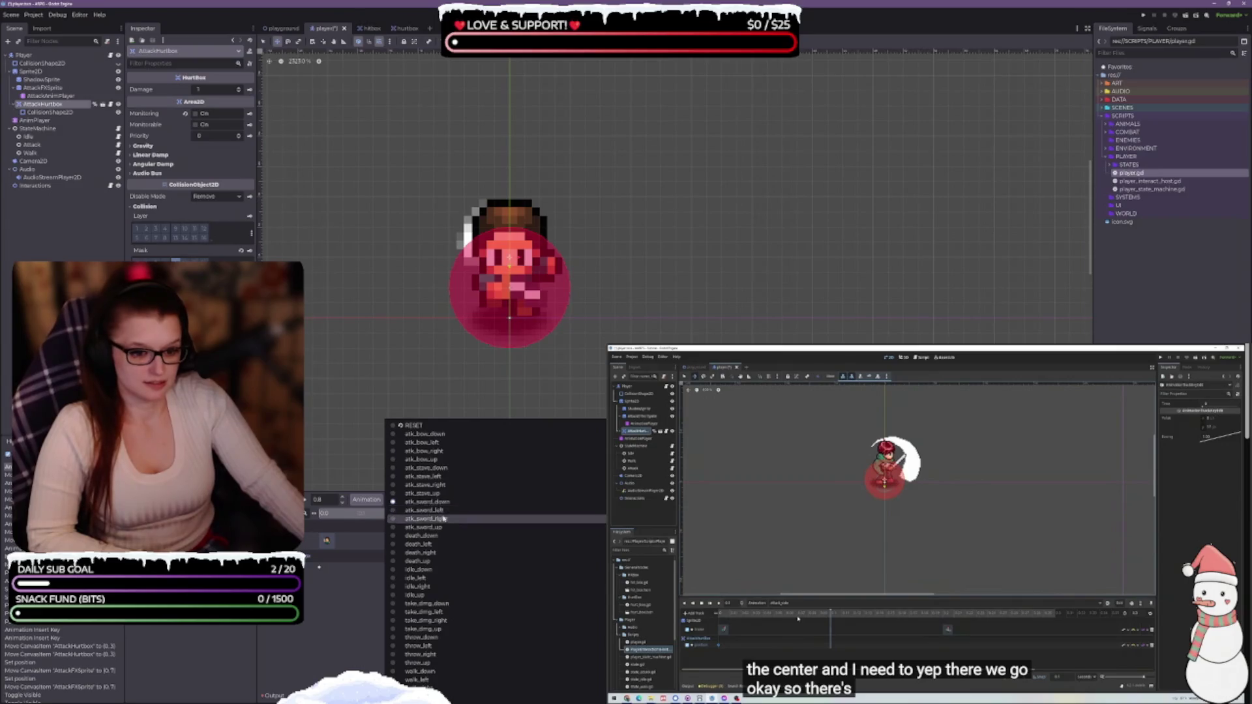
pyautogui.click(444, 511)
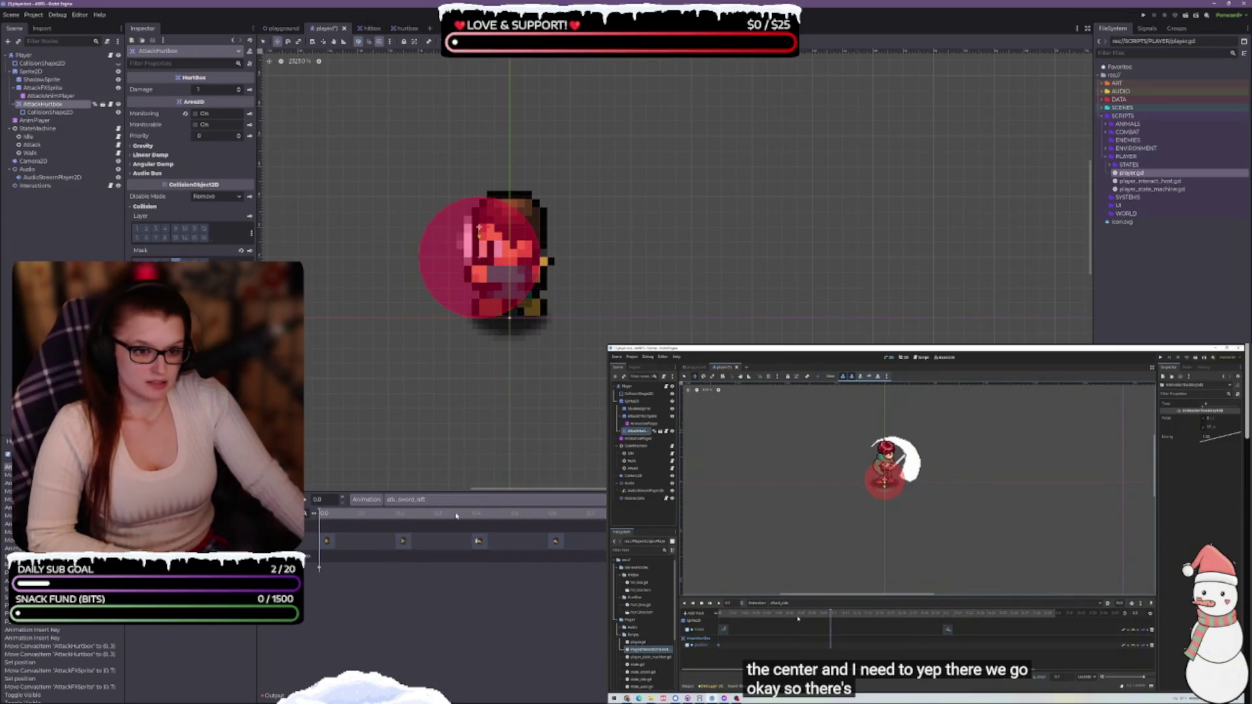
pyautogui.click(307, 507)
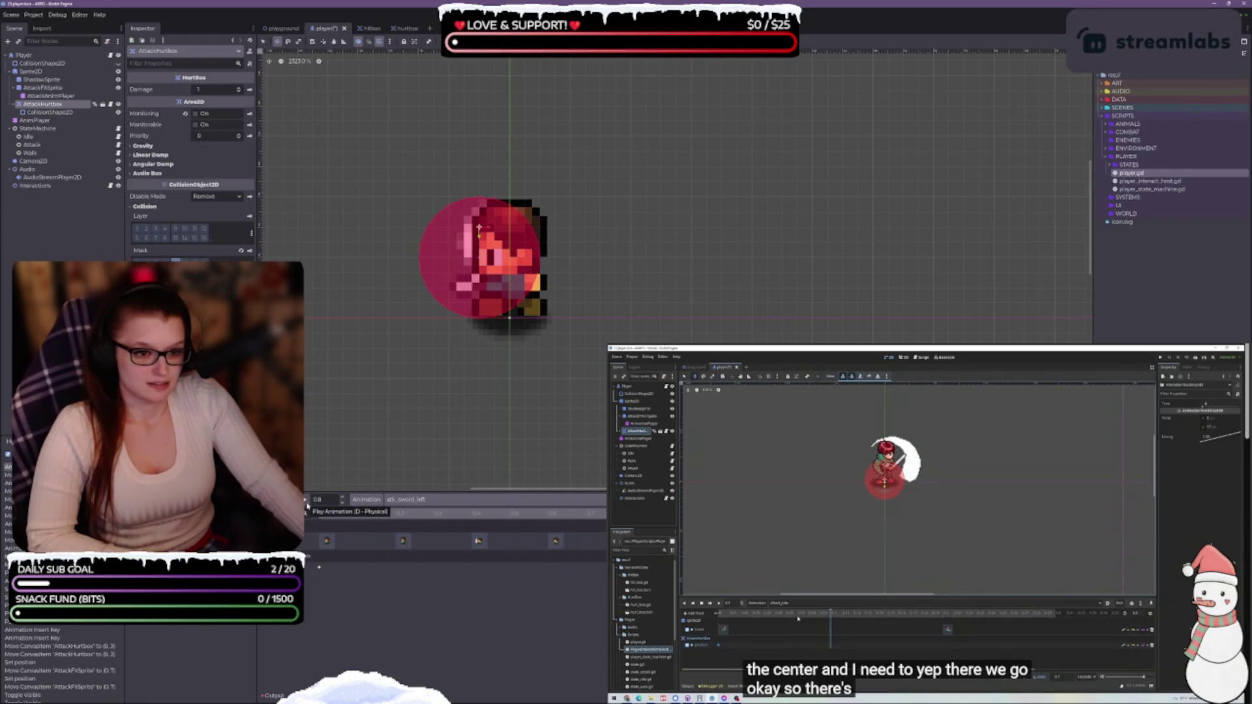
pyautogui.click(307, 507)
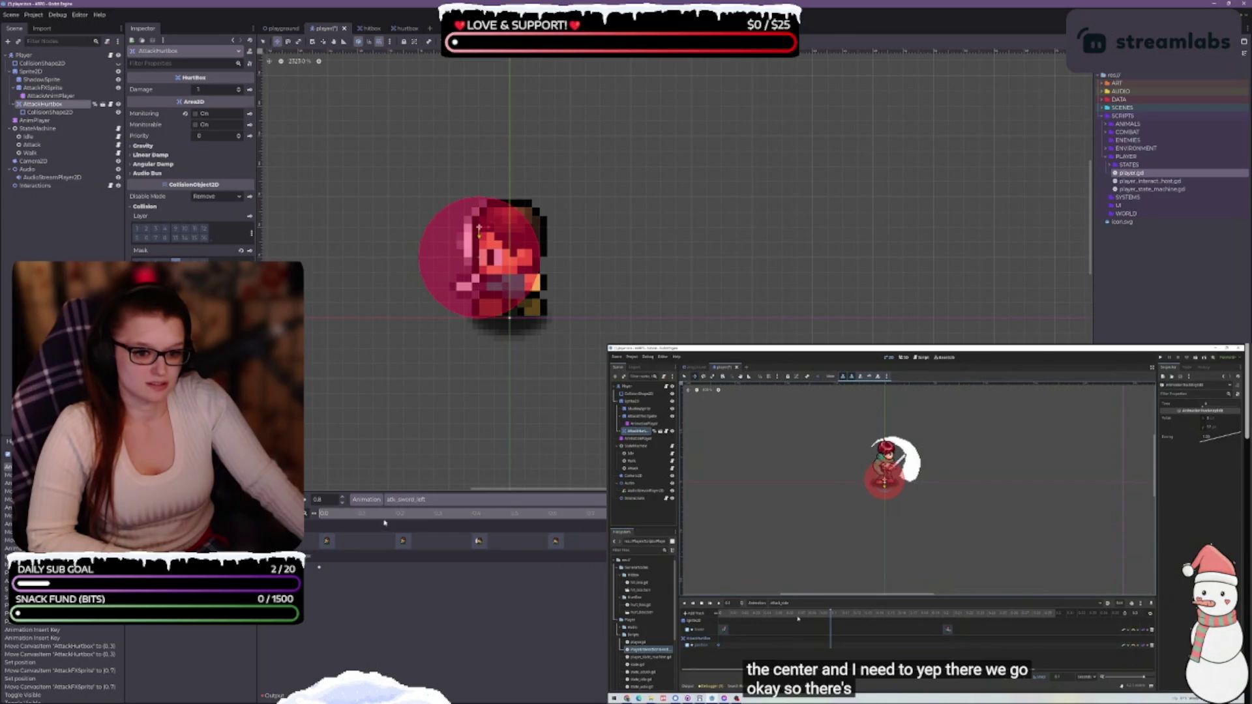
pyautogui.click(308, 511)
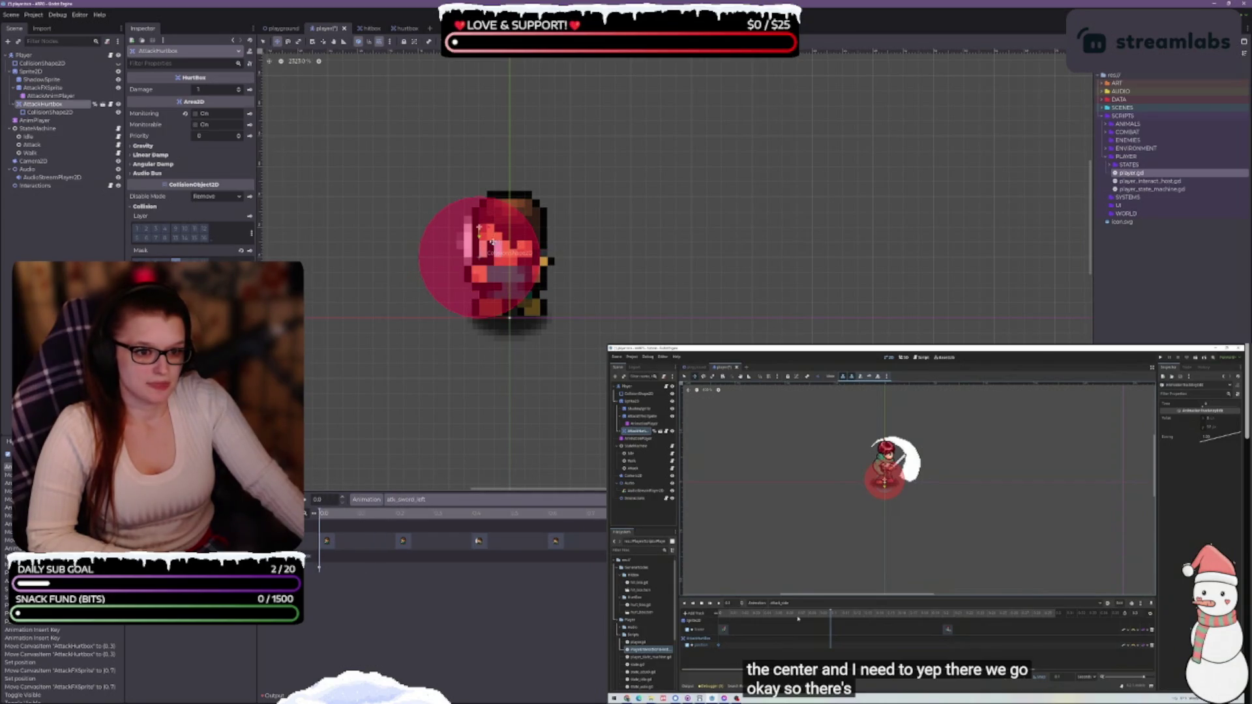
pyautogui.hotkey('ctrl', 'v')
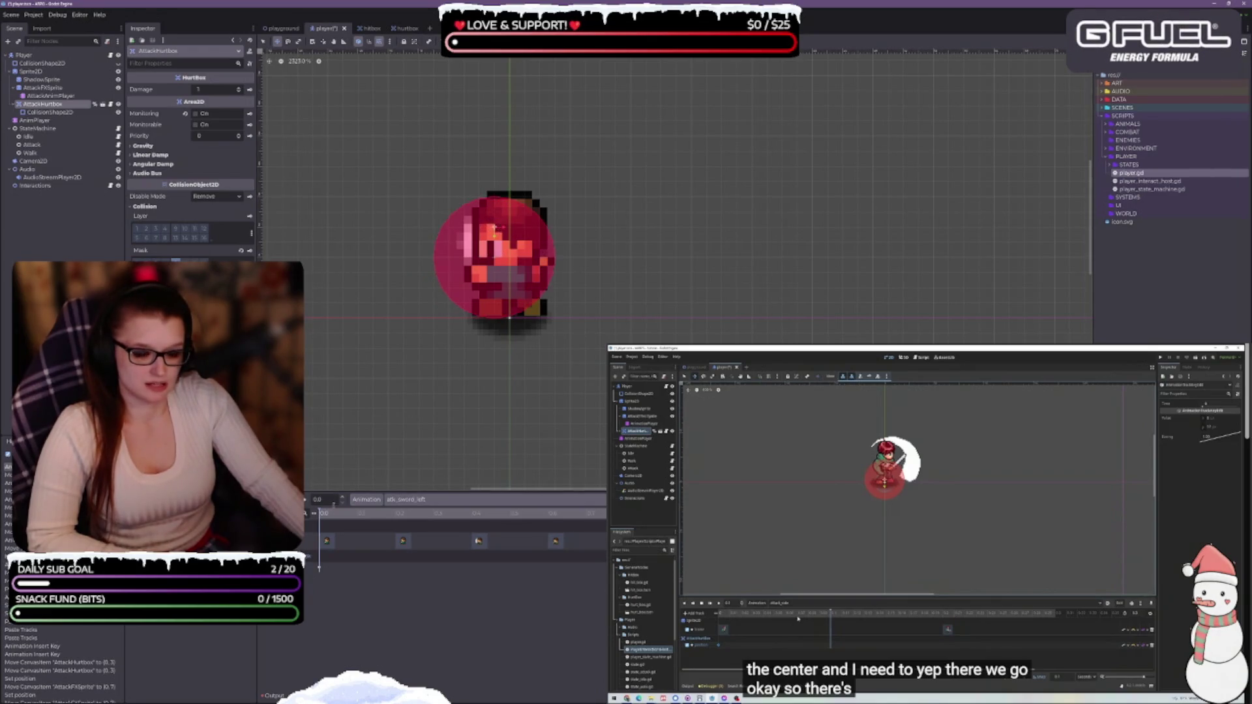
pyautogui.click(307, 510)
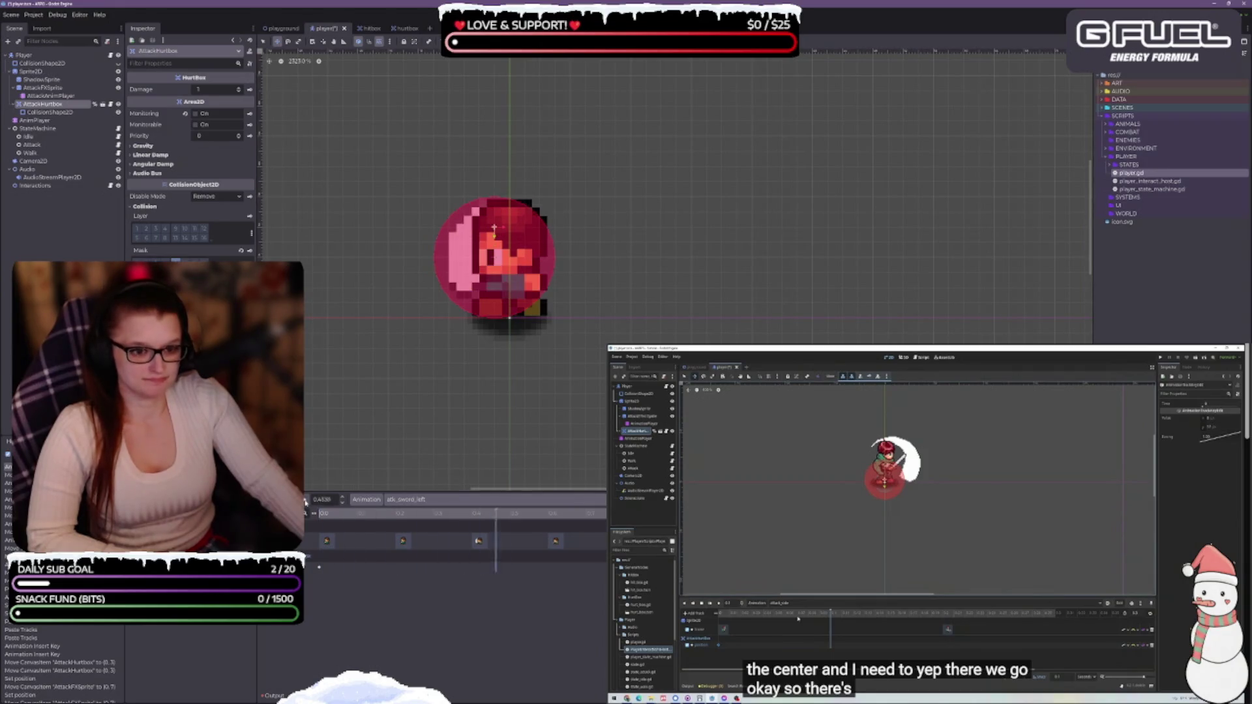
# In atk_sword_right, shift the hurtbox slightly left and preview the attack.
pyautogui.click(431, 500)
pyautogui.click(450, 518)
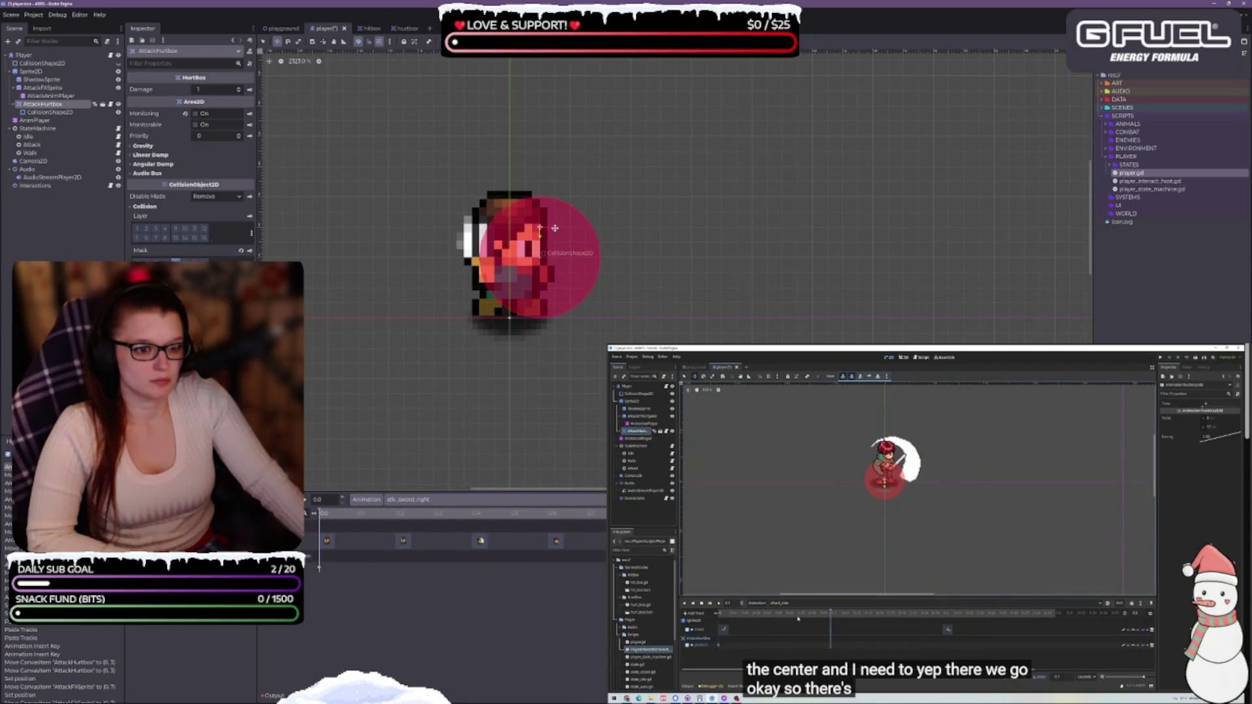
pyautogui.moveTo(541, 228); pyautogui.dragTo(525, 228)
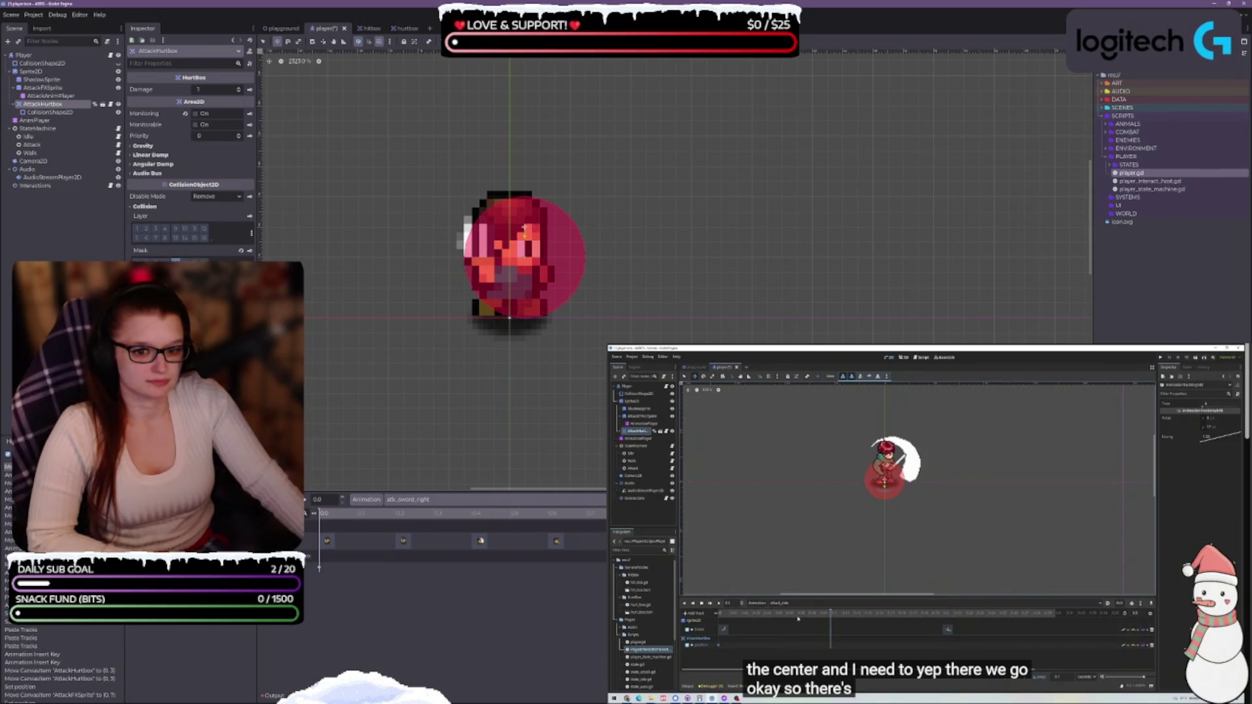
pyautogui.click(305, 501)
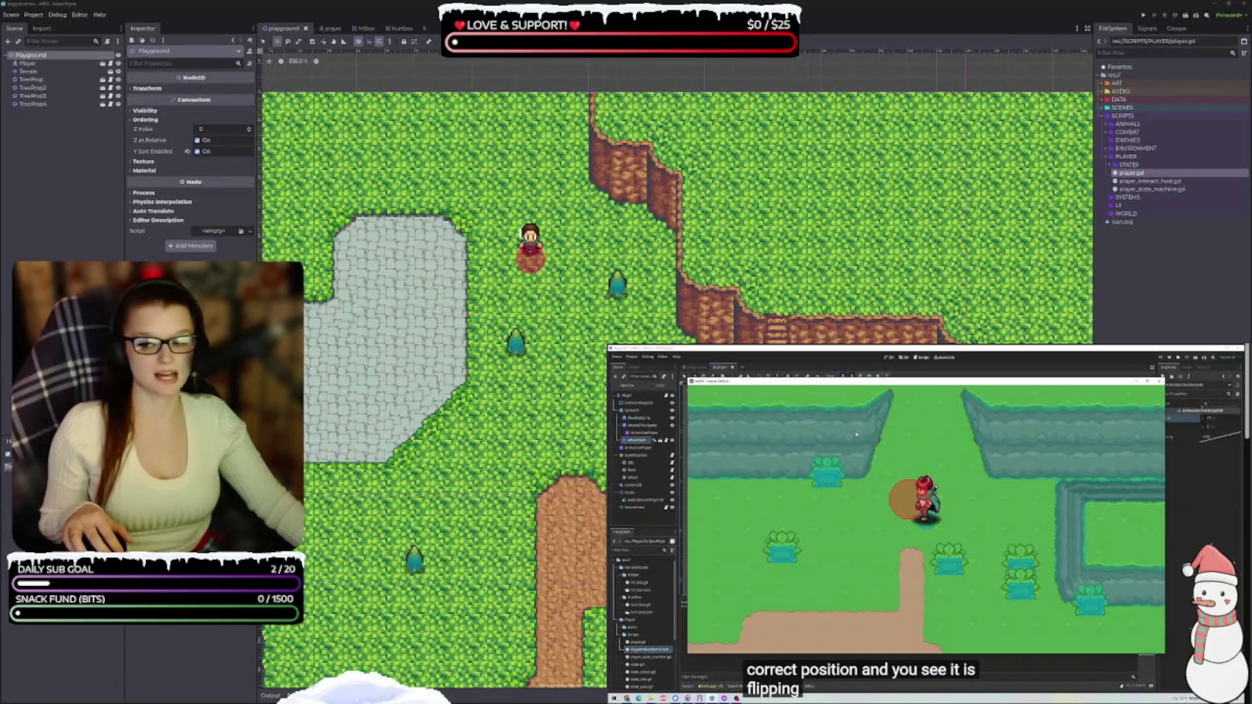
# Run the game and walk the player right, left, up and down.
pyautogui.click(57, 14)
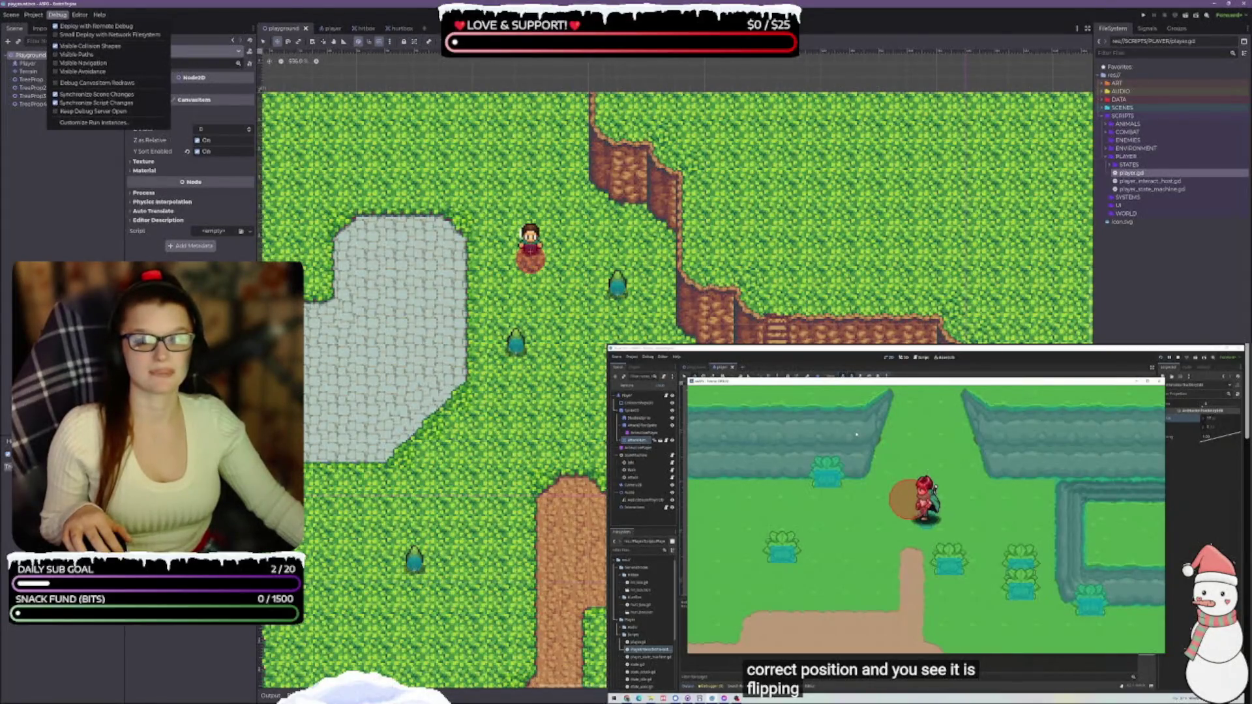
pyautogui.press('Escape')
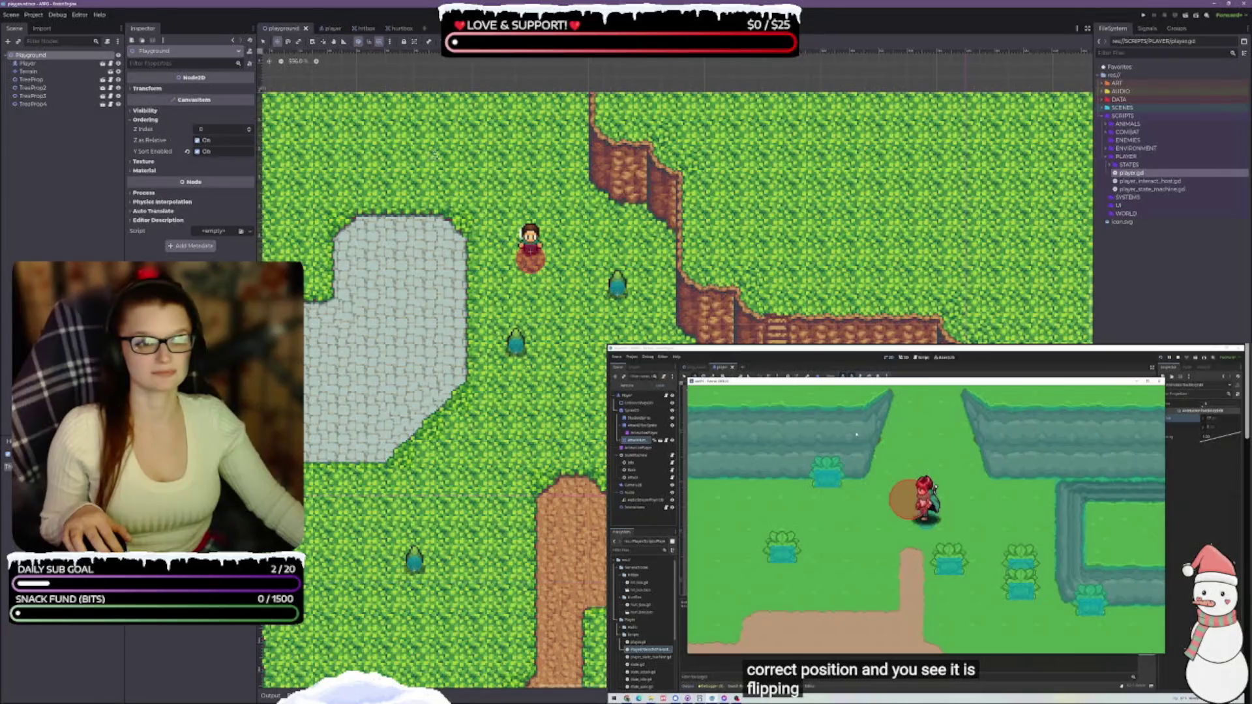
pyautogui.click(1185, 16)
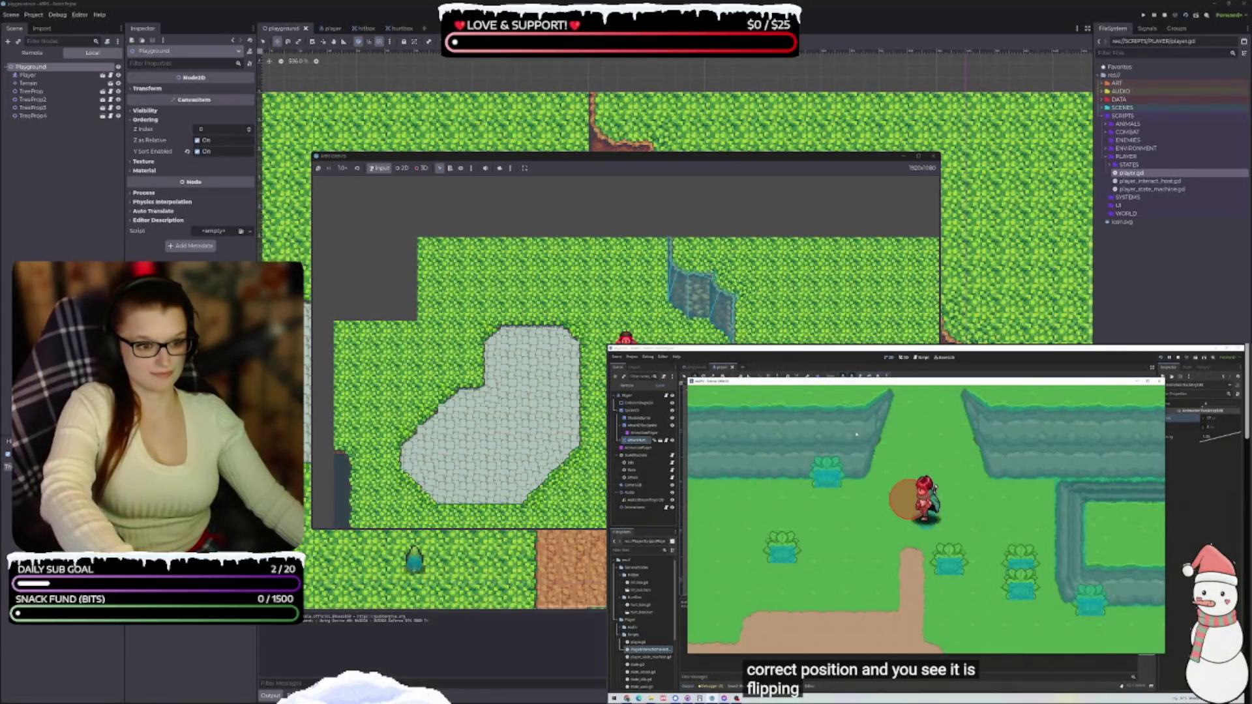
pyautogui.press('d')
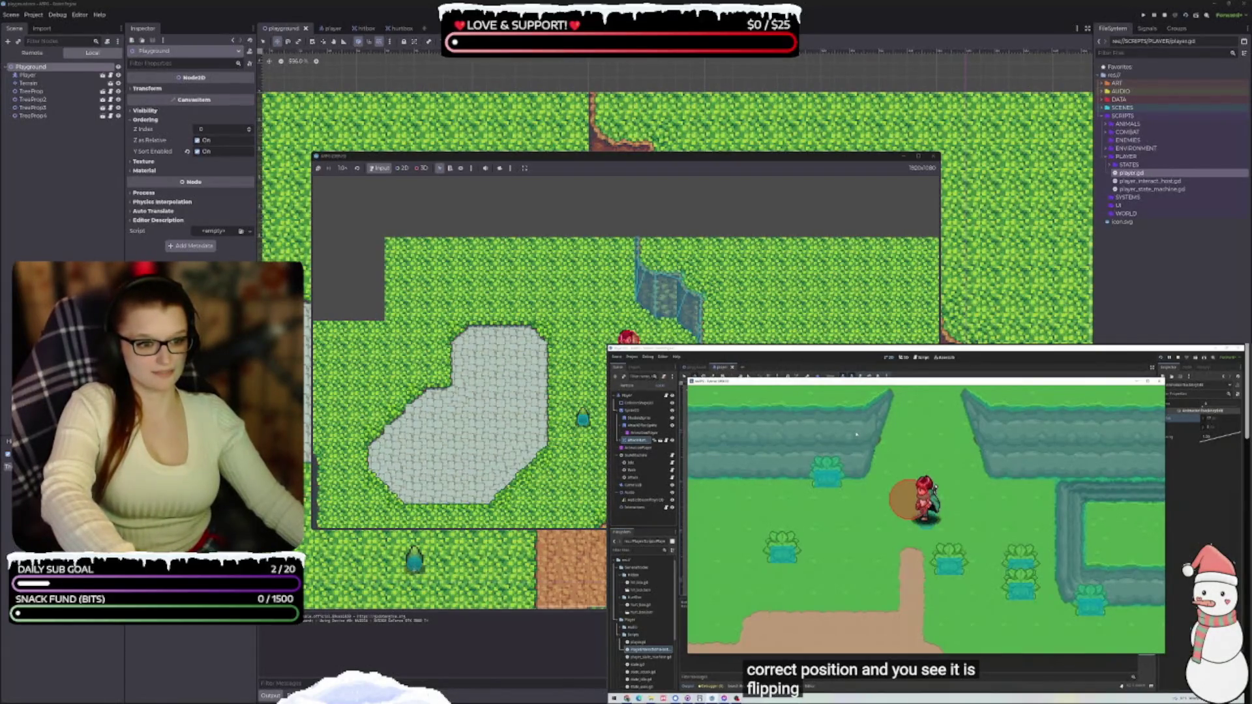
pyautogui.press('a')
pyautogui.press('w')
pyautogui.press('s')
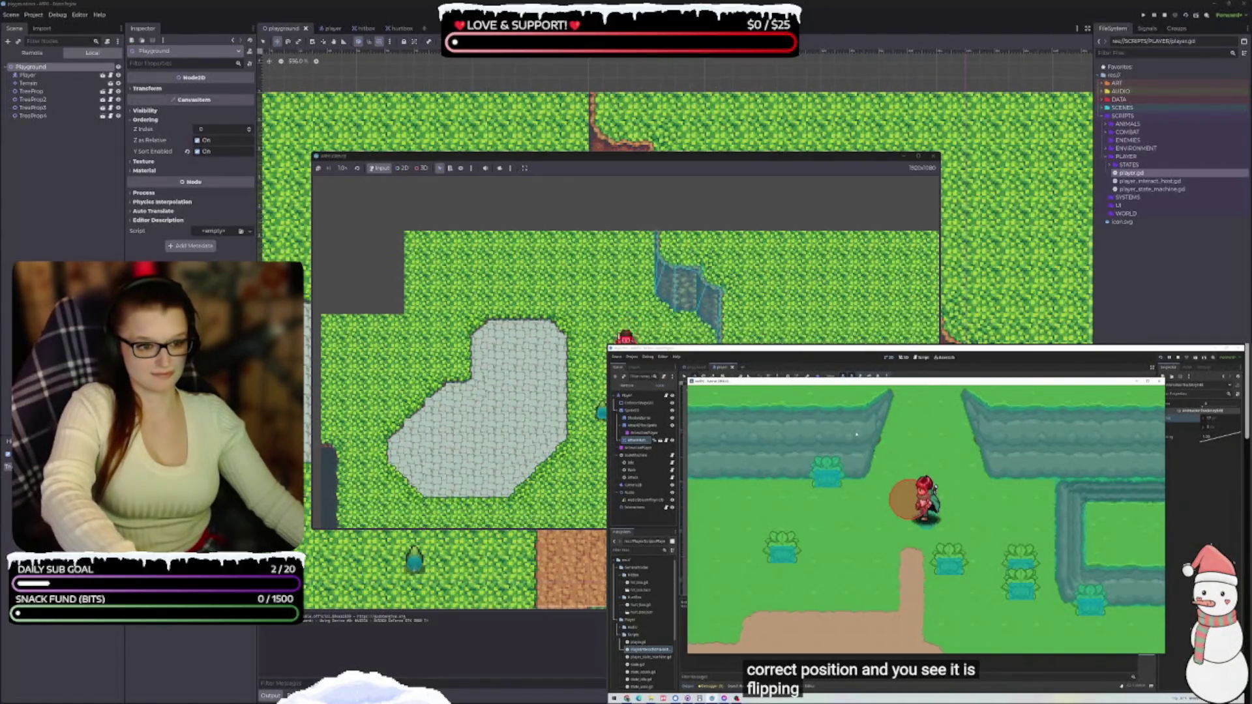
pyautogui.press('d')
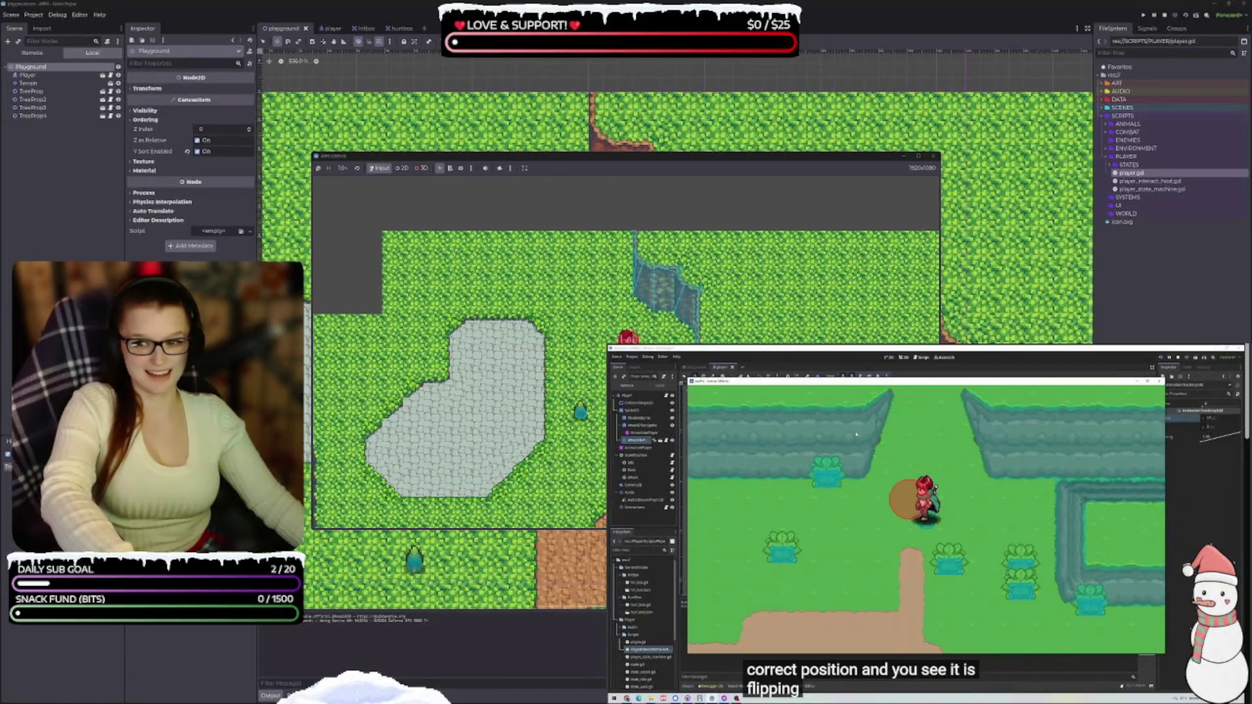
# Walk the player straight and along the down-right and down-left diagonals, then close the game.
pyautogui.moveTo(600, 159)
pyautogui.mouseDown()
pyautogui.moveTo(437, 74)
pyautogui.moveTo(481, 63)
pyautogui.mouseUp()
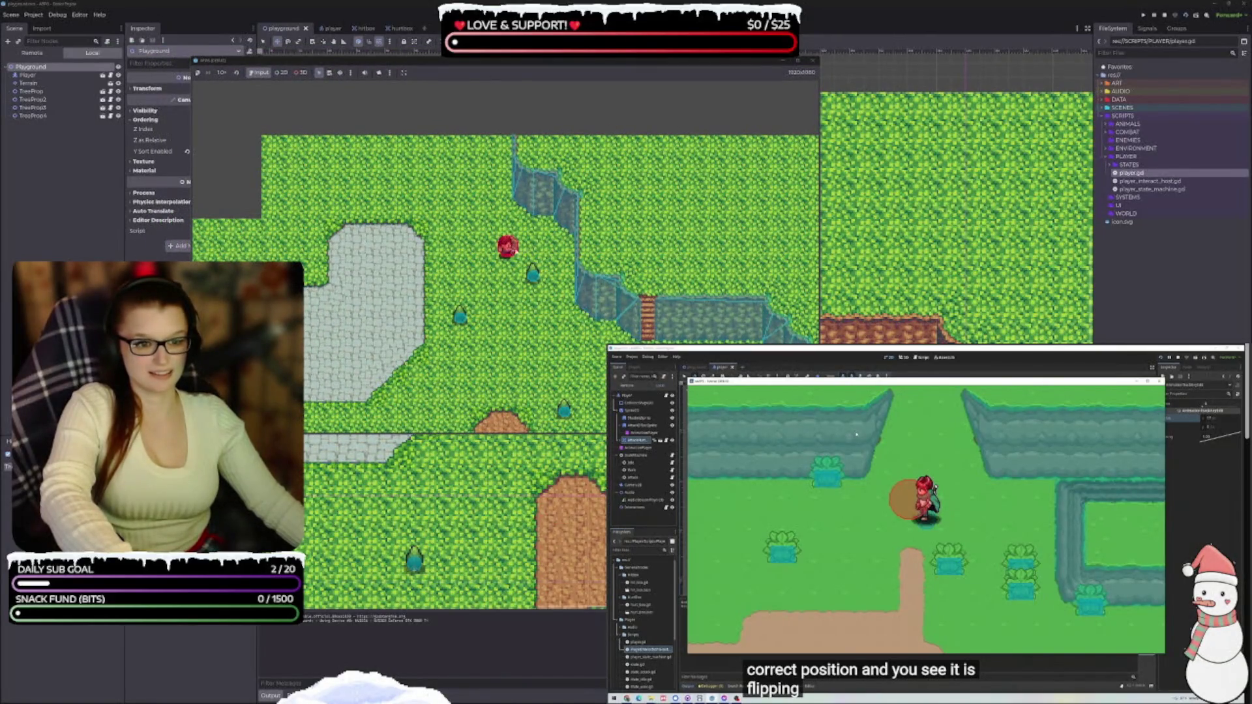
pyautogui.press('a')
pyautogui.press('w')
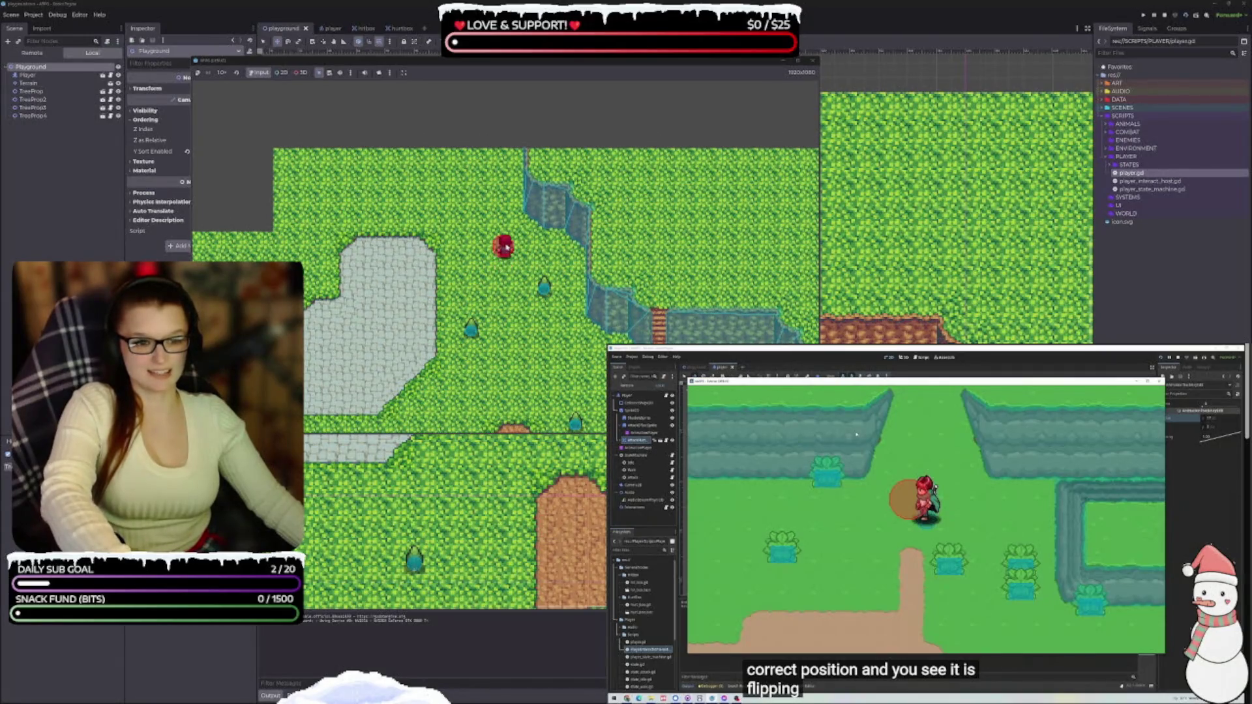
pyautogui.press('s')
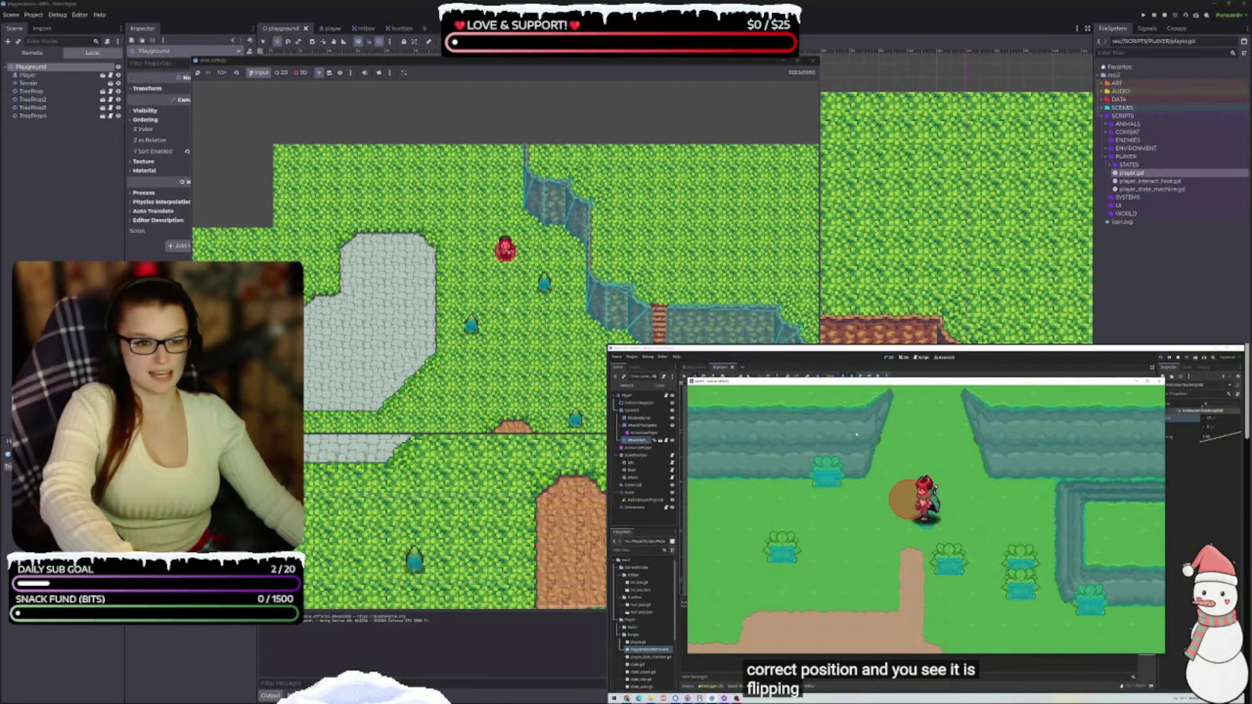
pyautogui.press('s')
pyautogui.press('d')
pyautogui.press('s')
pyautogui.press('a')
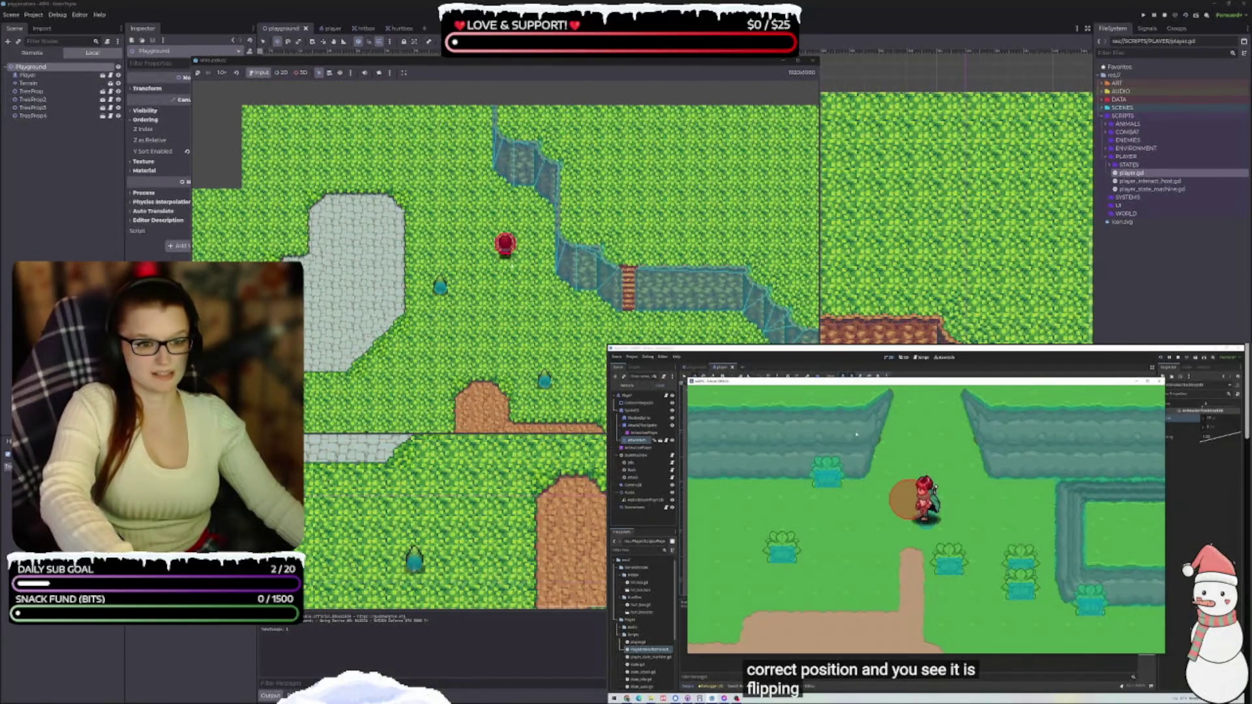
pyautogui.press('a')
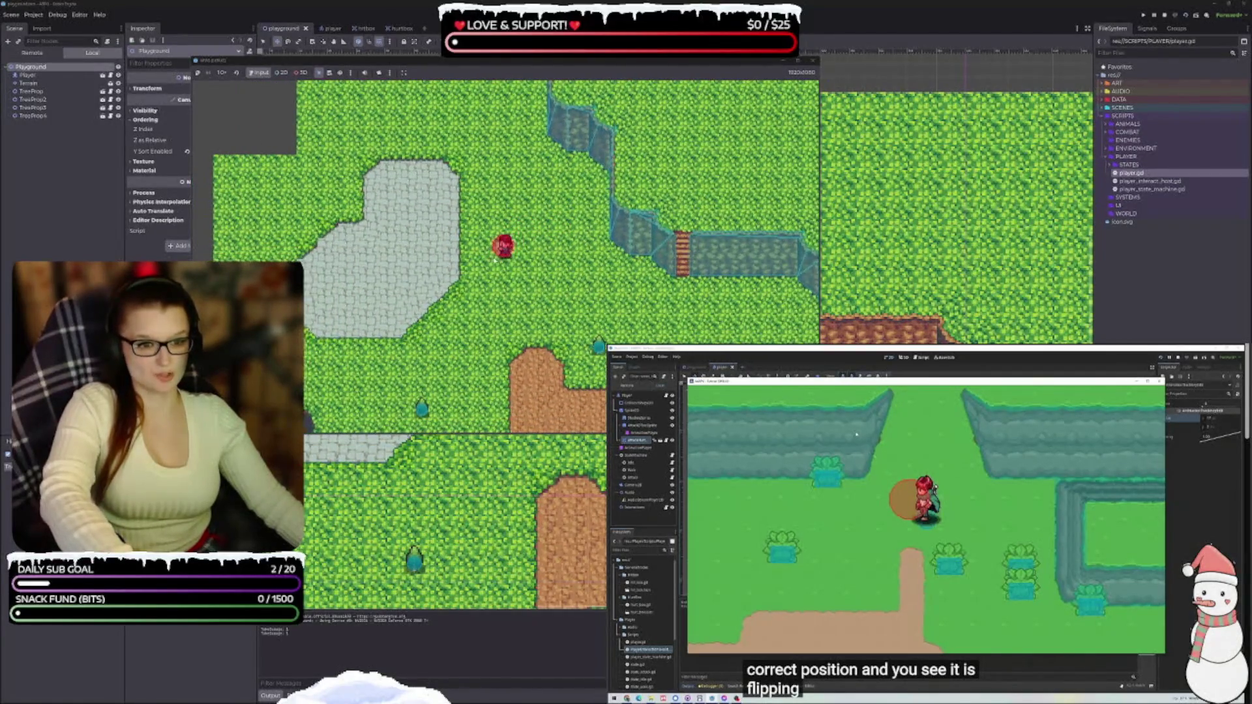
pyautogui.press('s')
pyautogui.press('d')
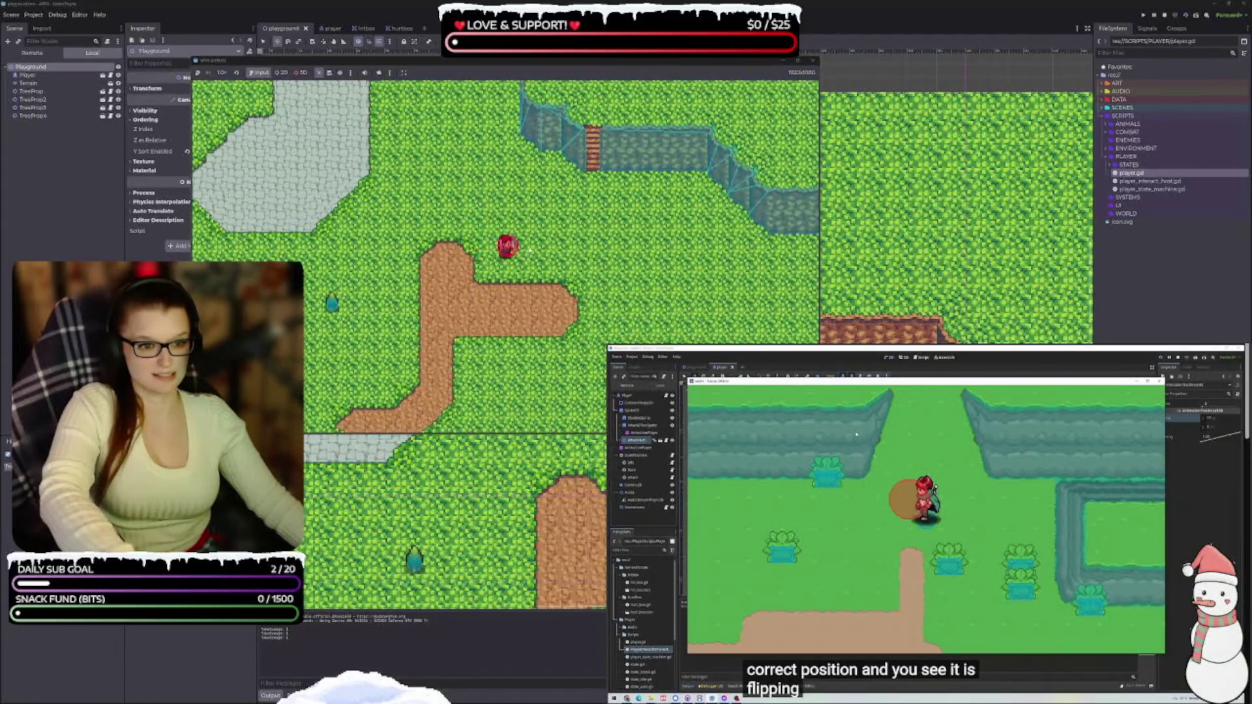
pyautogui.press('s')
pyautogui.press('a')
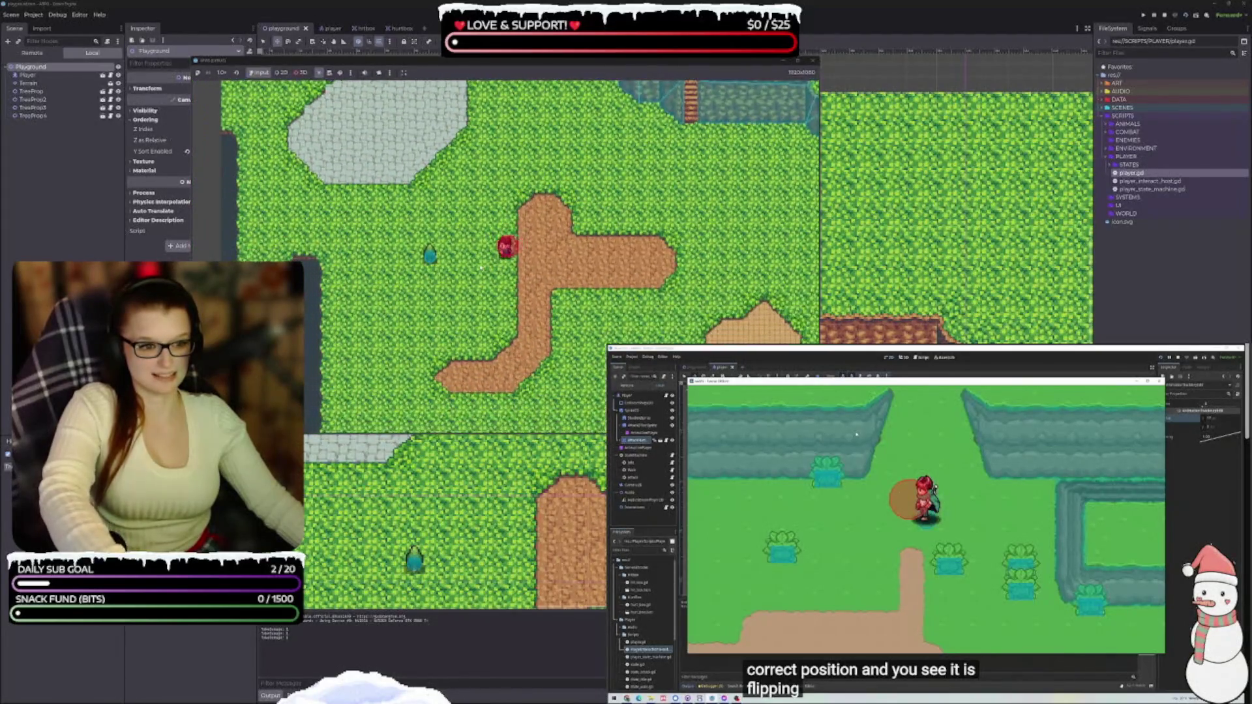
pyautogui.press('a')
pyautogui.press('s')
pyautogui.press('d')
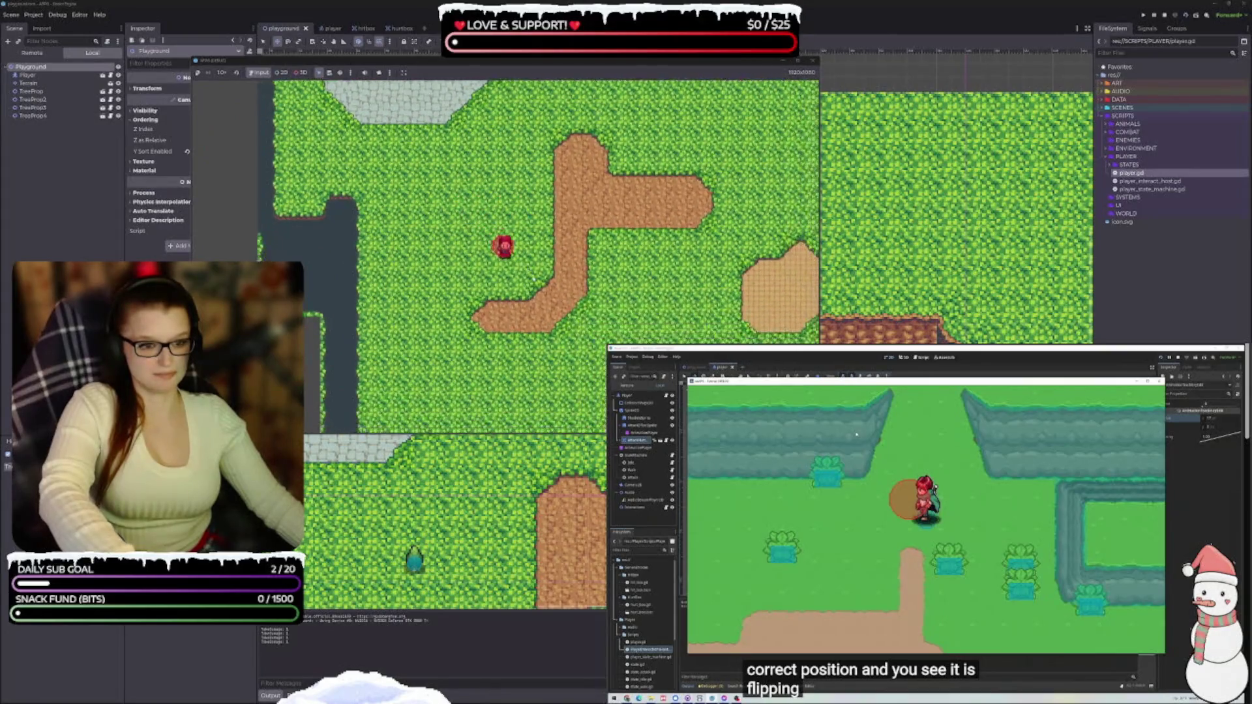
pyautogui.press('s')
pyautogui.press('d')
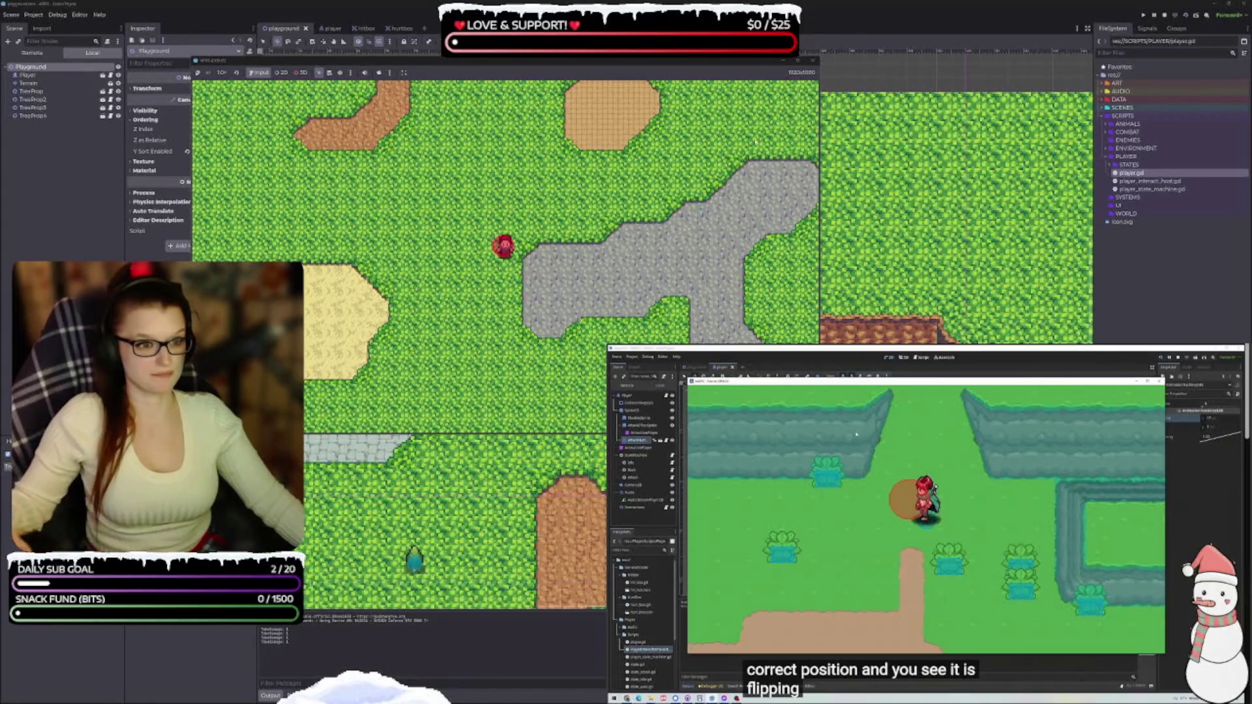
pyautogui.click(812, 62)
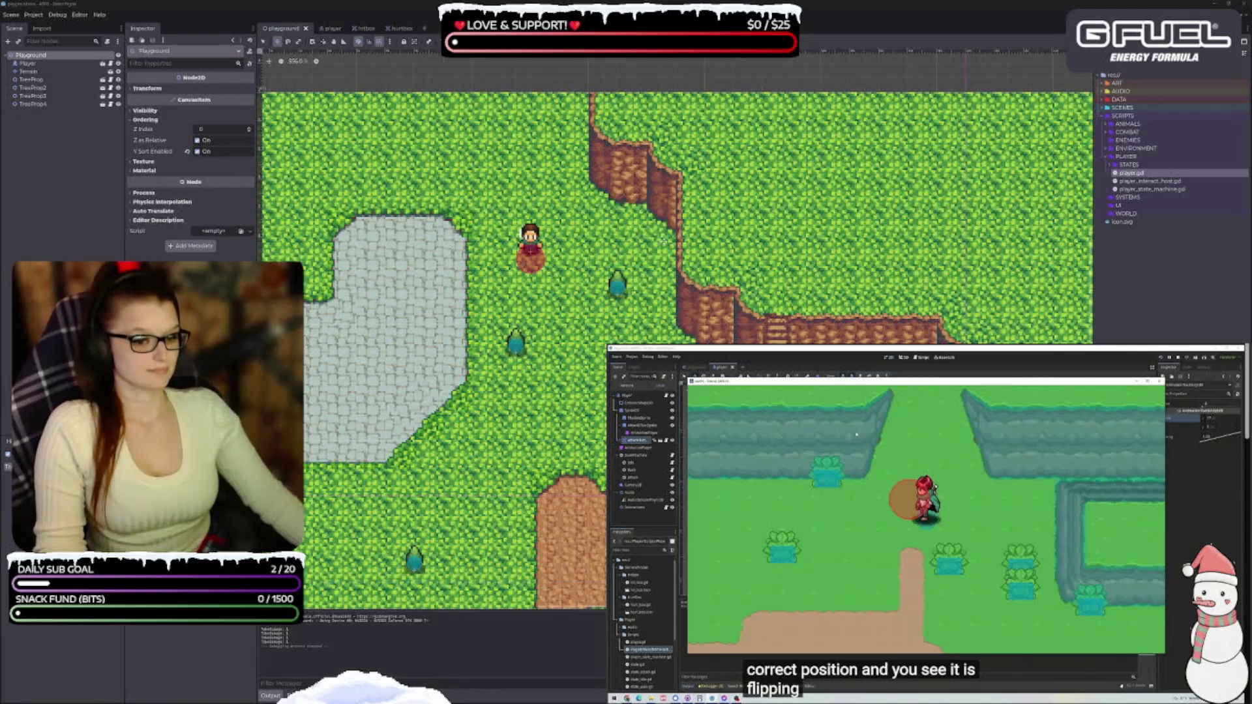
# Resume the tutorial video and click through the editor until the plant prop scene is open.
pyautogui.click(272, 696)
pyautogui.click(980, 519)
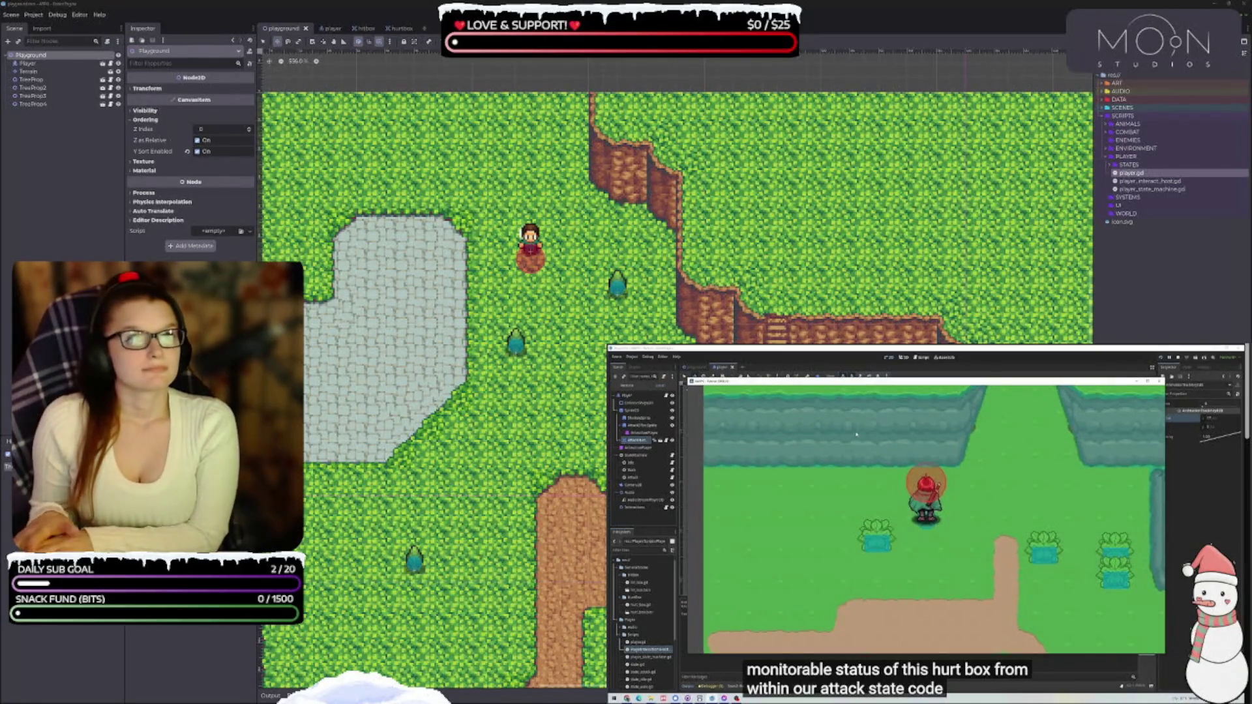
pyautogui.click(1160, 380)
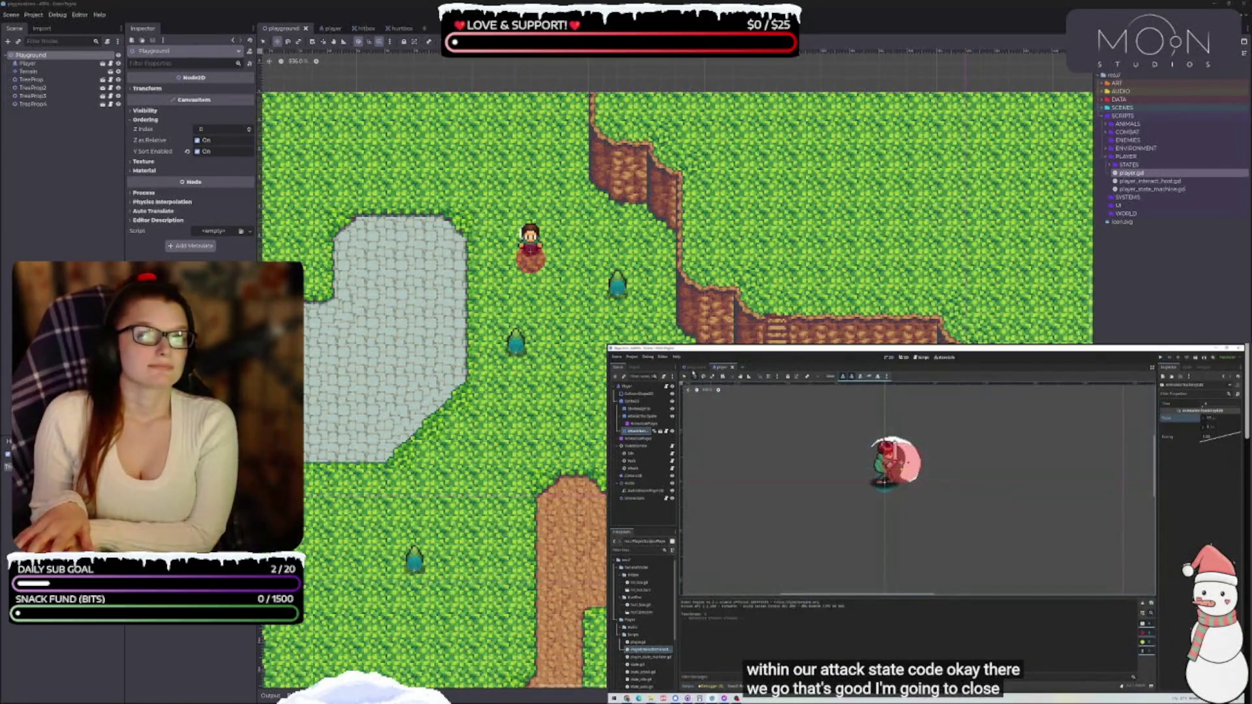
pyautogui.click(631, 358)
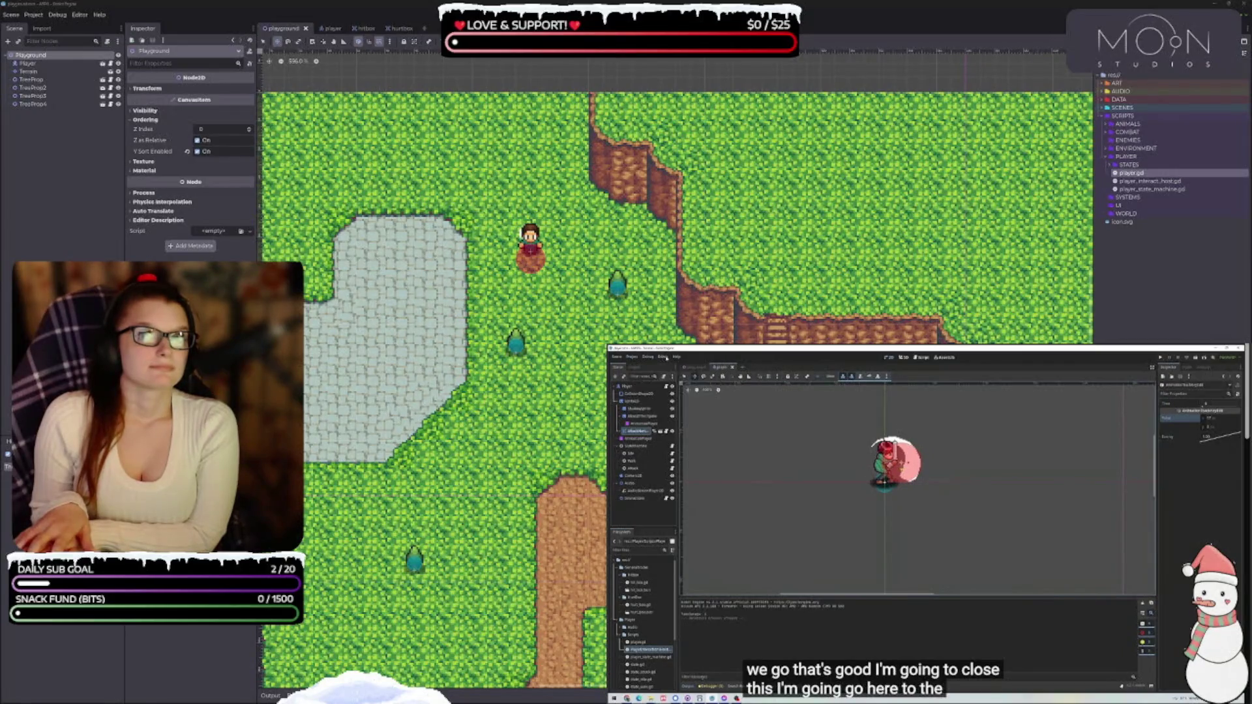
pyautogui.click(648, 357)
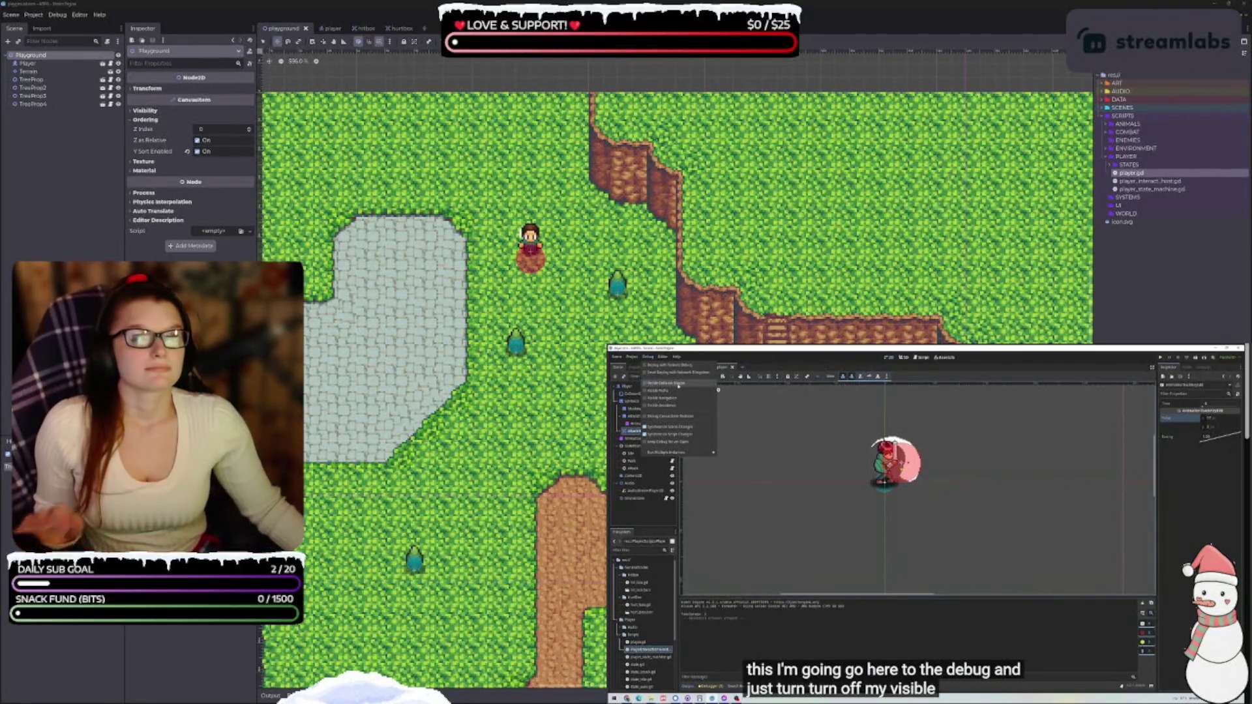
pyautogui.click(662, 383)
pyautogui.scroll(2, 594, 389)
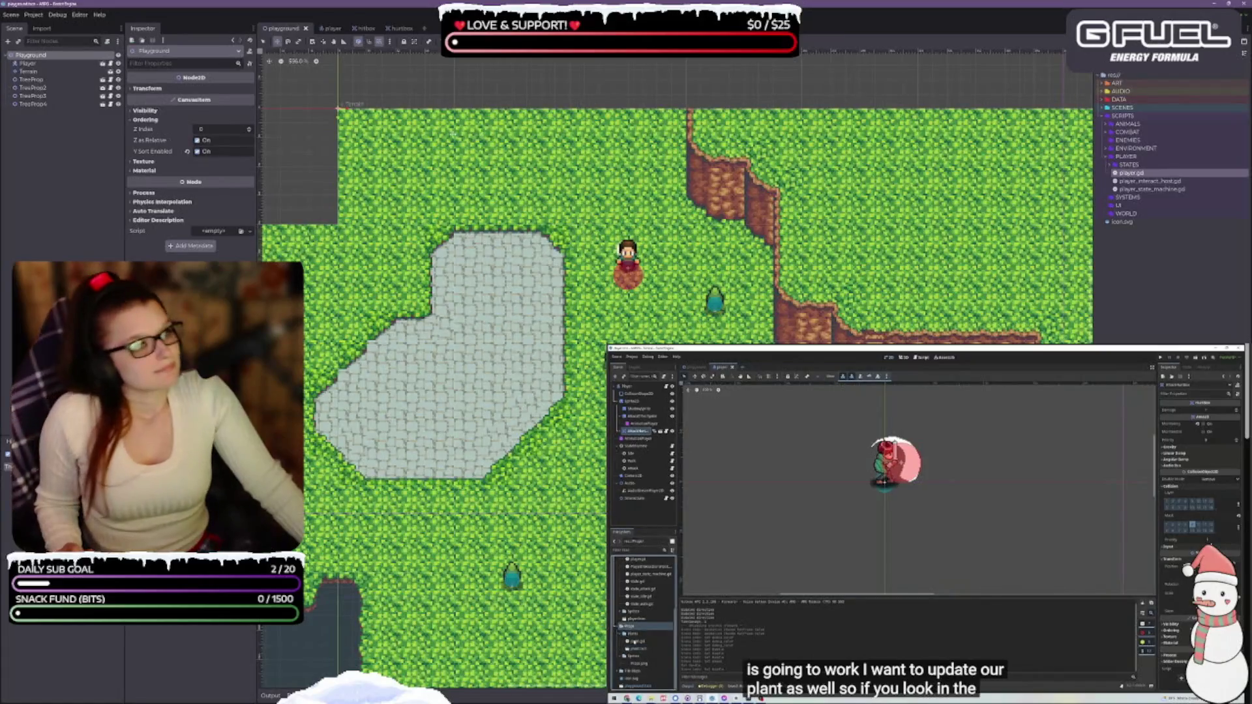
pyautogui.doubleClick(637, 649)
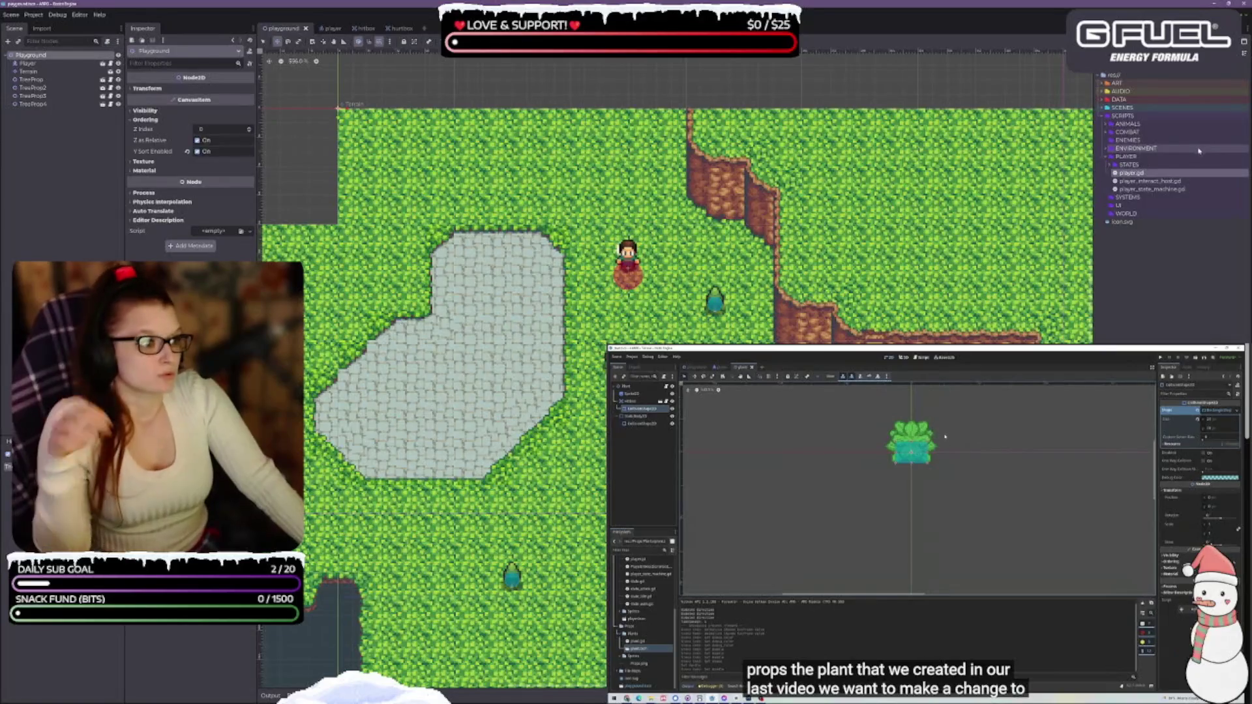
# Pause the tutorial, expand SCRIPTS/ENVIRONMENT/PROPS and open tree_prop.gd.
pyautogui.moveTo(942, 452)
pyautogui.click(874, 512)
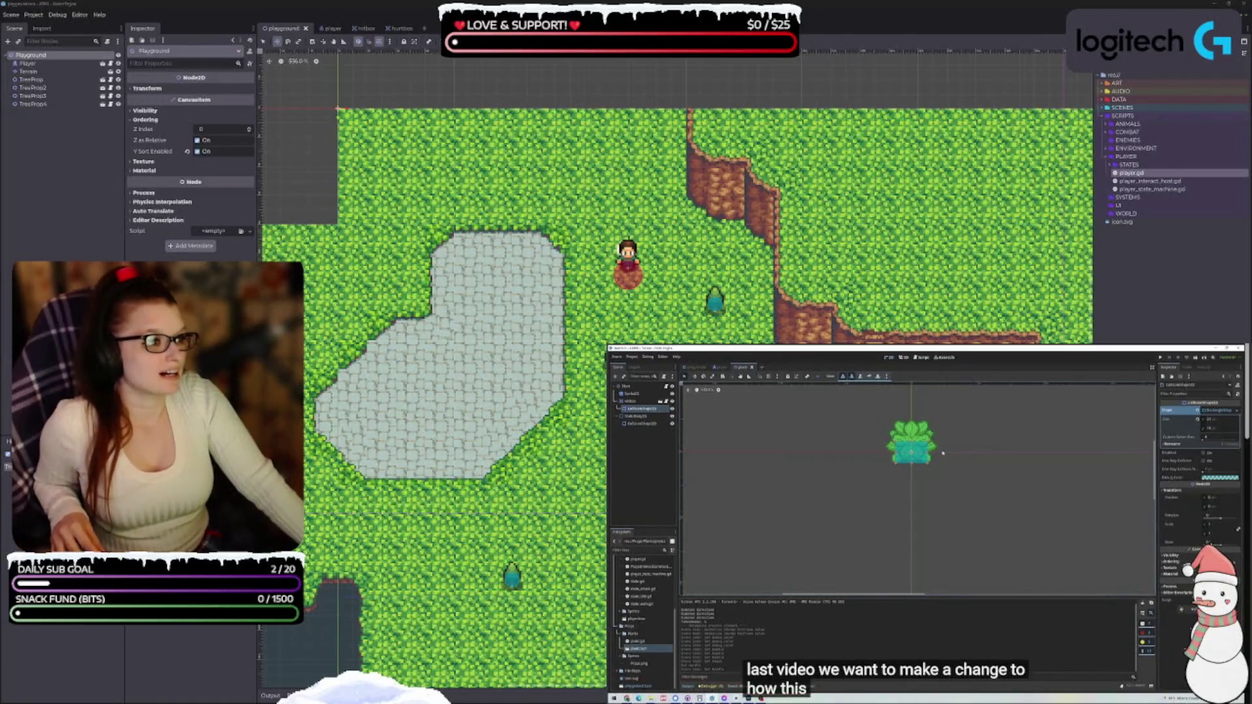
pyautogui.click(1106, 149)
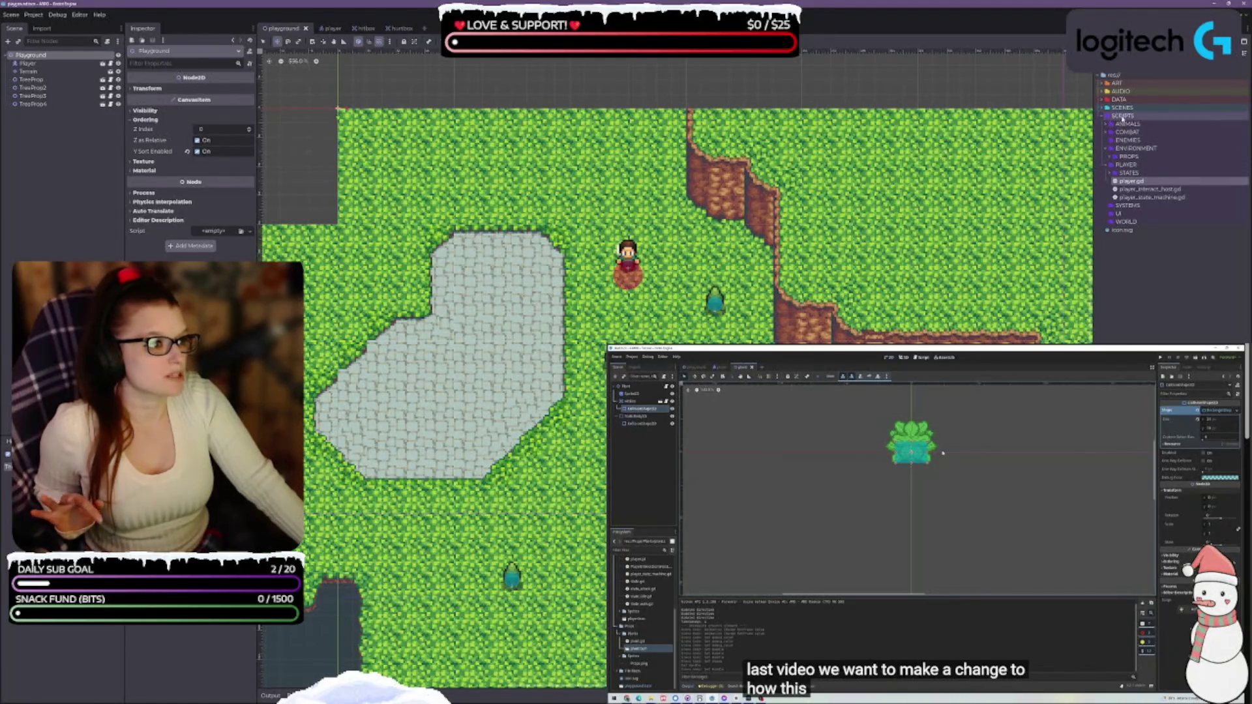
pyautogui.click(1109, 157)
pyautogui.doubleClick(1140, 166)
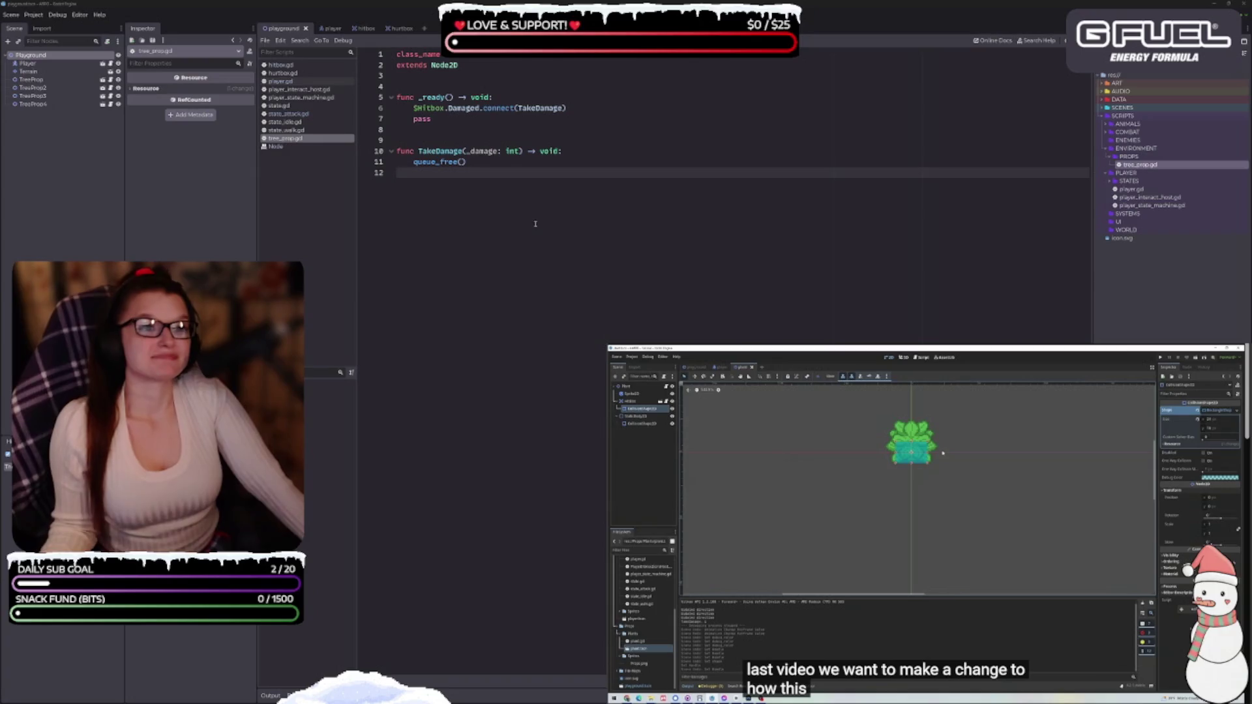
# Resume the tutorial video and show the Playground map in the 2D editor.
pyautogui.moveTo(913, 653)
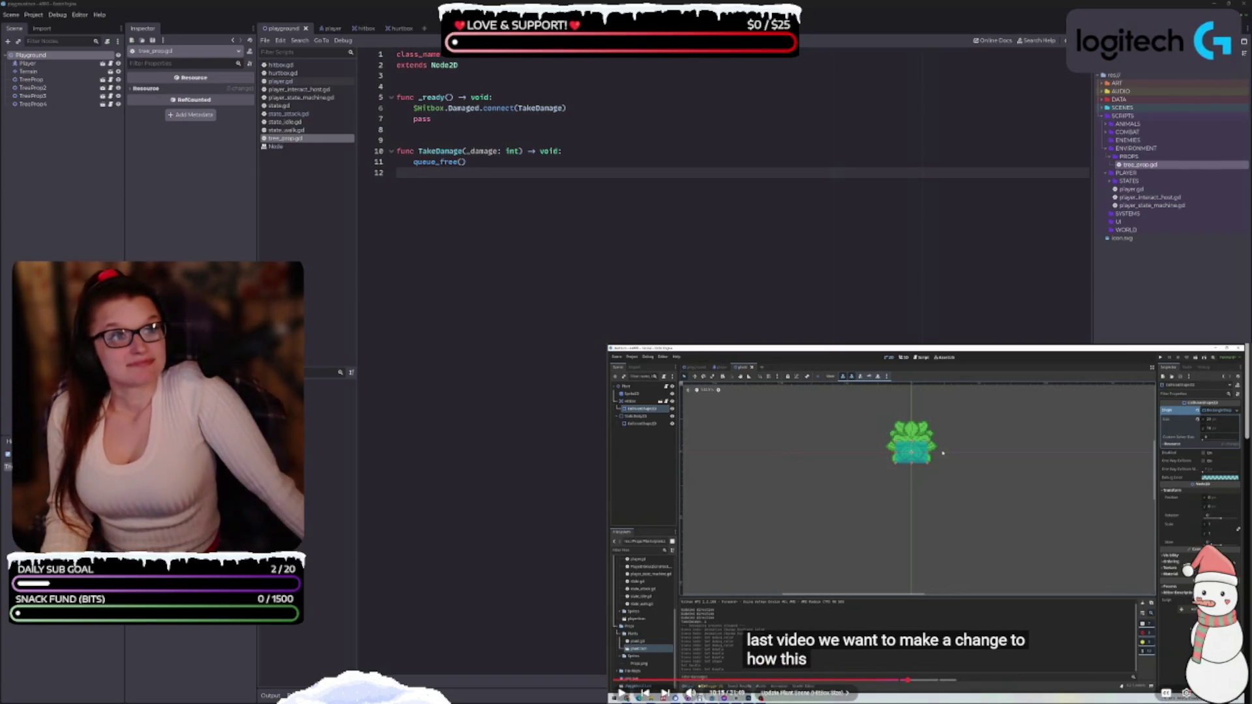
pyautogui.press('space')
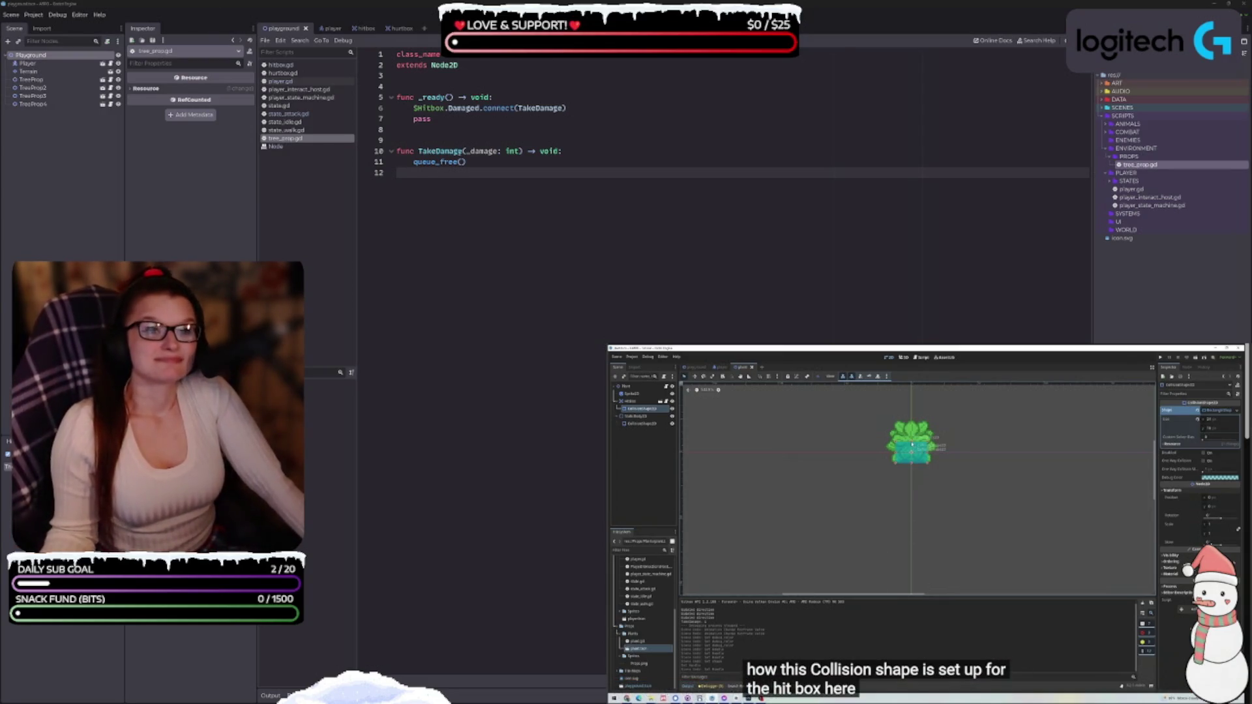
pyautogui.hotkey('ctrl', 'F1')
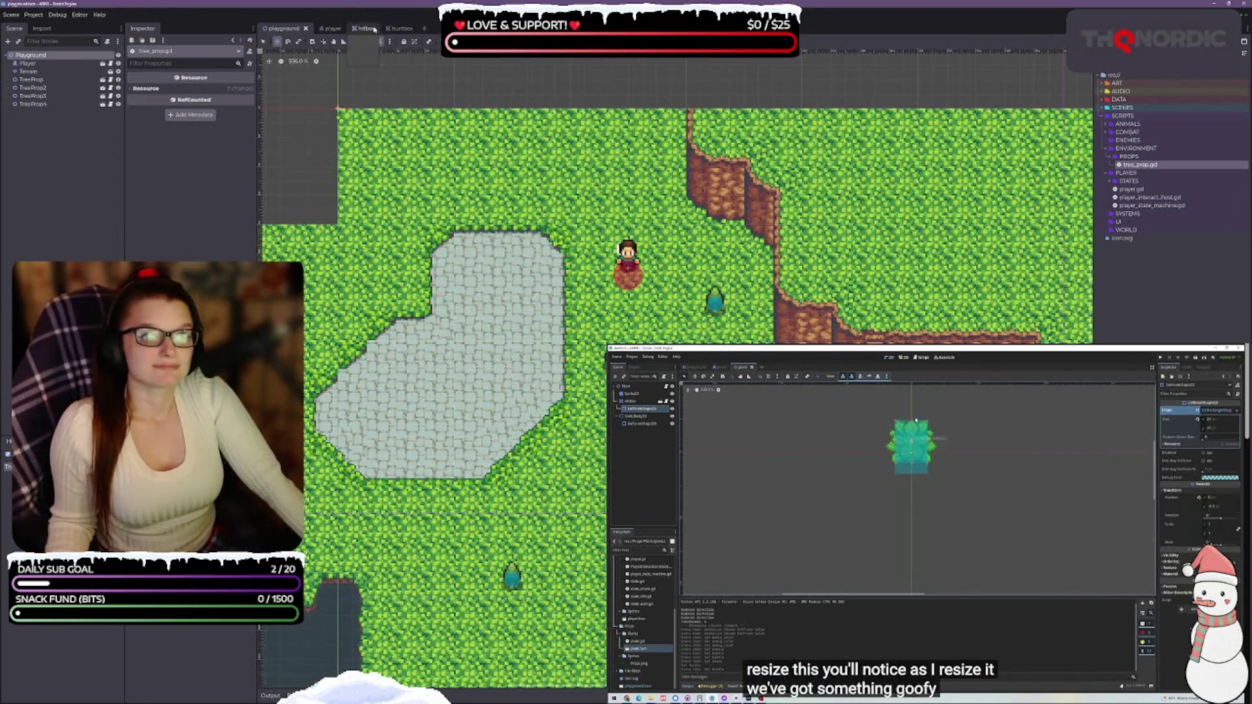
# Open tree_prop.tscn from SCENES > ENVIRONMENT > PROPS in the FileSystem.
pyautogui.click(925, 501)
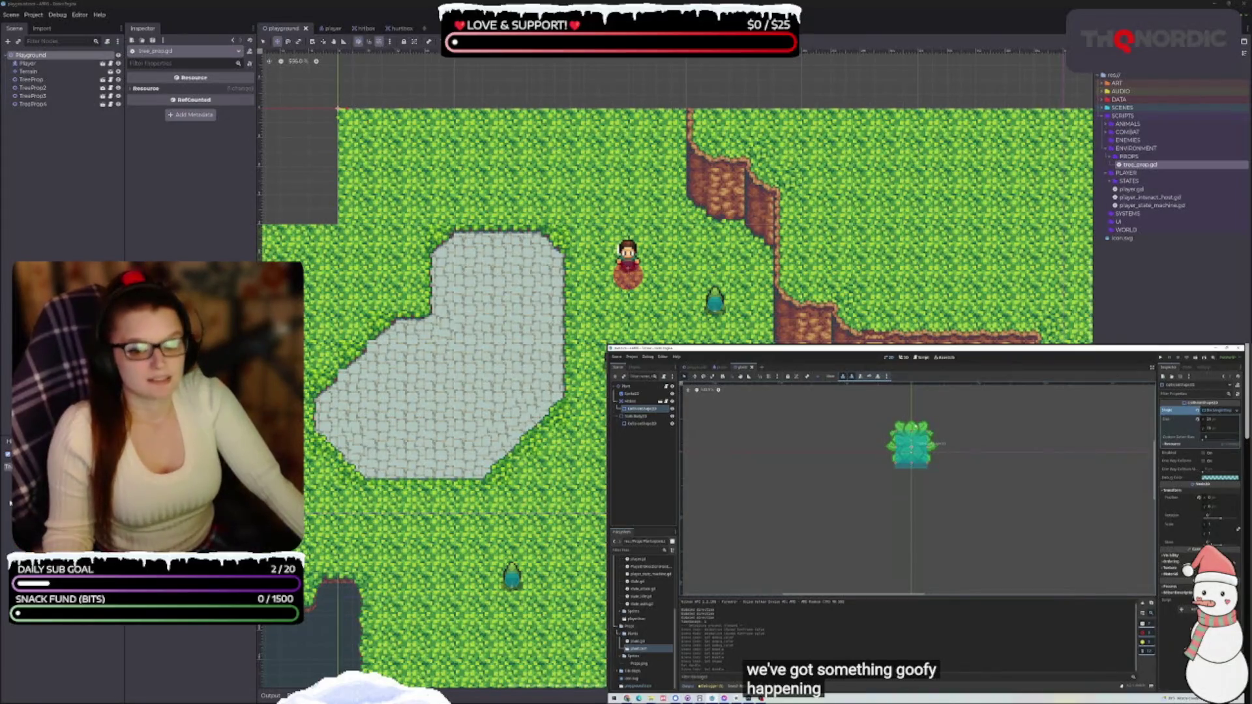
pyautogui.click(1103, 106)
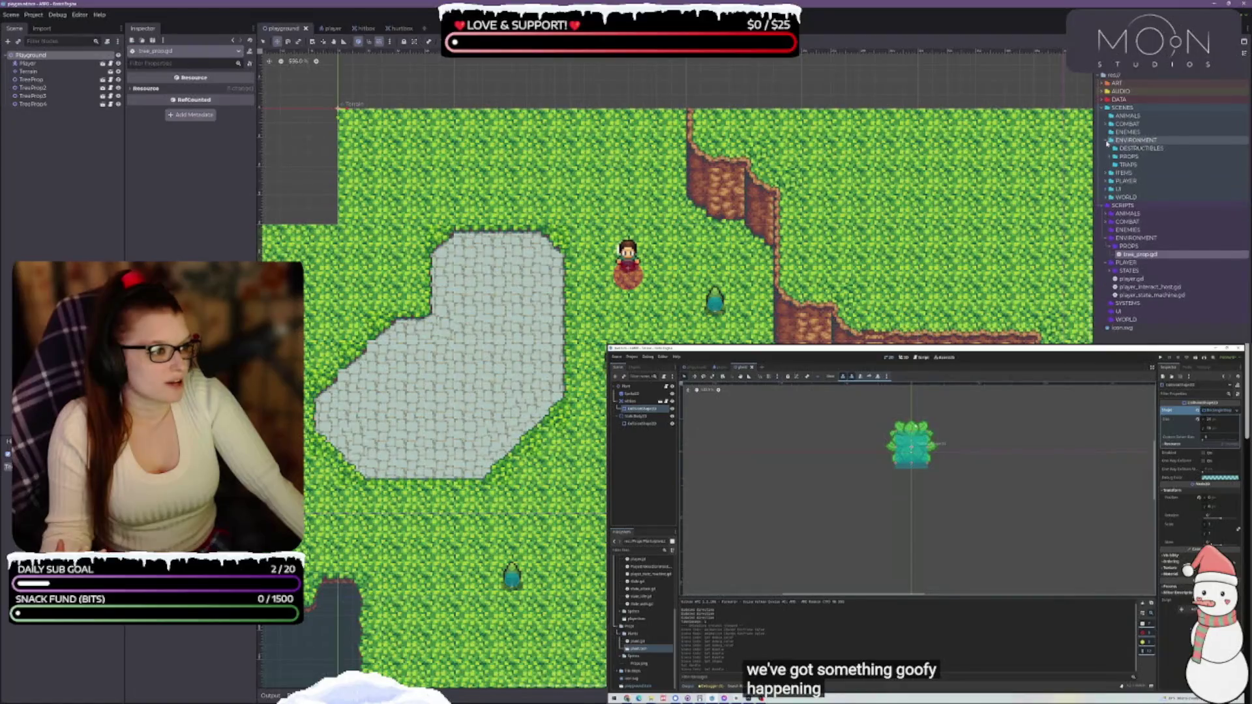
pyautogui.click(1112, 156)
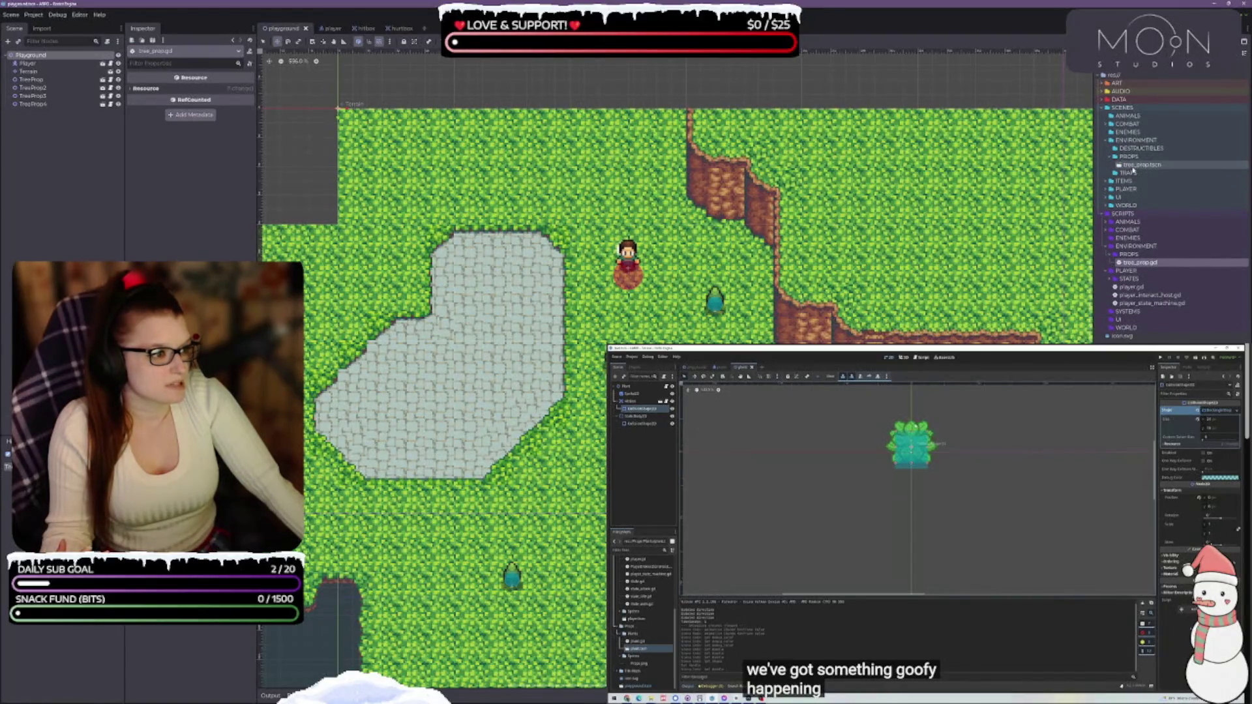
pyautogui.doubleClick(1141, 164)
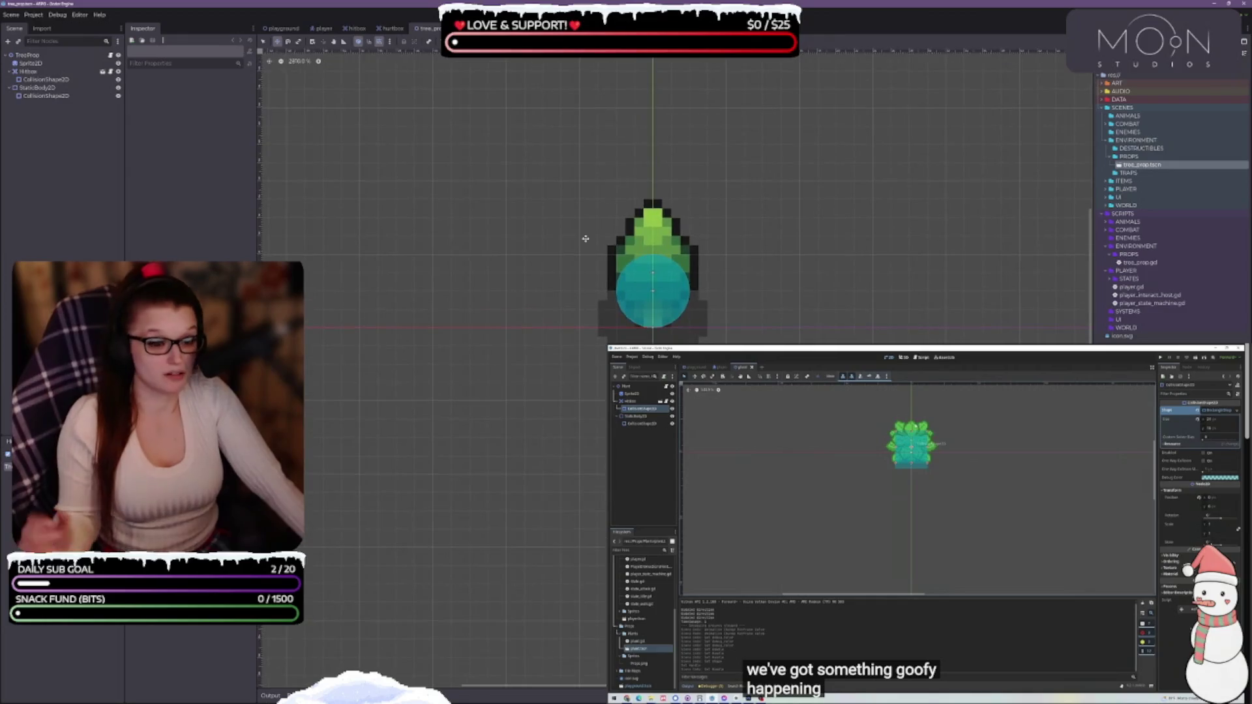
pyautogui.click(887, 517)
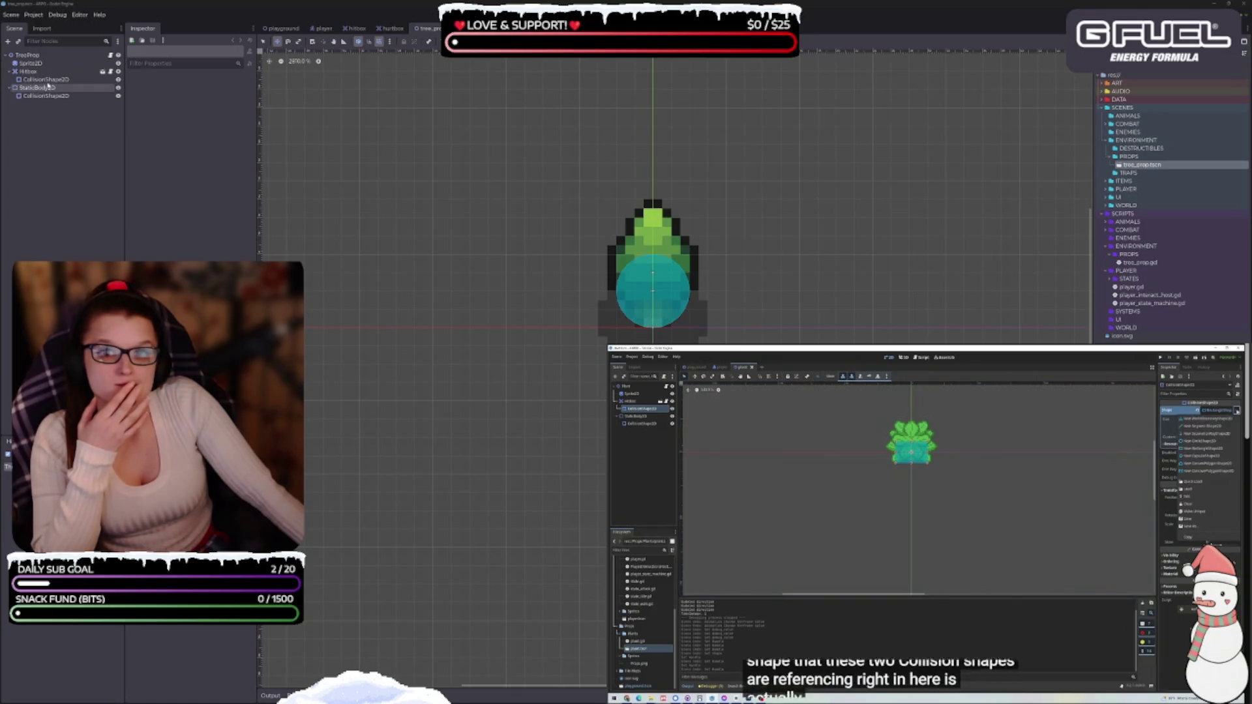
# Select the Hitbox's CollisionShape2D and bring up its Shape resource options.
pyautogui.click(47, 96)
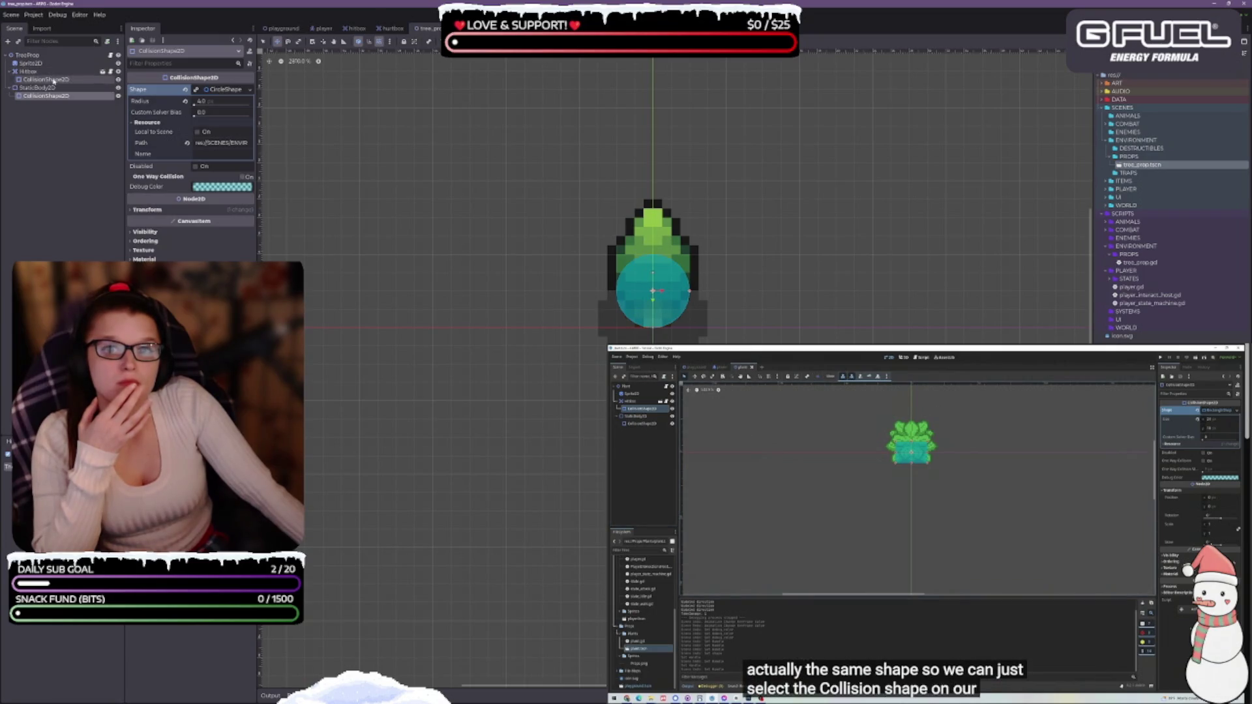
pyautogui.click(54, 80)
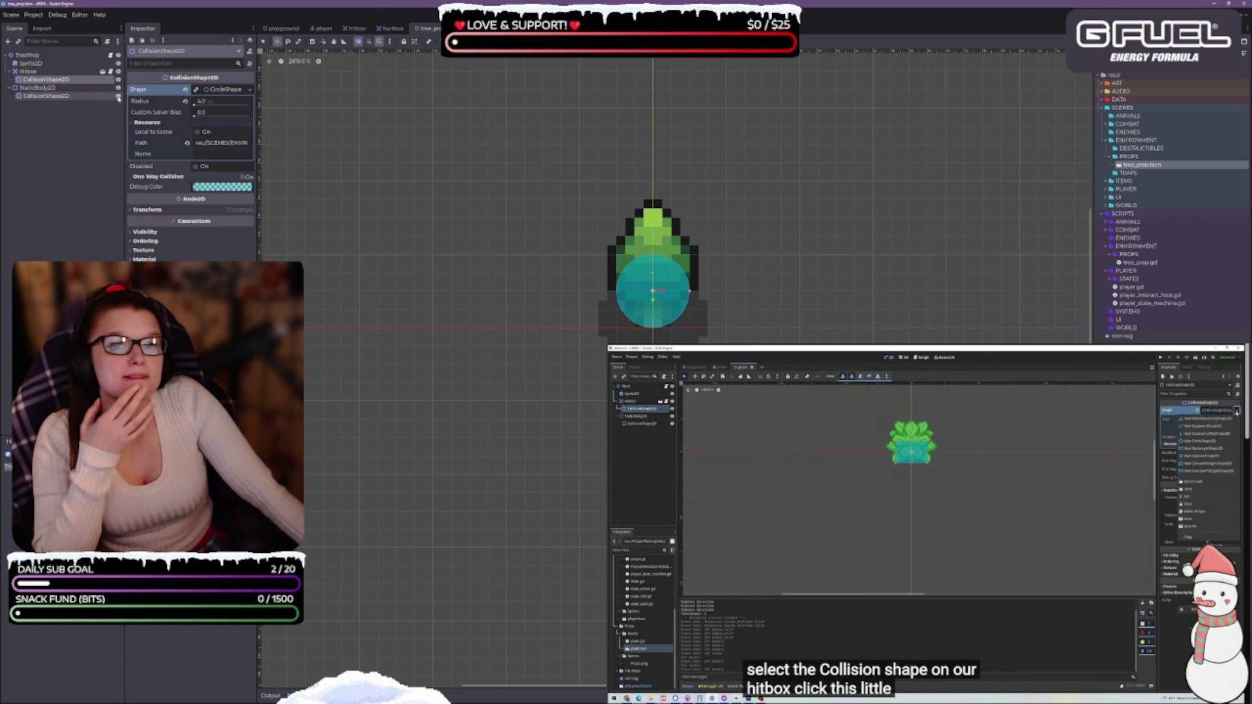
pyautogui.click(248, 91)
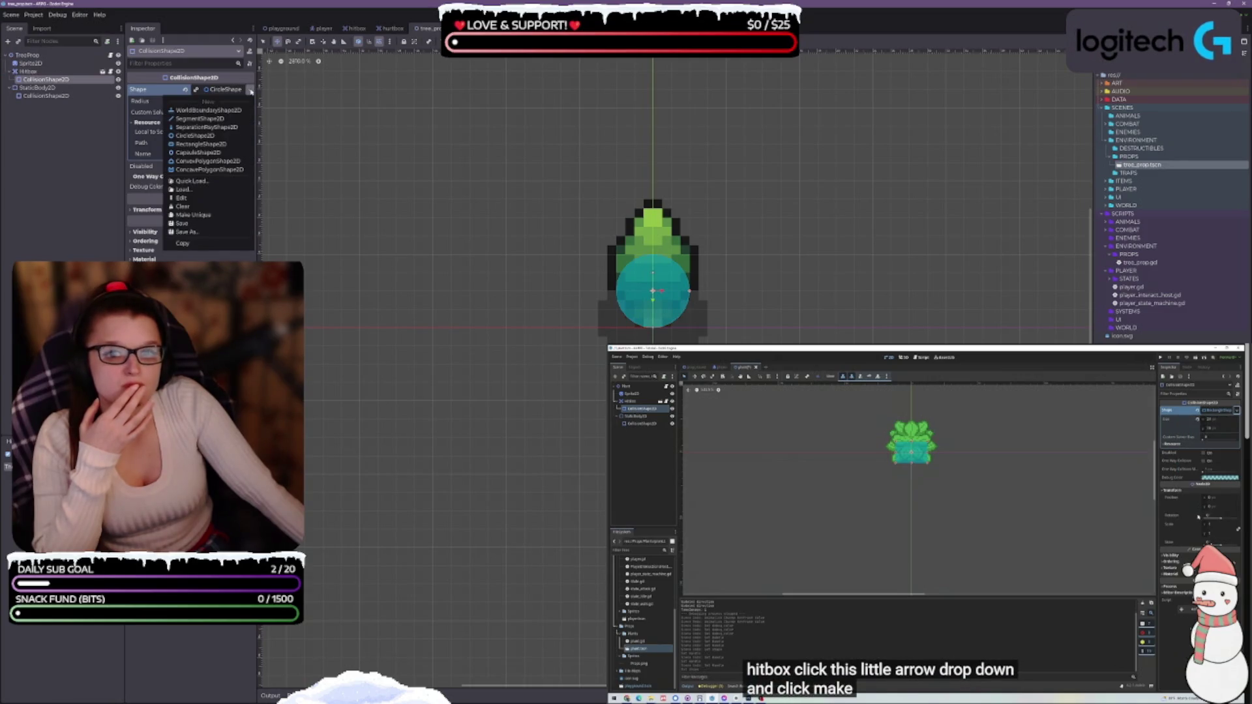
# Make the hitbox's CircleShape2D unique and set its debug colour to saturated orange.
pyautogui.click(204, 218)
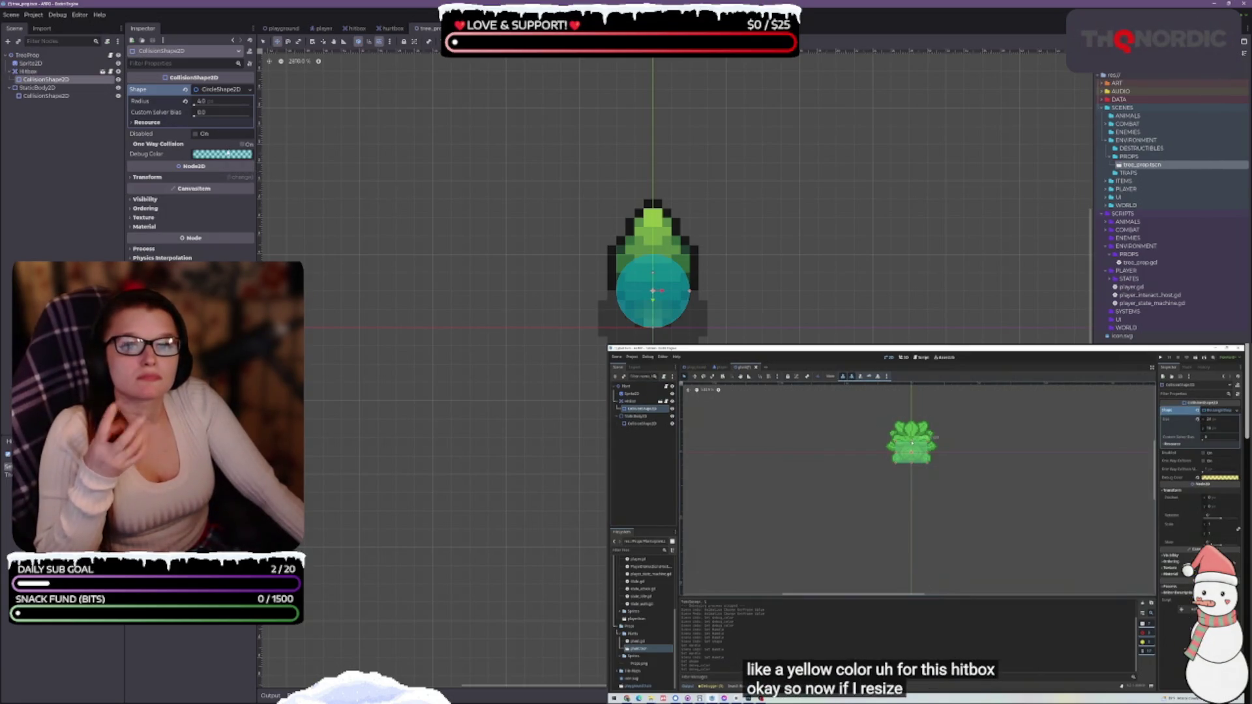
pyautogui.click(238, 155)
pyautogui.click(227, 225)
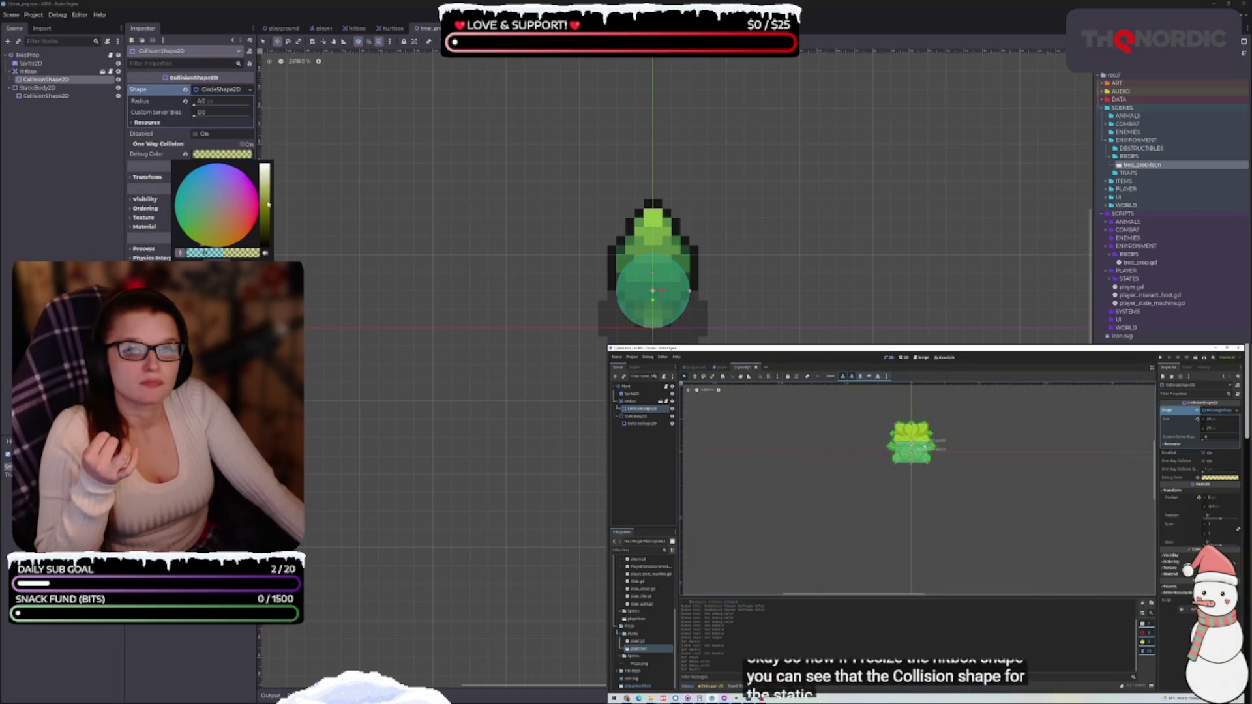
pyautogui.click(230, 156)
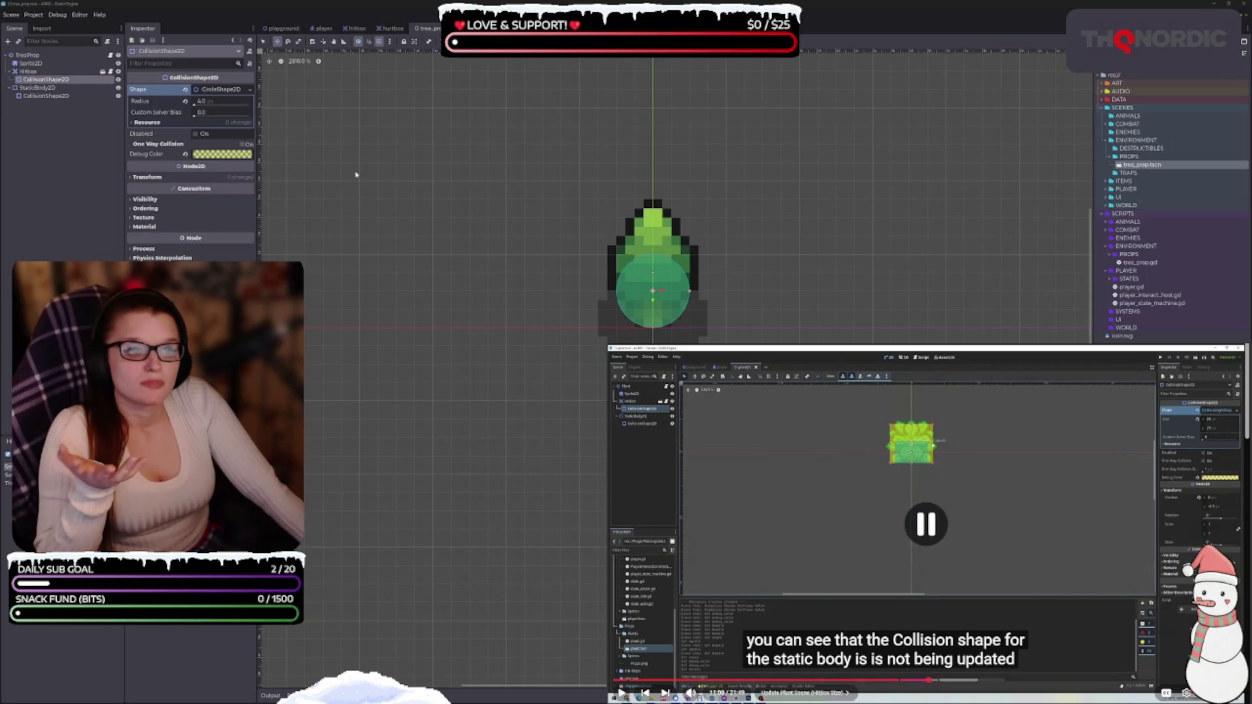
pyautogui.click(230, 157)
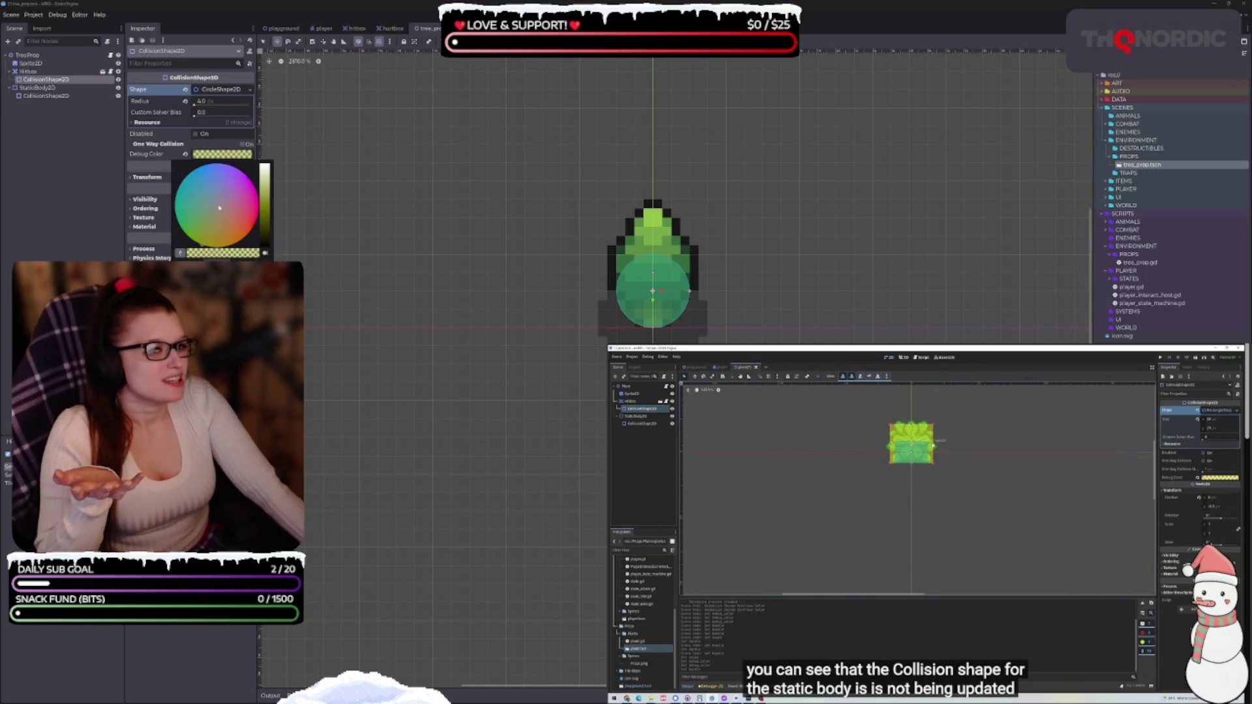
pyautogui.click(246, 259)
pyautogui.click(249, 231)
pyautogui.click(249, 233)
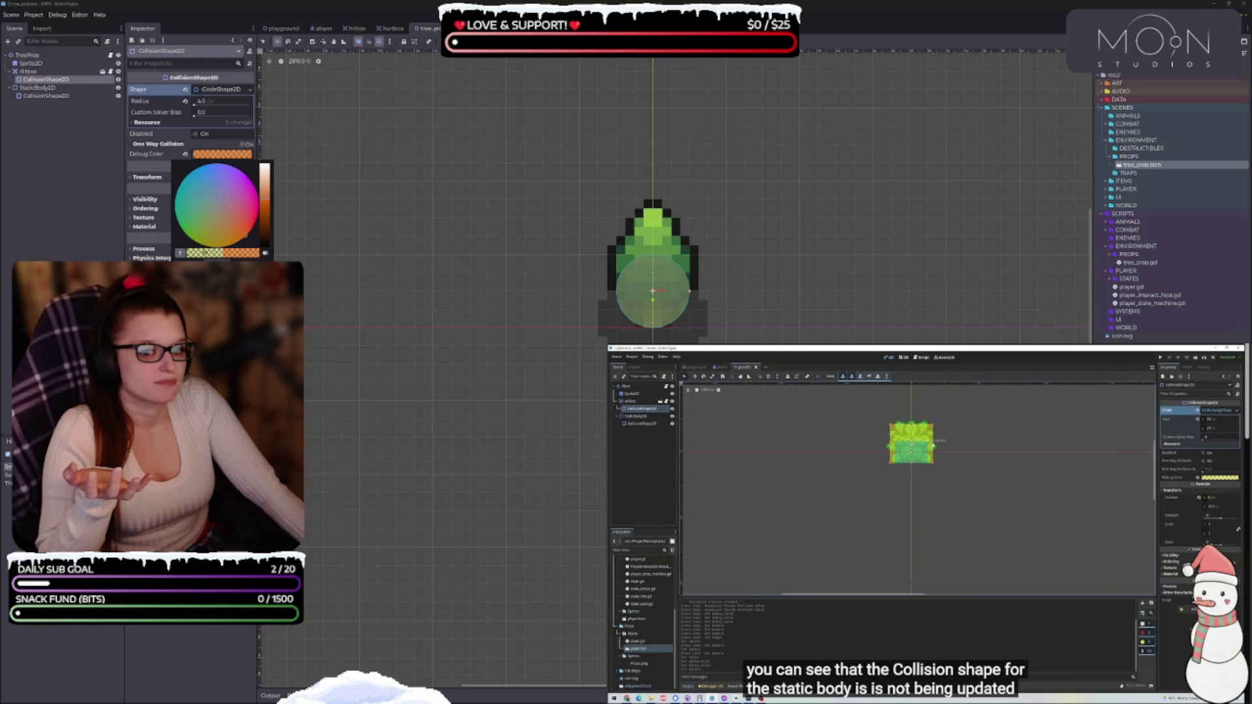
pyautogui.press('Escape')
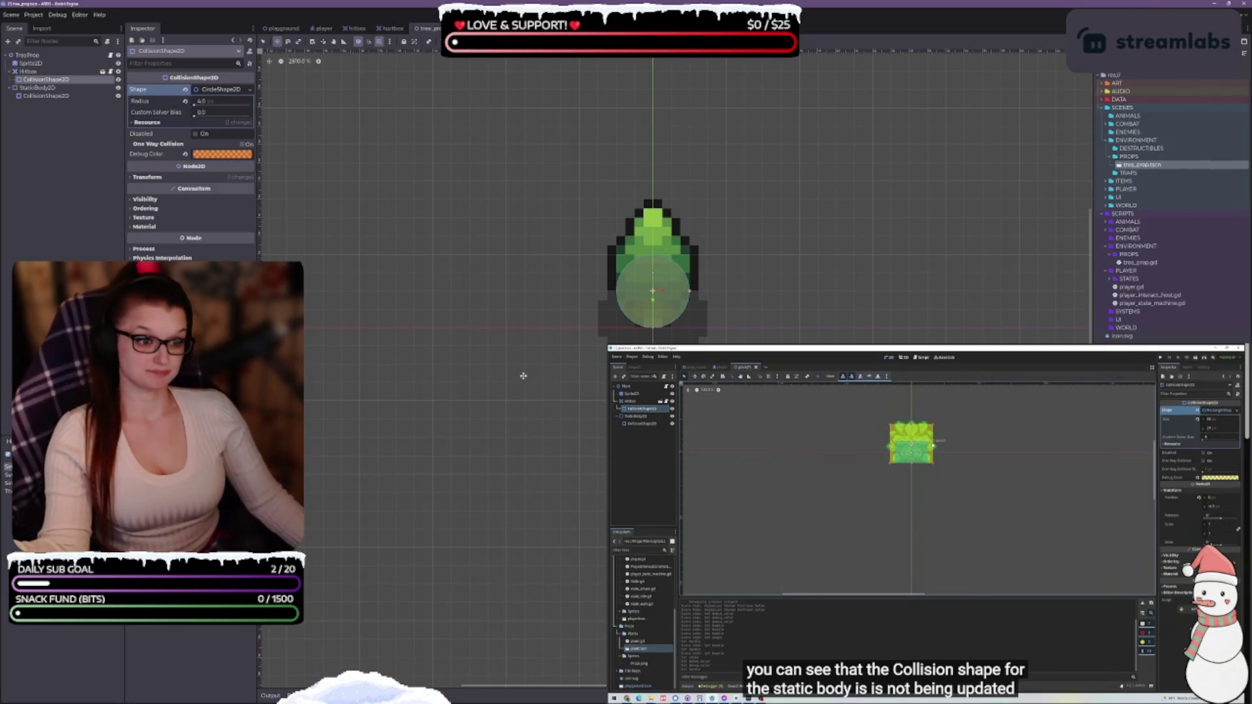
# Deselect the shape, then reselect the Hitbox's CollisionShape2D.
pyautogui.click(753, 308)
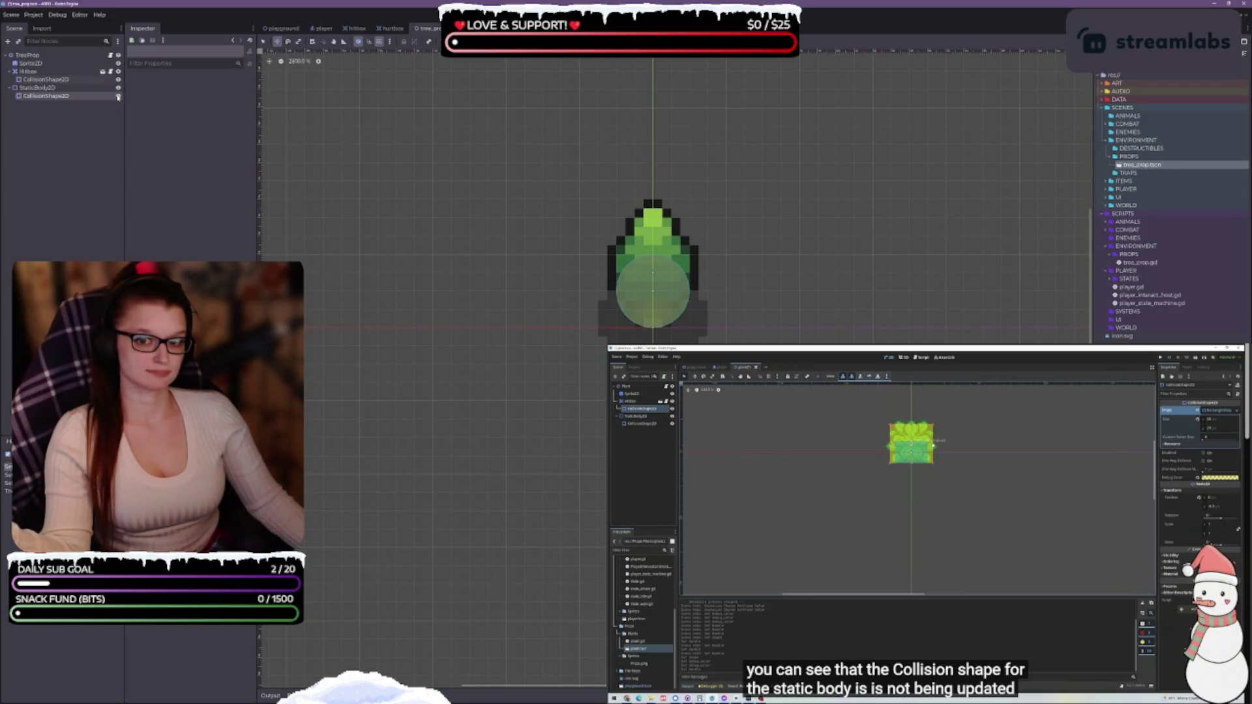
pyautogui.click(1000, 460)
pyautogui.click(1000, 460)
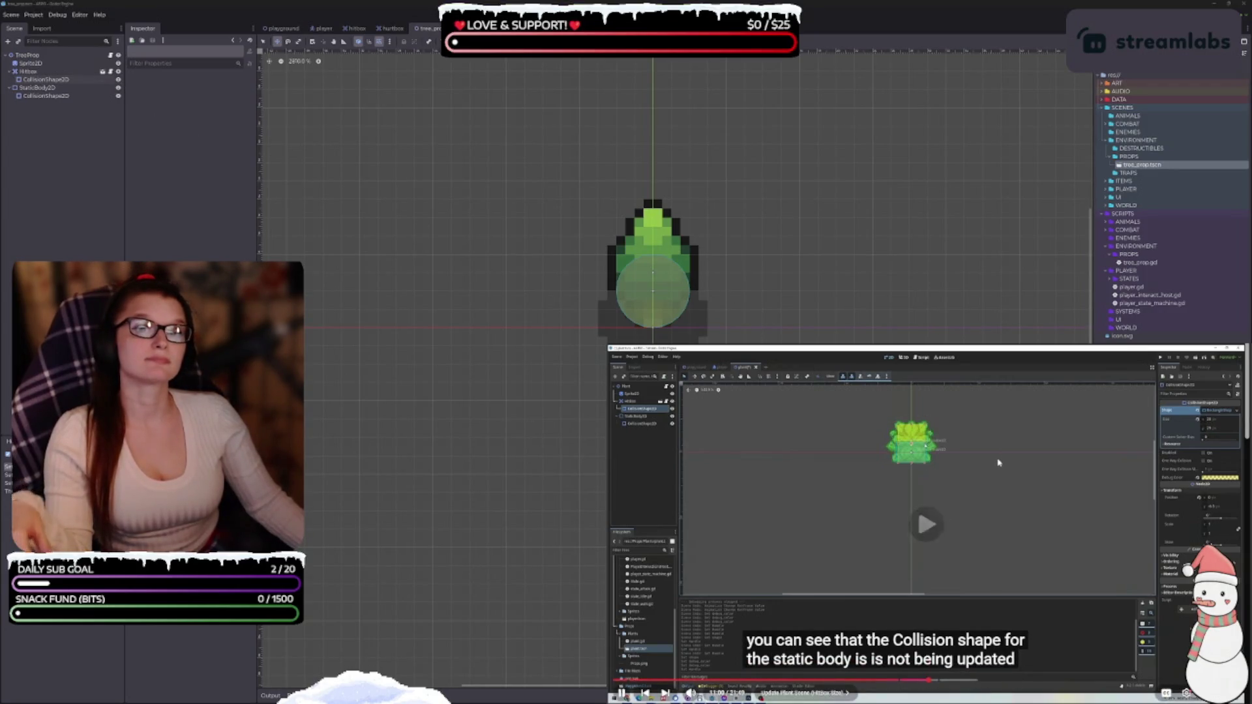
pyautogui.click(911, 511)
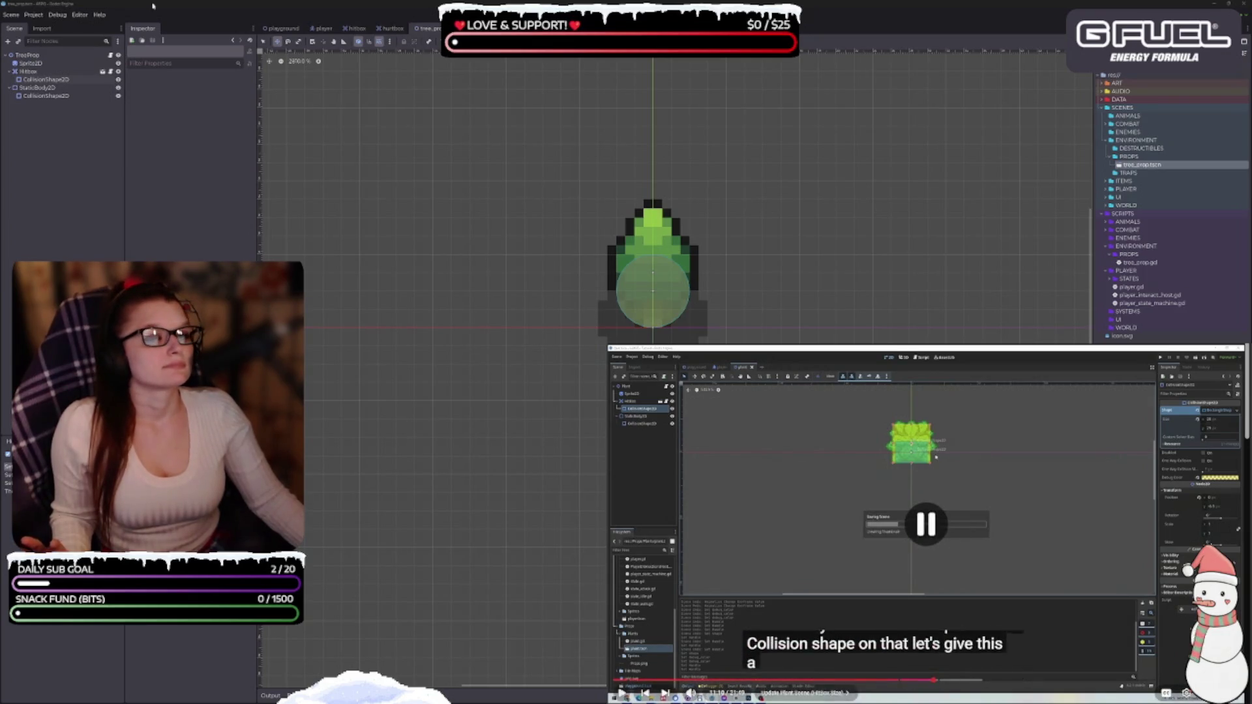
pyautogui.click(45, 79)
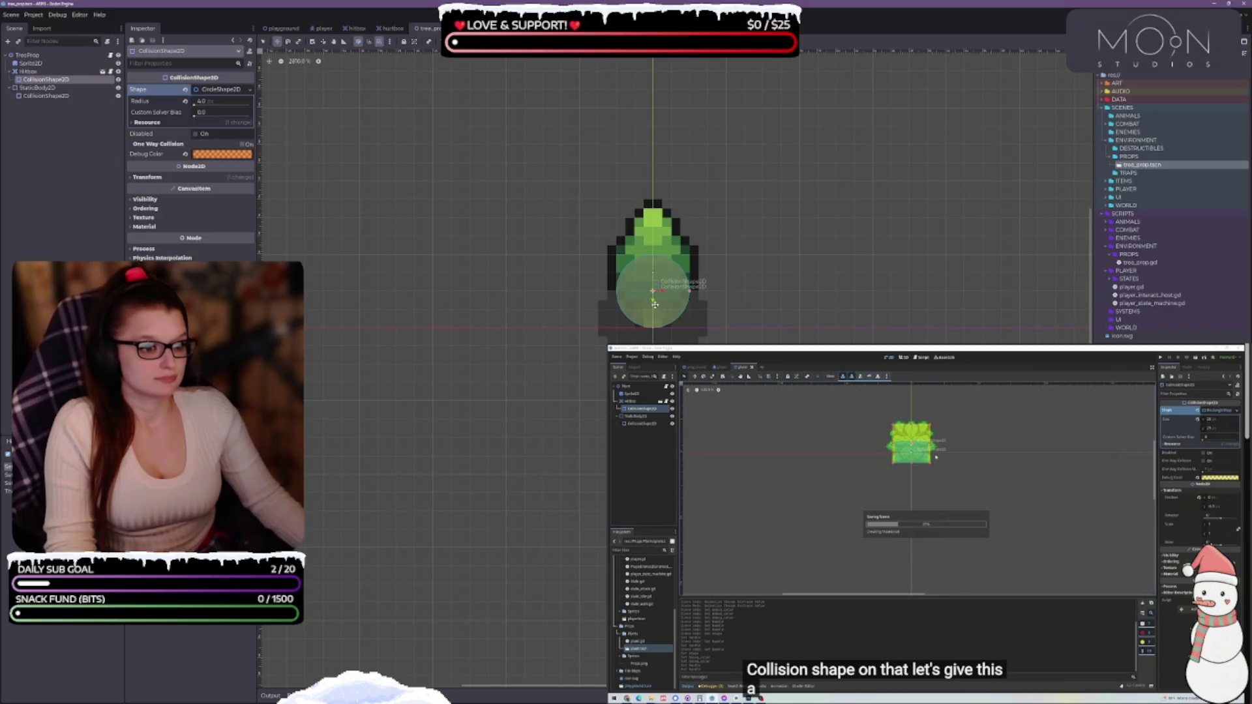
# Move the orange hitbox circle up onto the foliage, scale it to 1.25, and expand Transform.
pyautogui.moveTo(653, 300); pyautogui.dragTo(668, 260)
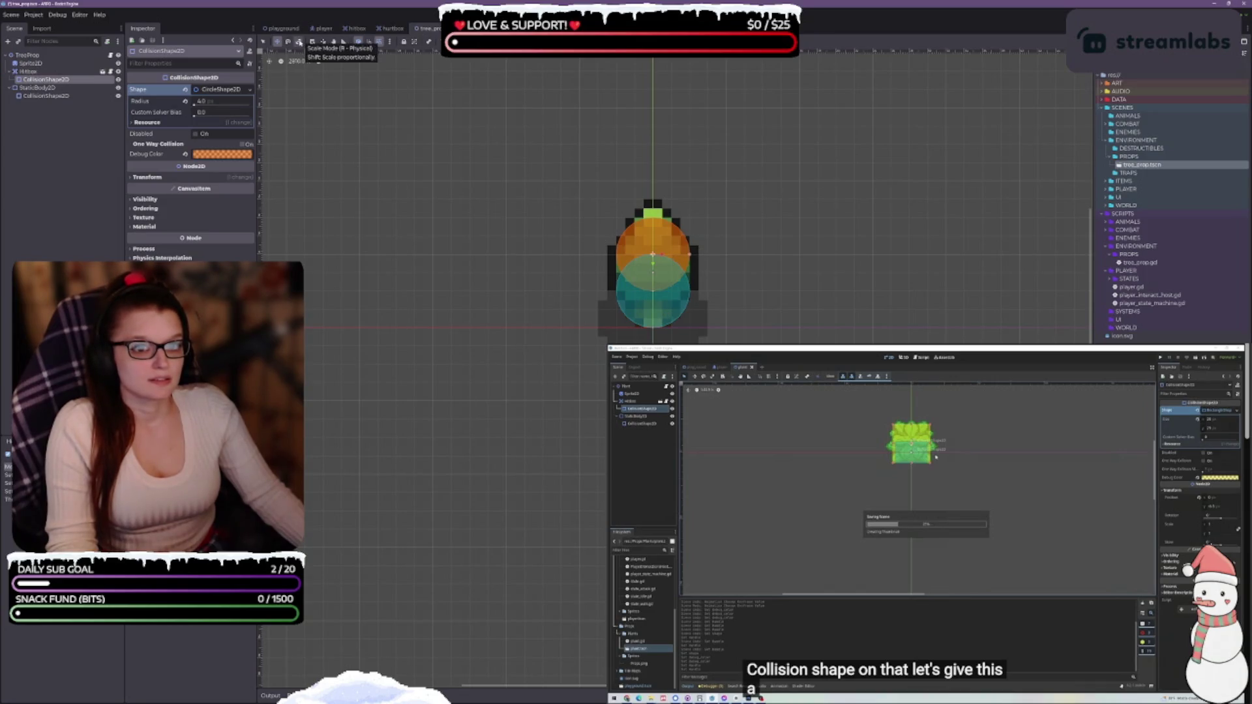
pyautogui.press('s')
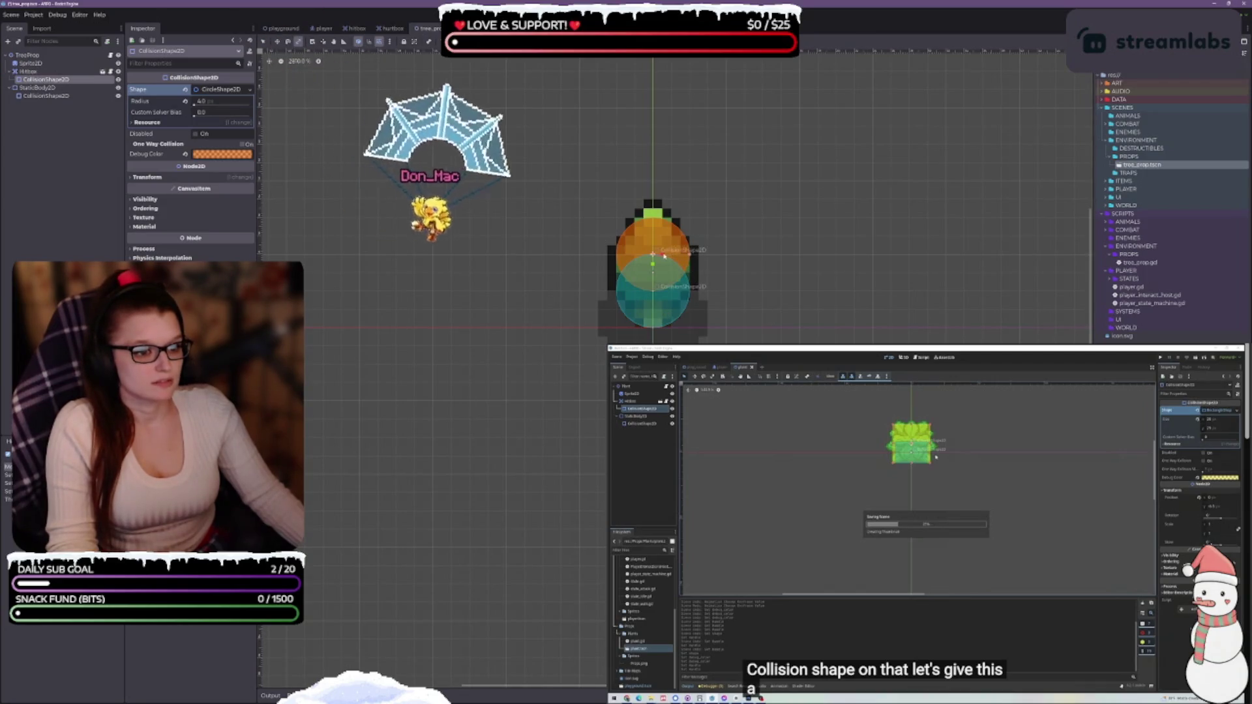
pyautogui.moveTo(689, 269)
pyautogui.mouseDown()
pyautogui.moveTo(666, 256)
pyautogui.moveTo(653, 268)
pyautogui.mouseUp()
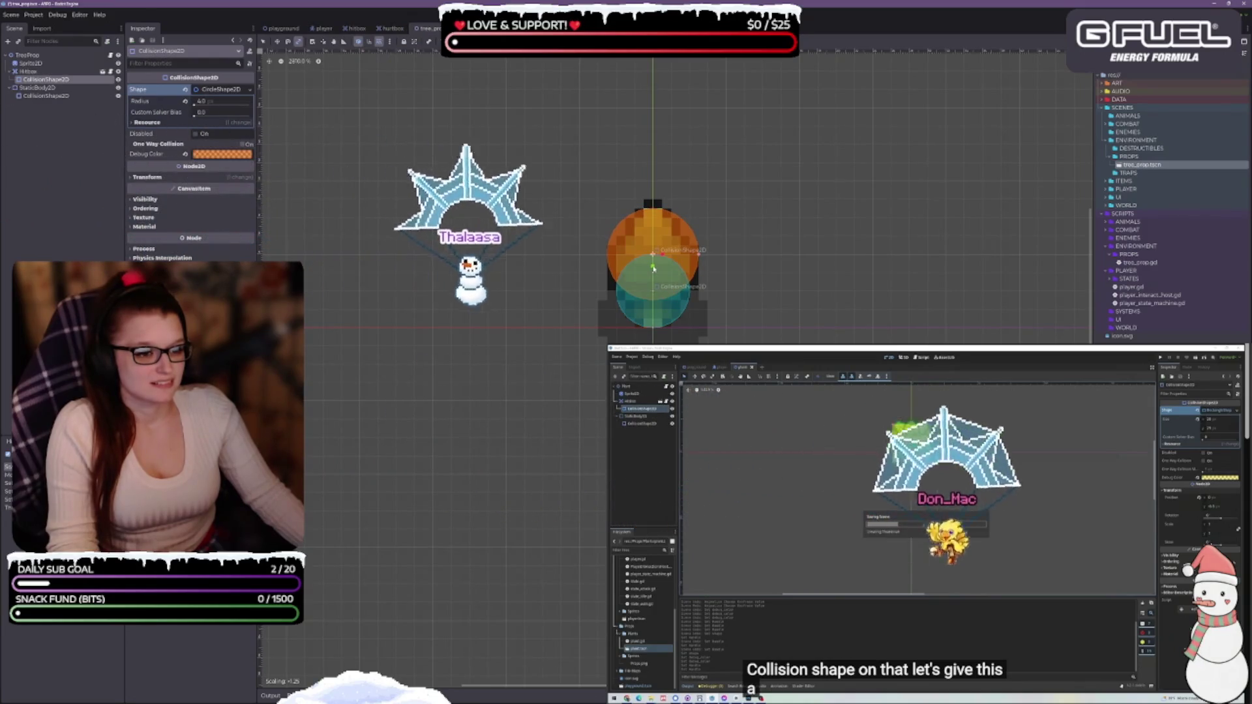
pyautogui.click(194, 177)
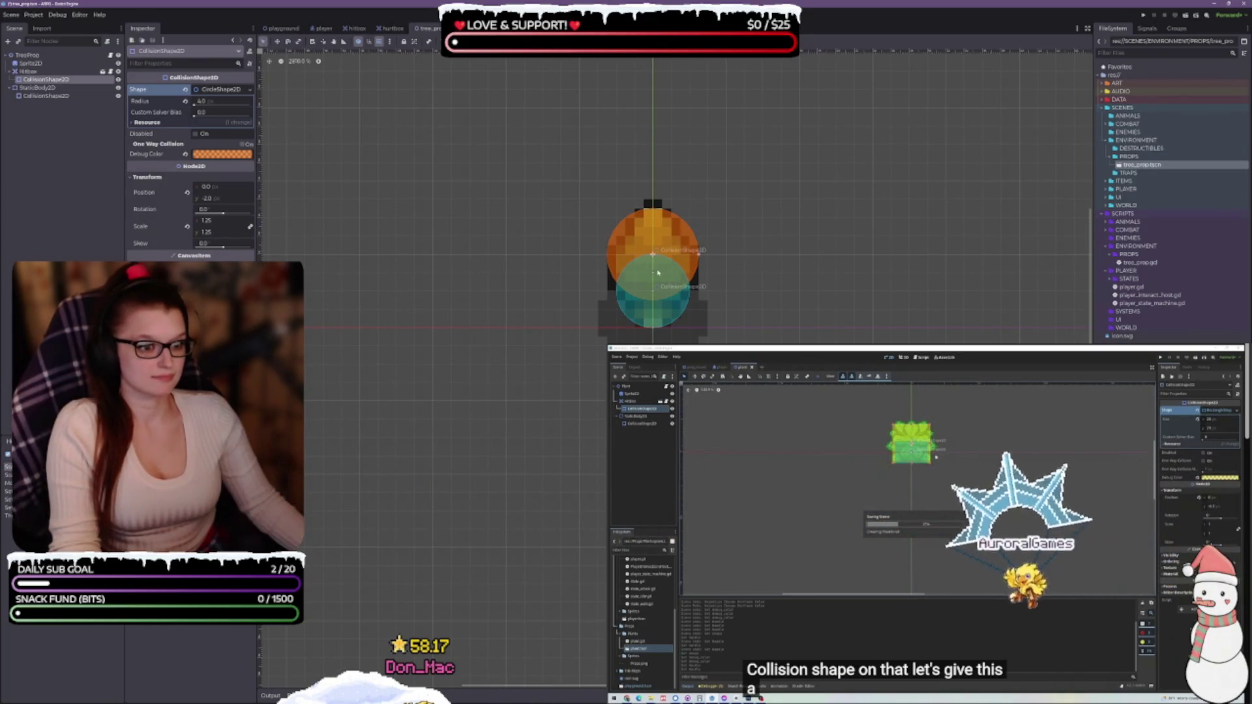
# Move the hitbox circle back to the tree's centre and stretch it into a tall ellipse.
pyautogui.press('w')
pyautogui.moveTo(658, 272)
pyautogui.mouseDown()
pyautogui.moveTo(661, 292)
pyautogui.moveTo(661, 281)
pyautogui.mouseUp()
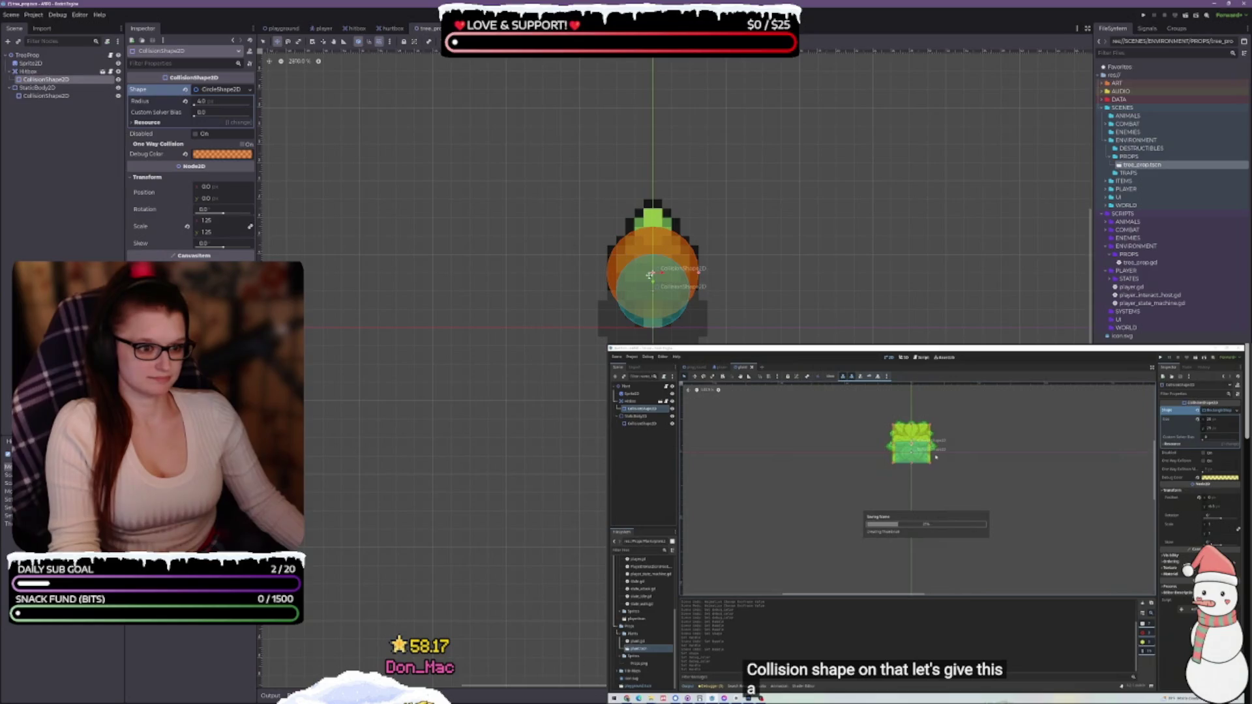
pyautogui.press('s')
pyautogui.moveTo(654, 285); pyautogui.dragTo(655, 290)
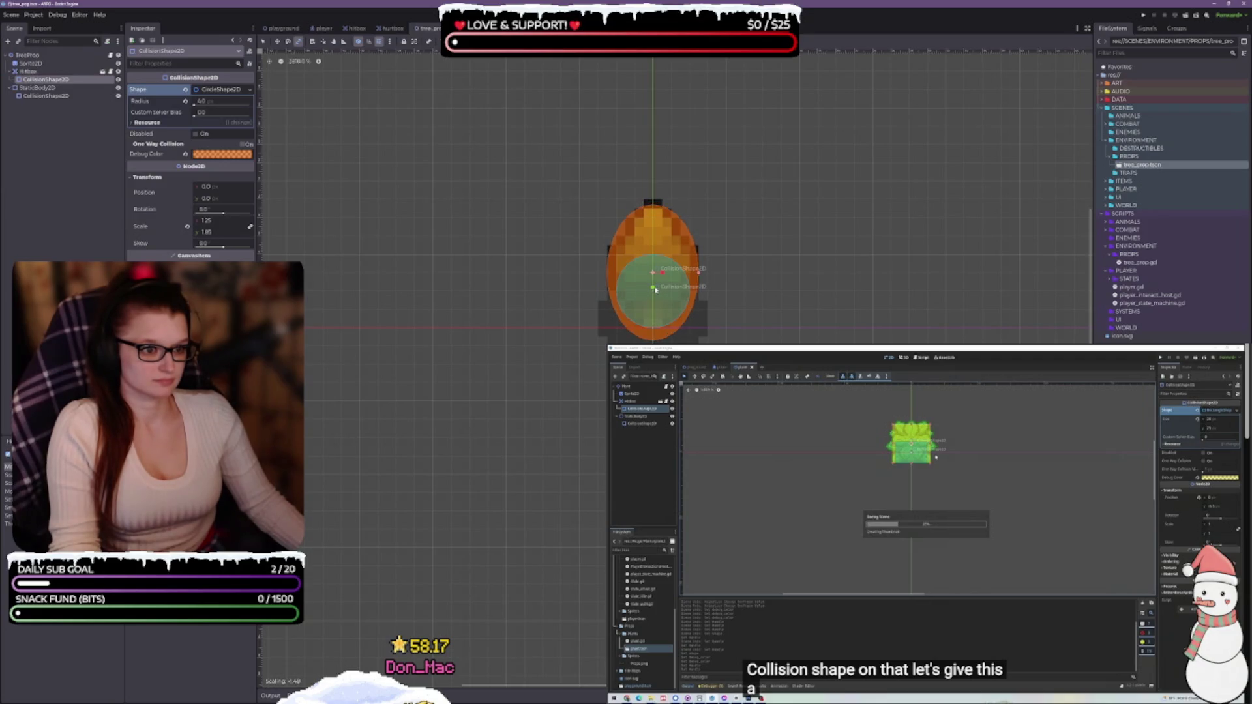
pyautogui.moveTo(656, 290); pyautogui.dragTo(654, 287)
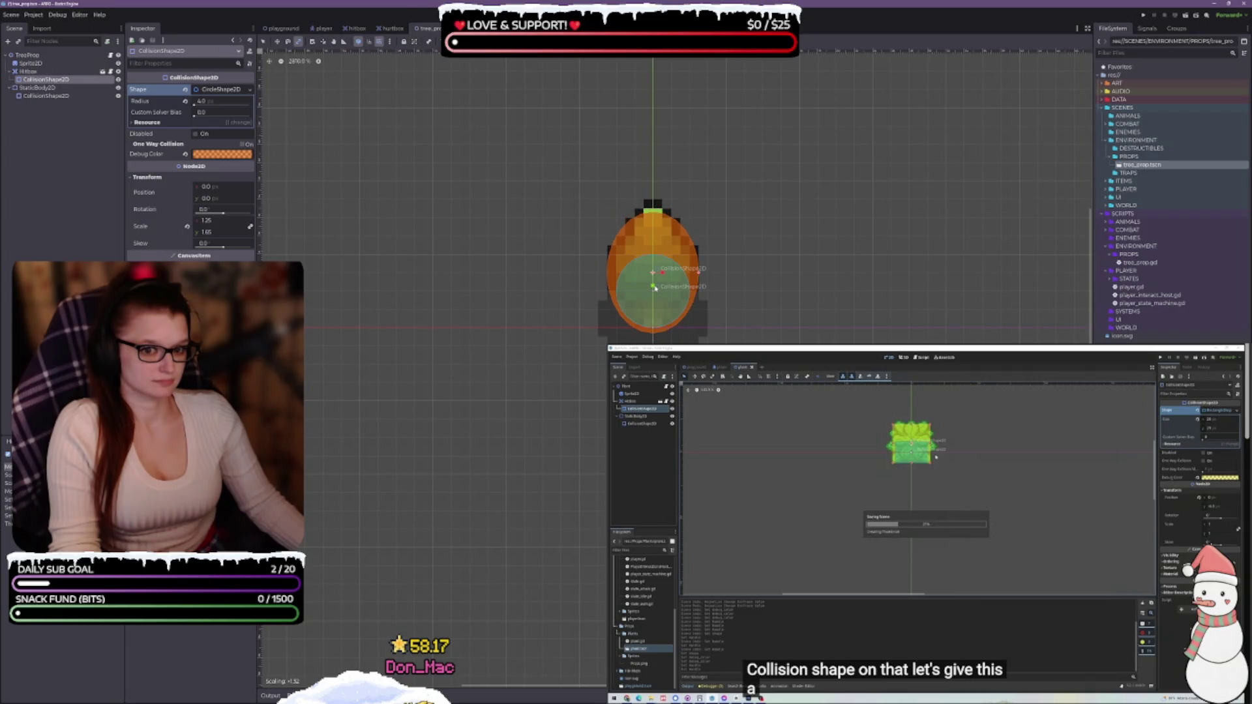
pyautogui.moveTo(654, 288); pyautogui.dragTo(655, 289)
# Set the hitbox's Transform Scale y to 1.5 in the Inspector.
pyautogui.click(238, 233)
pyautogui.write('1.35')
pyautogui.press('Return')
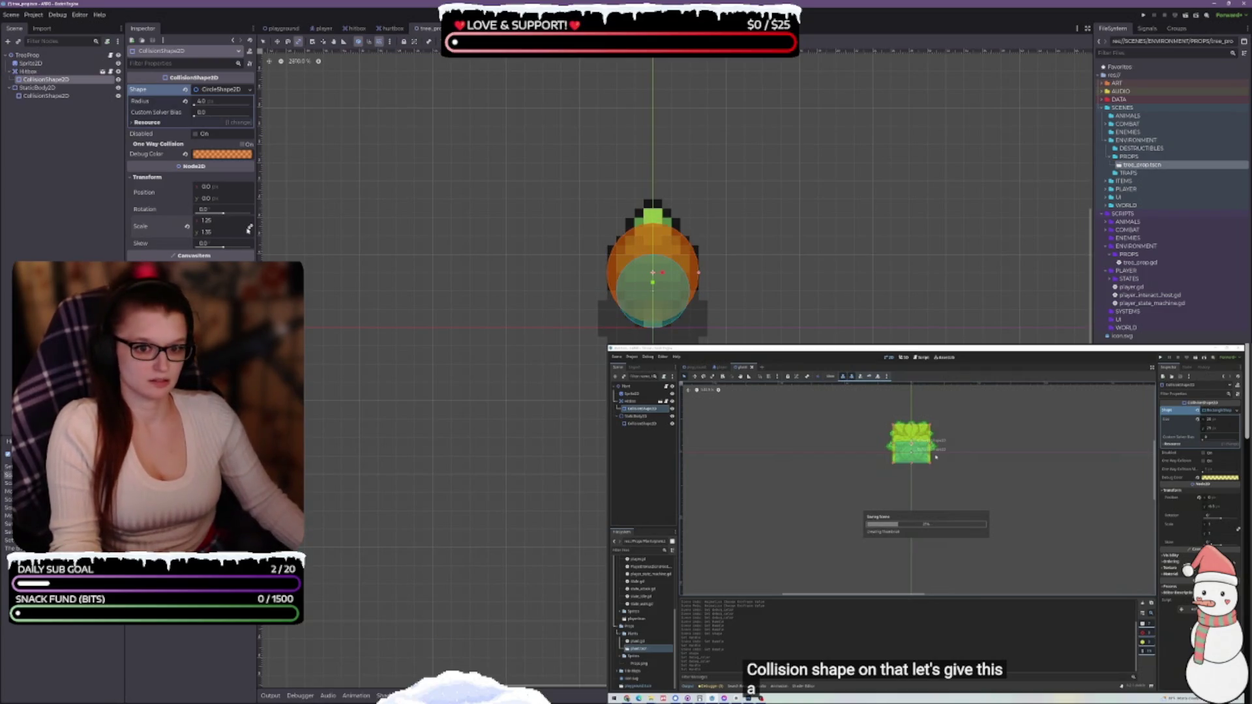
pyautogui.write('1.5')
pyautogui.press('Return')
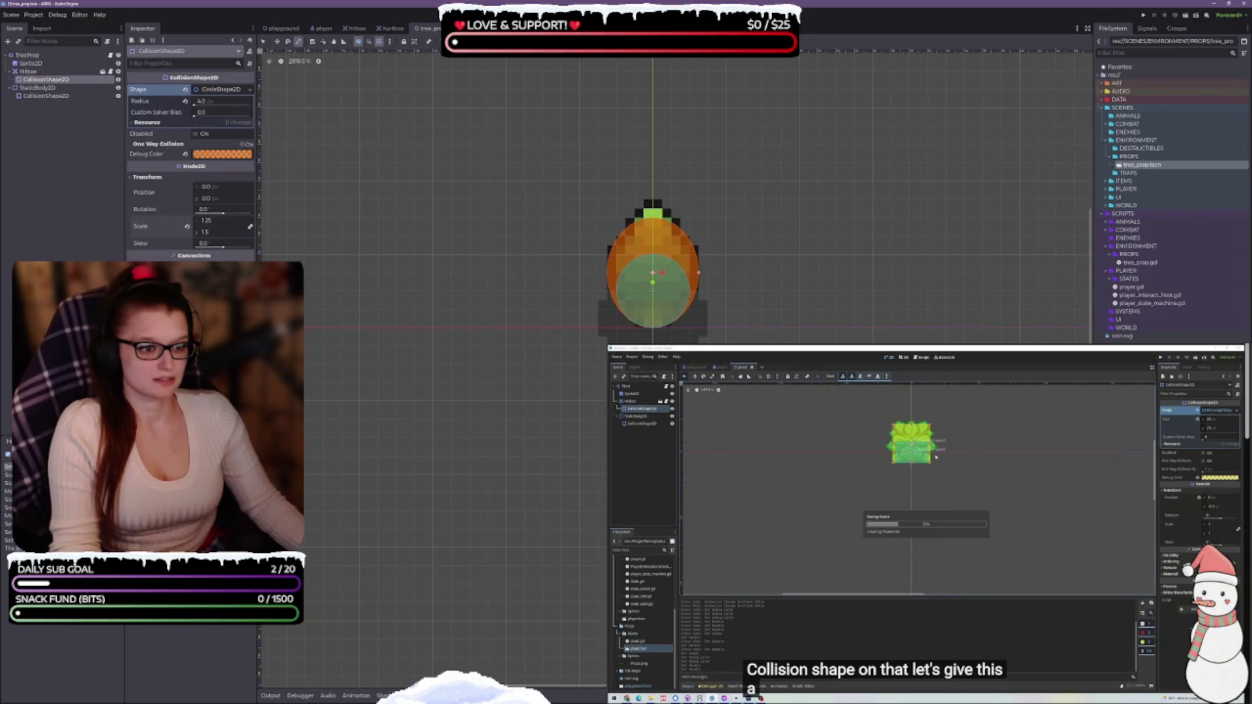
# Review the snap configuration settings in the snapping options.
pyautogui.click(388, 42)
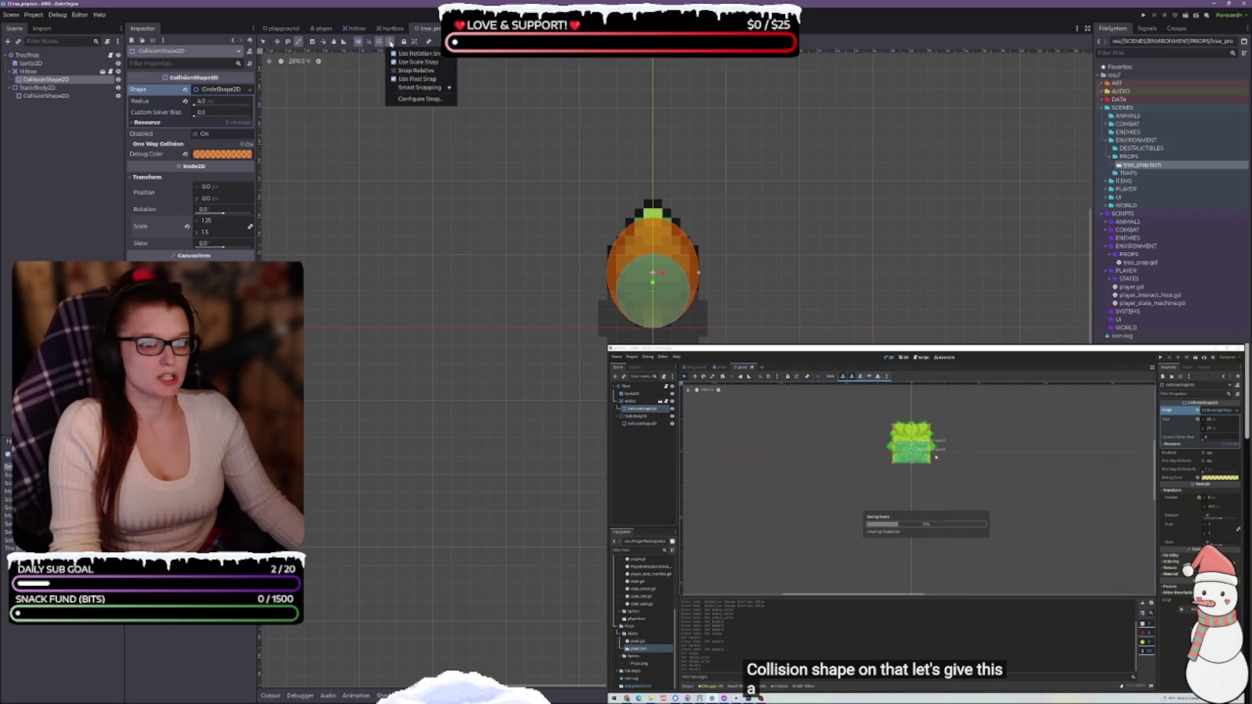
pyautogui.click(411, 99)
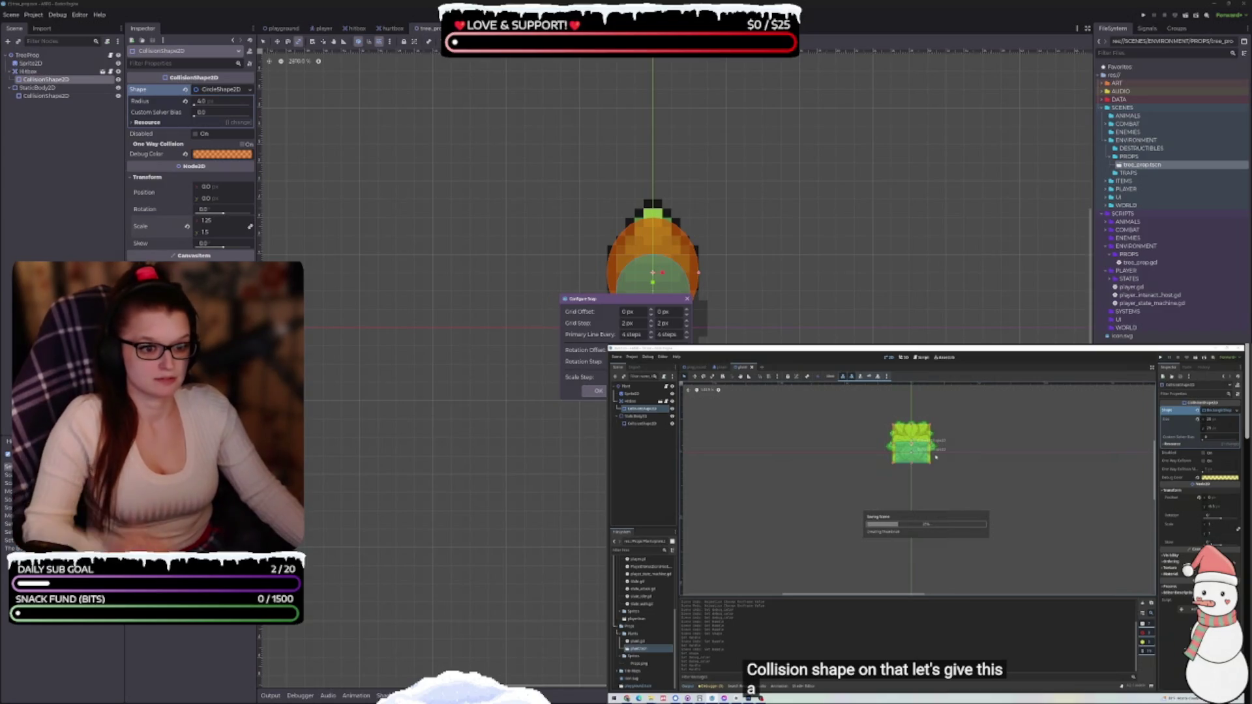
pyautogui.click(598, 390)
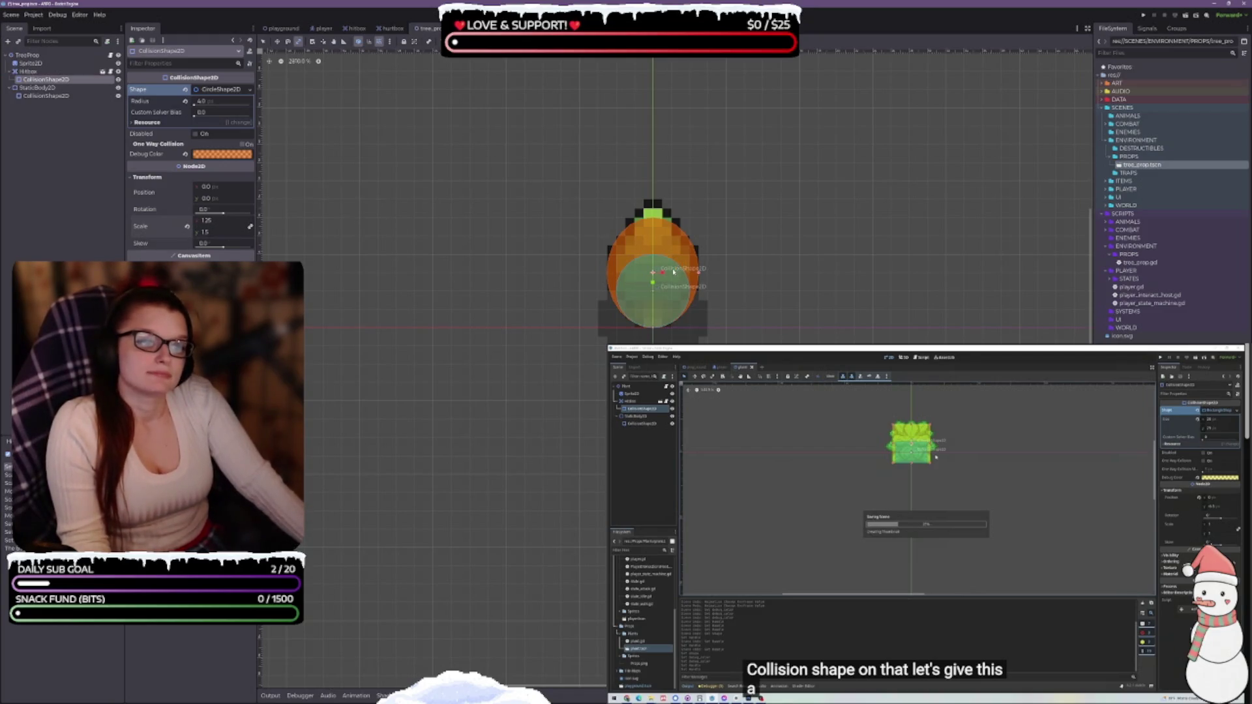
# Reposition the collision shape, setting its Transform Position y to -4.
pyautogui.moveTo(803, 282)
pyautogui.mouseDown()
pyautogui.moveTo(808, 265)
pyautogui.moveTo(788, 274)
pyautogui.mouseUp()
pyautogui.press('q')
pyautogui.moveTo(643, 277)
pyautogui.mouseDown()
pyautogui.moveTo(644, 290)
pyautogui.moveTo(646, 273)
pyautogui.mouseUp()
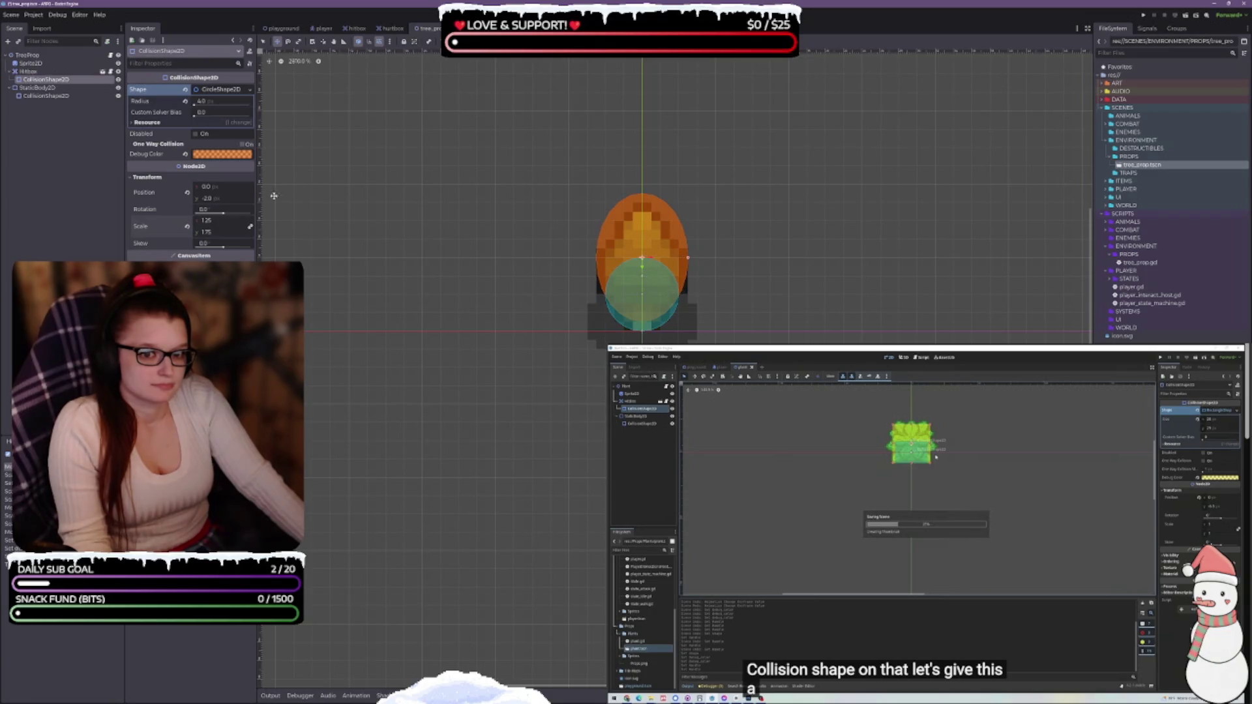
pyautogui.moveTo(223, 200); pyautogui.dragTo(227, 198)
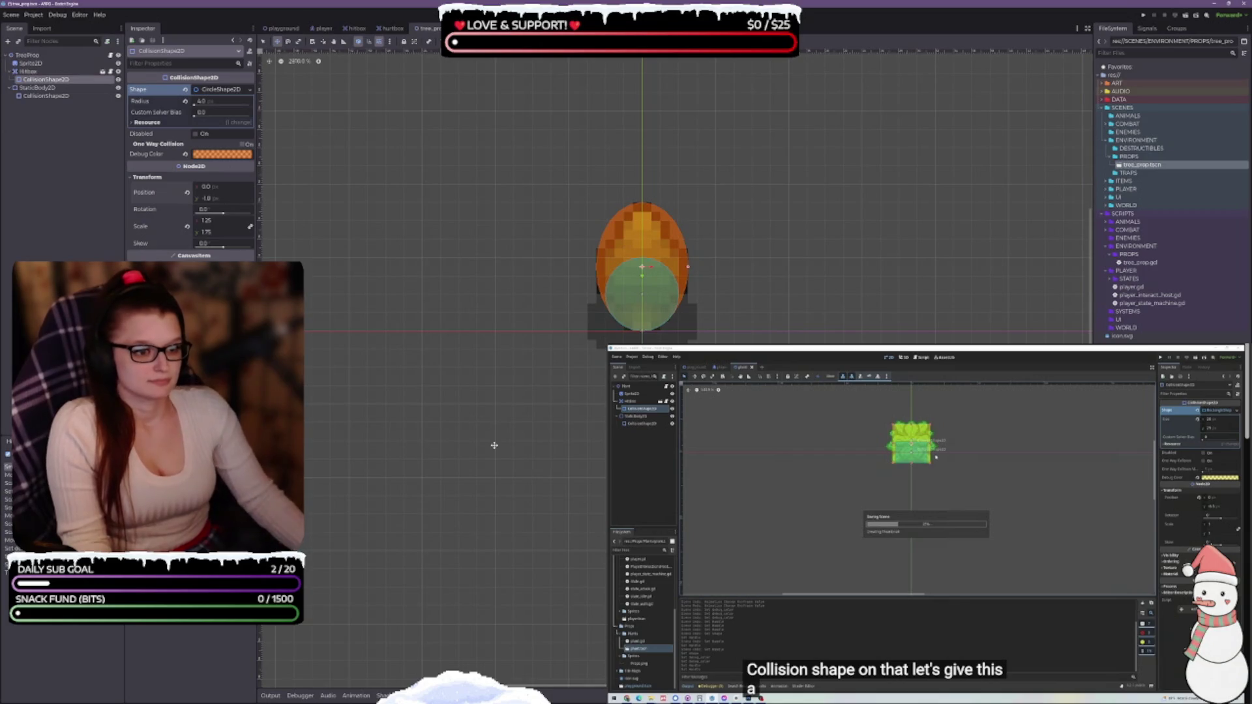
pyautogui.press('Down')
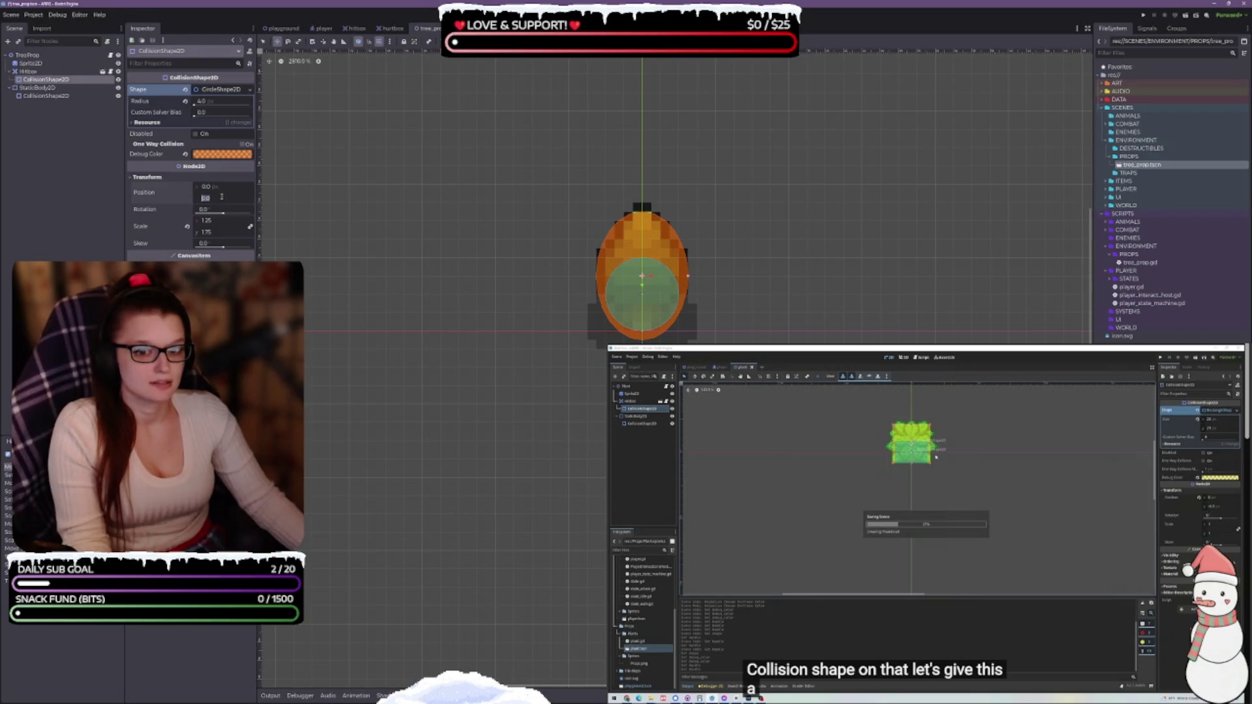
pyautogui.write('4')
pyautogui.press('Return')
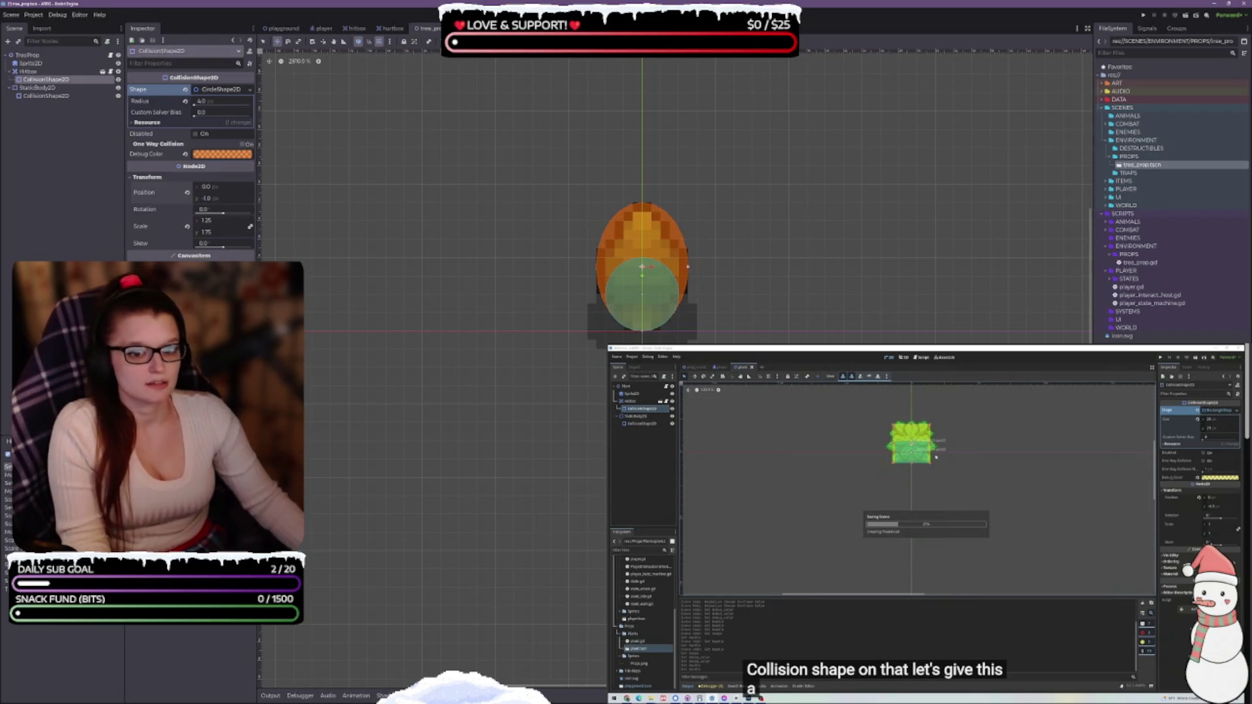
# Save tree_prop.tscn, switch to the playground scene, and run the project with F5.
pyautogui.hotkey('ctrl', 's')
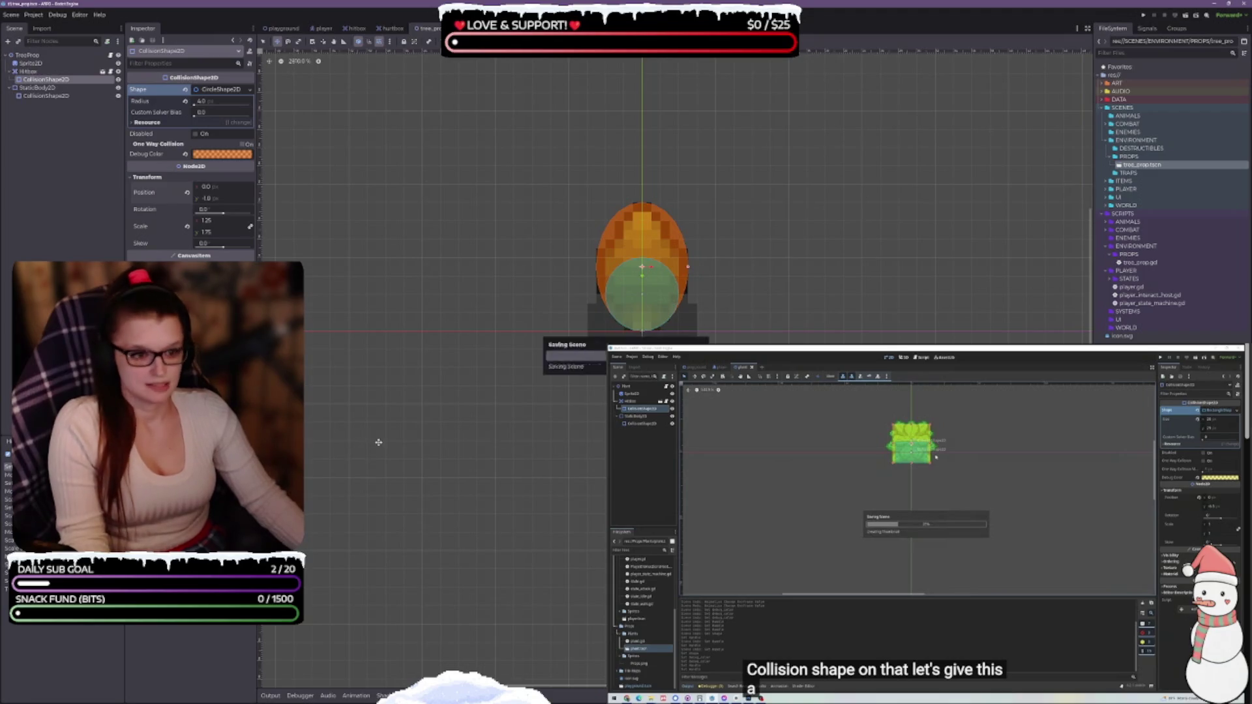
pyautogui.click(281, 28)
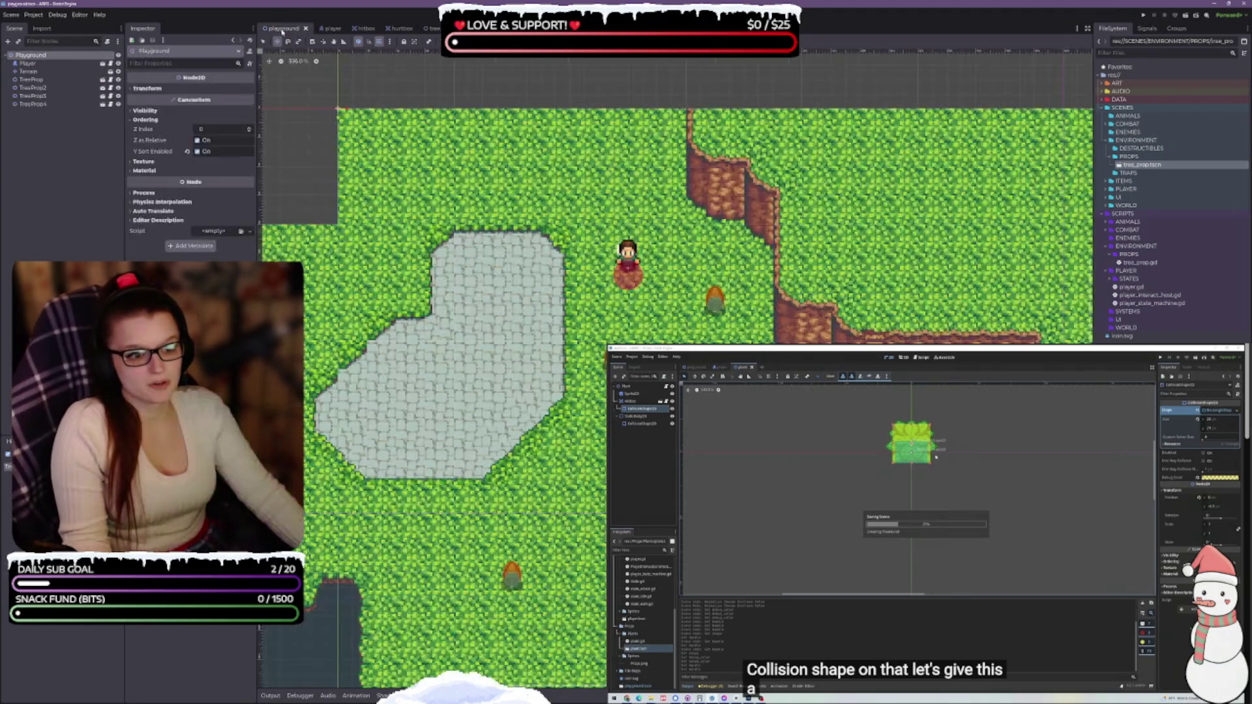
pyautogui.scroll(3, 636, 368)
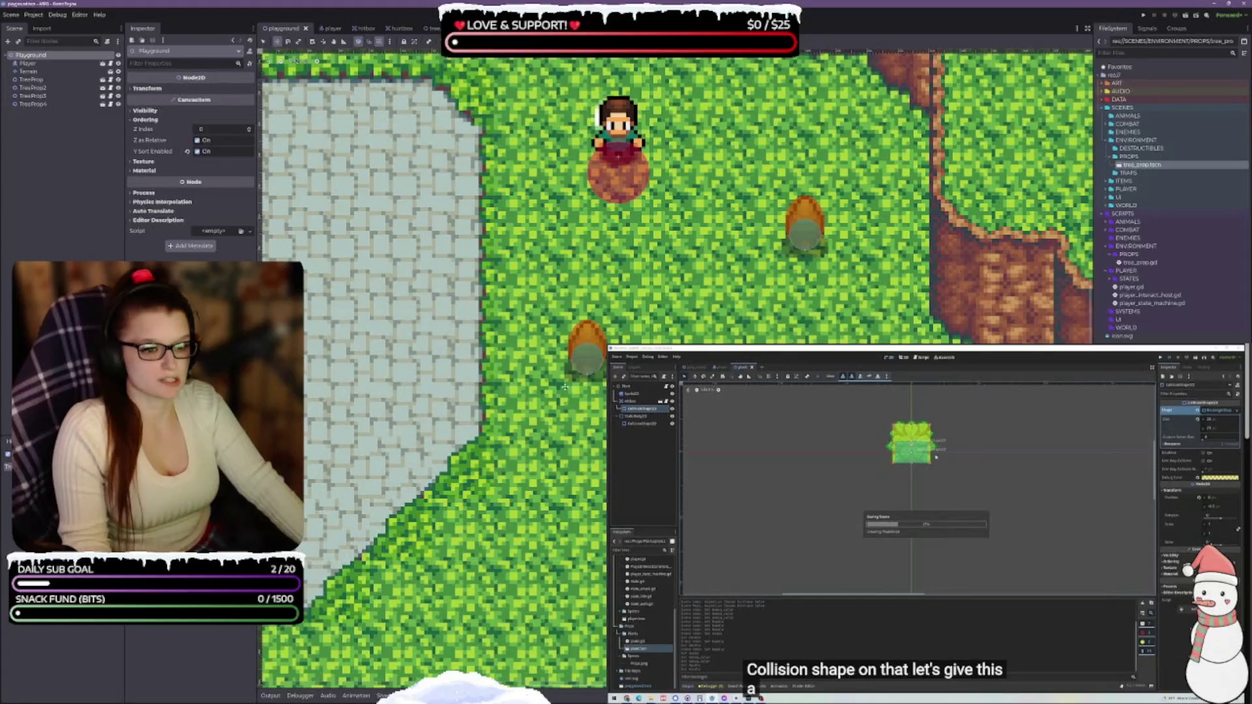
pyautogui.scroll(2, 675, 367)
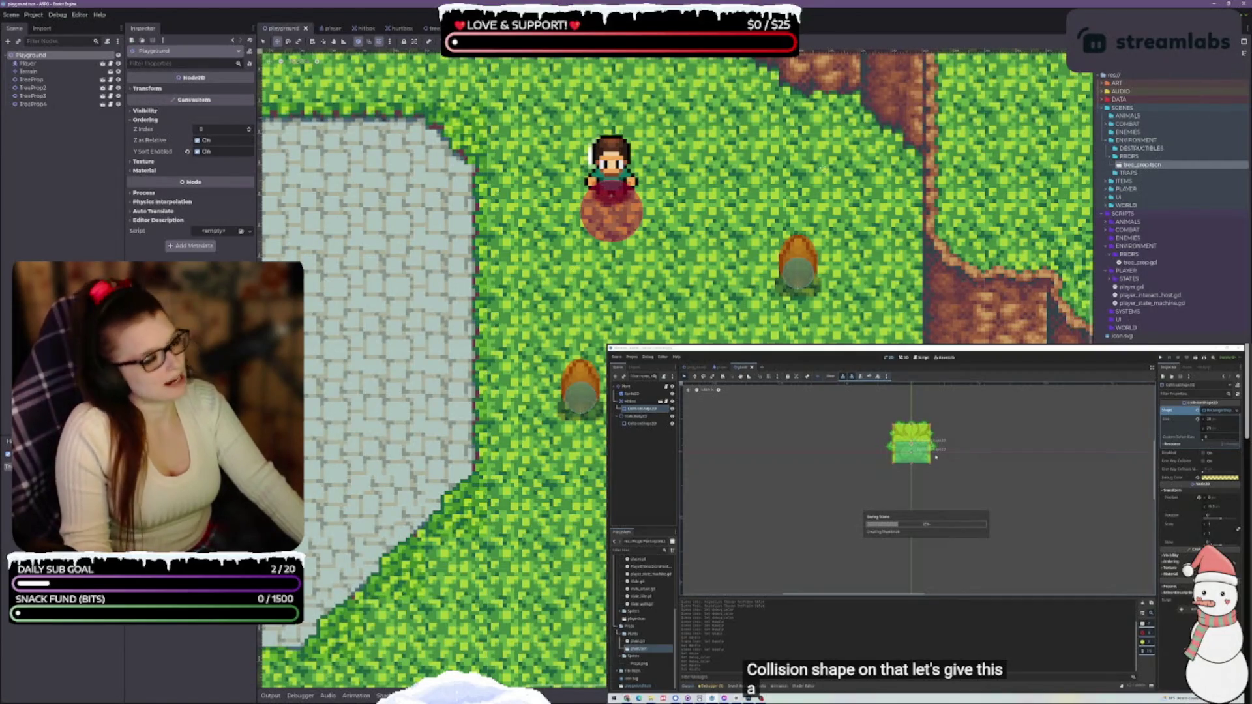
pyautogui.press('F5')
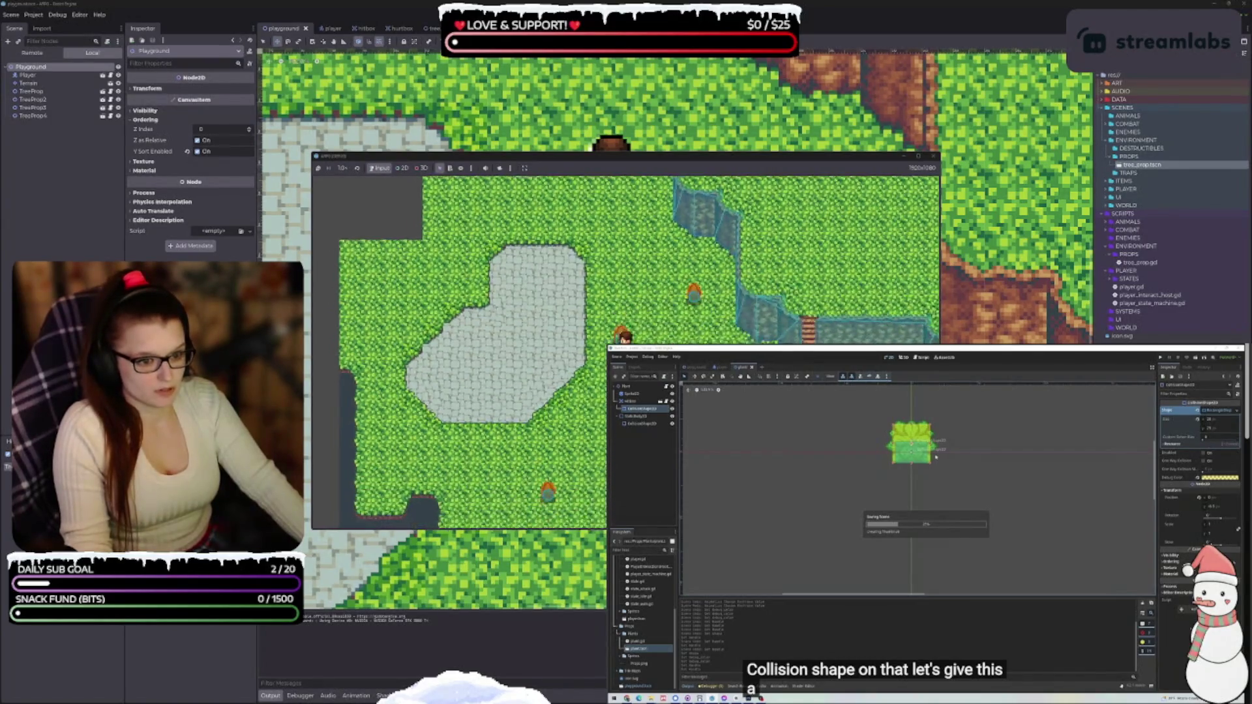
# Walk the player up, down, left and right around the trees, then close the game window.
pyautogui.press('Up')
pyautogui.press('Right')
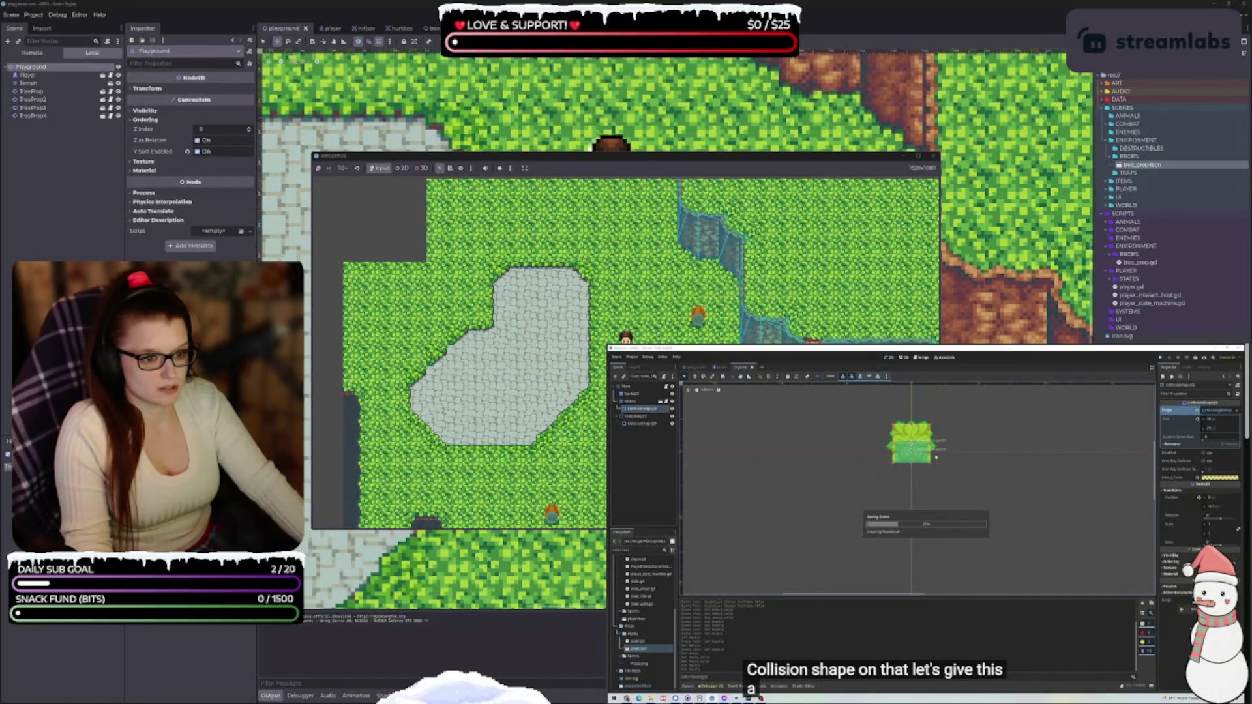
pyautogui.press('Up')
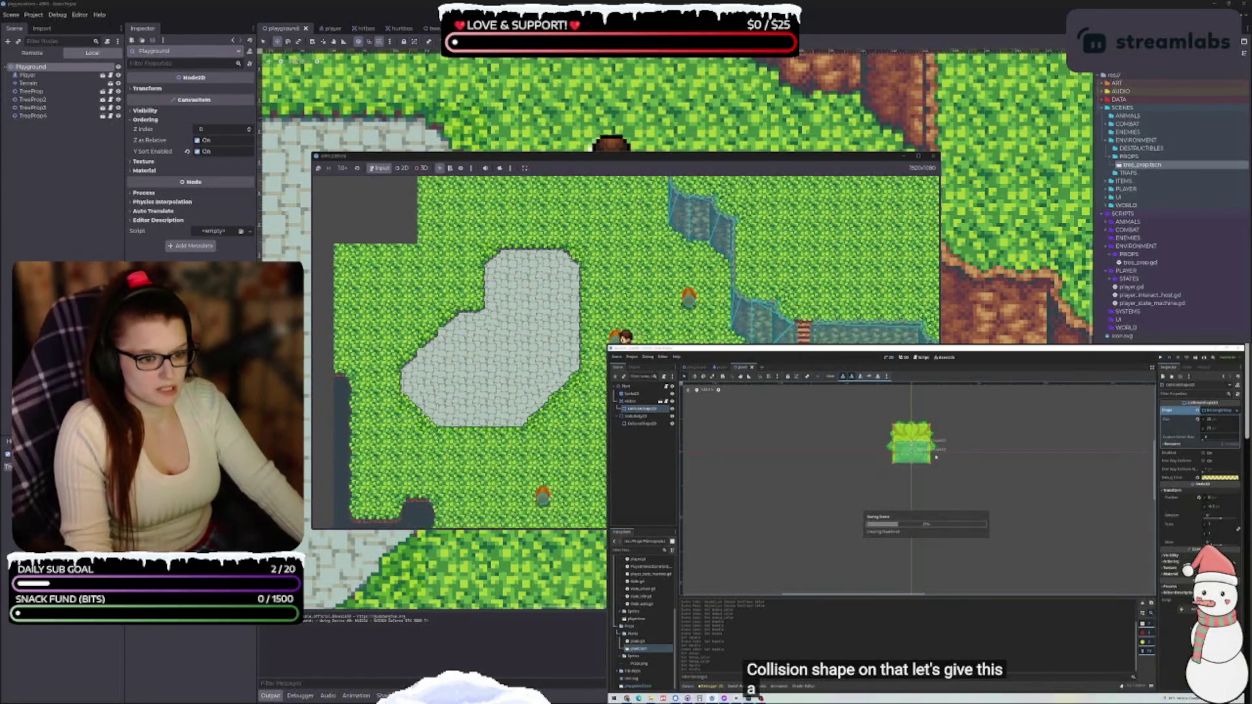
pyautogui.press('Down')
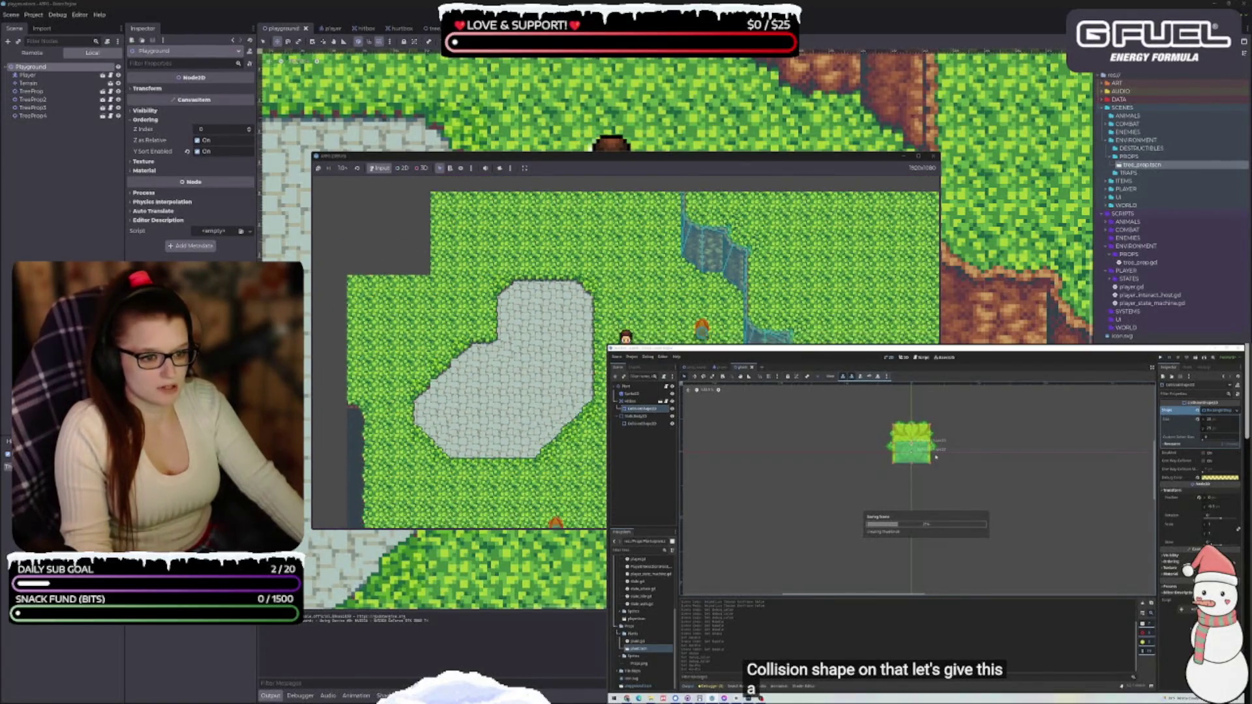
pyautogui.press('Down')
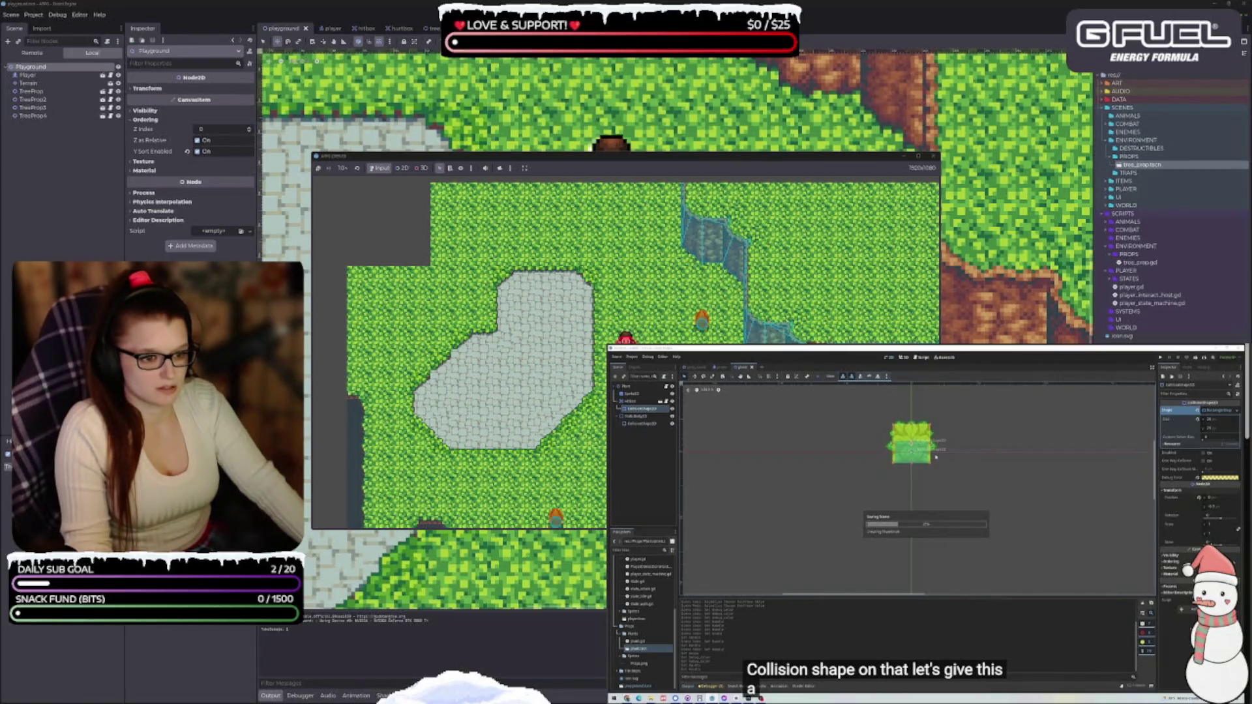
pyautogui.press('Right')
pyautogui.press('Up')
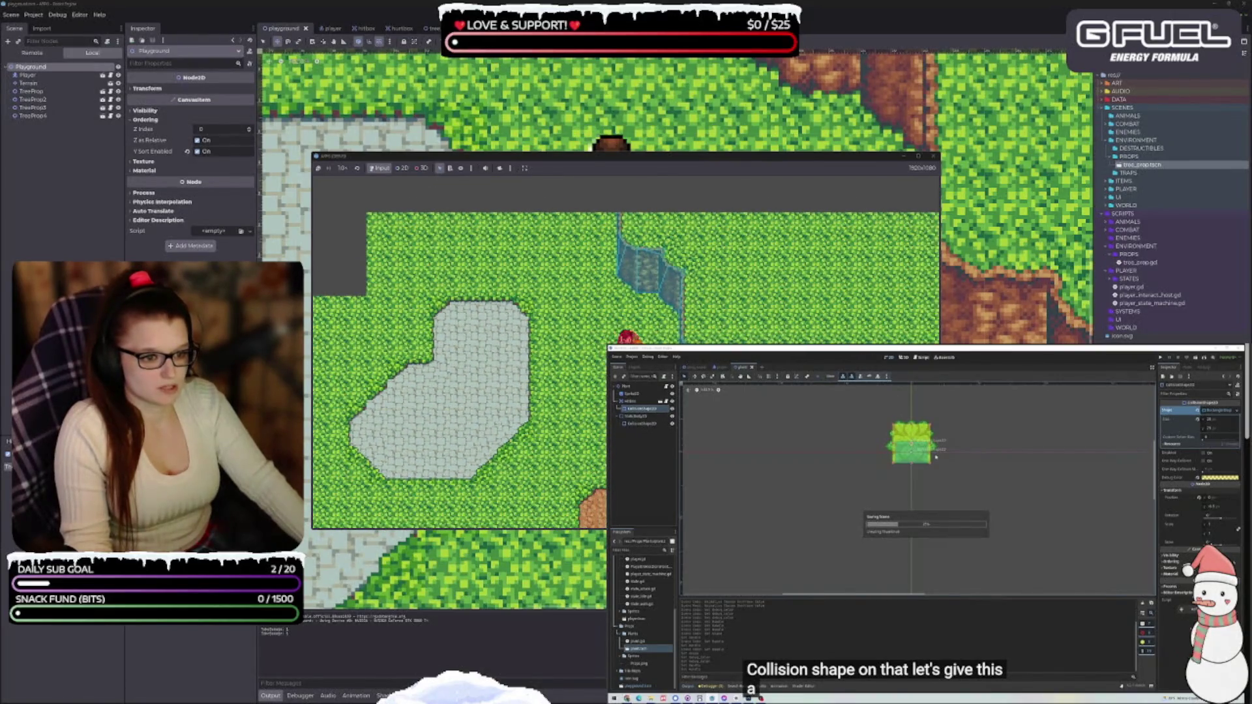
pyautogui.press('Down')
pyautogui.press('Right')
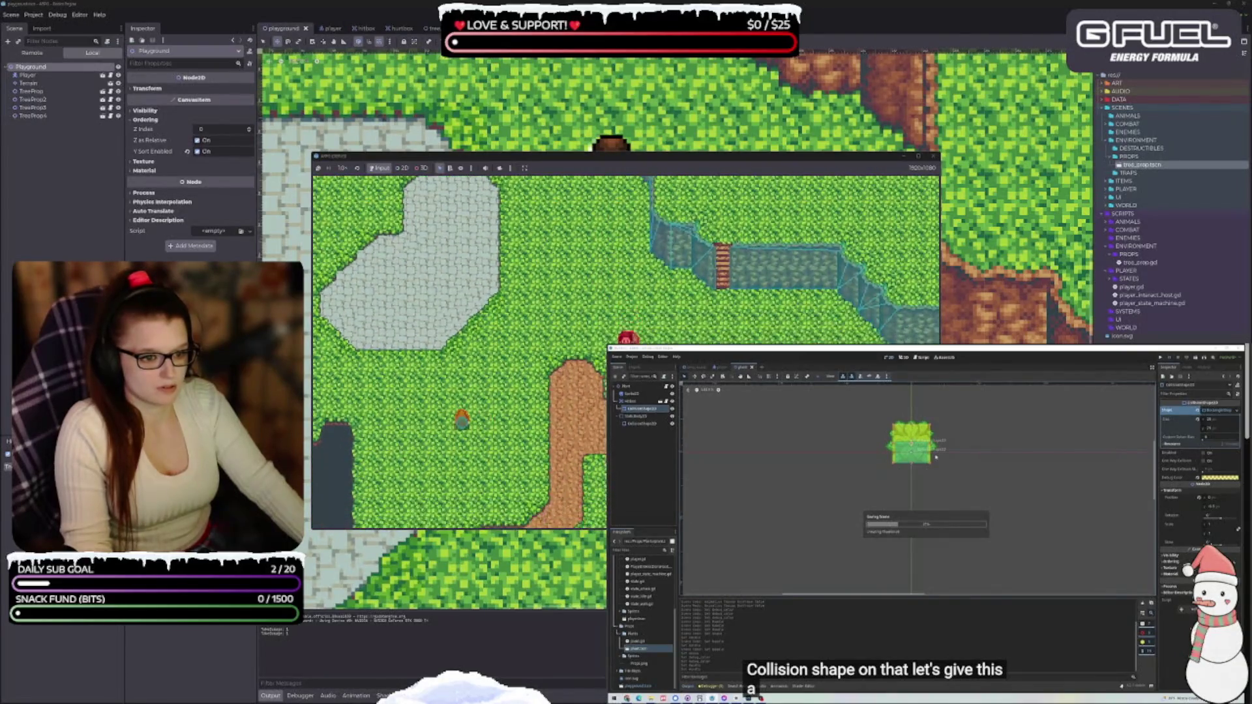
pyautogui.press('Left')
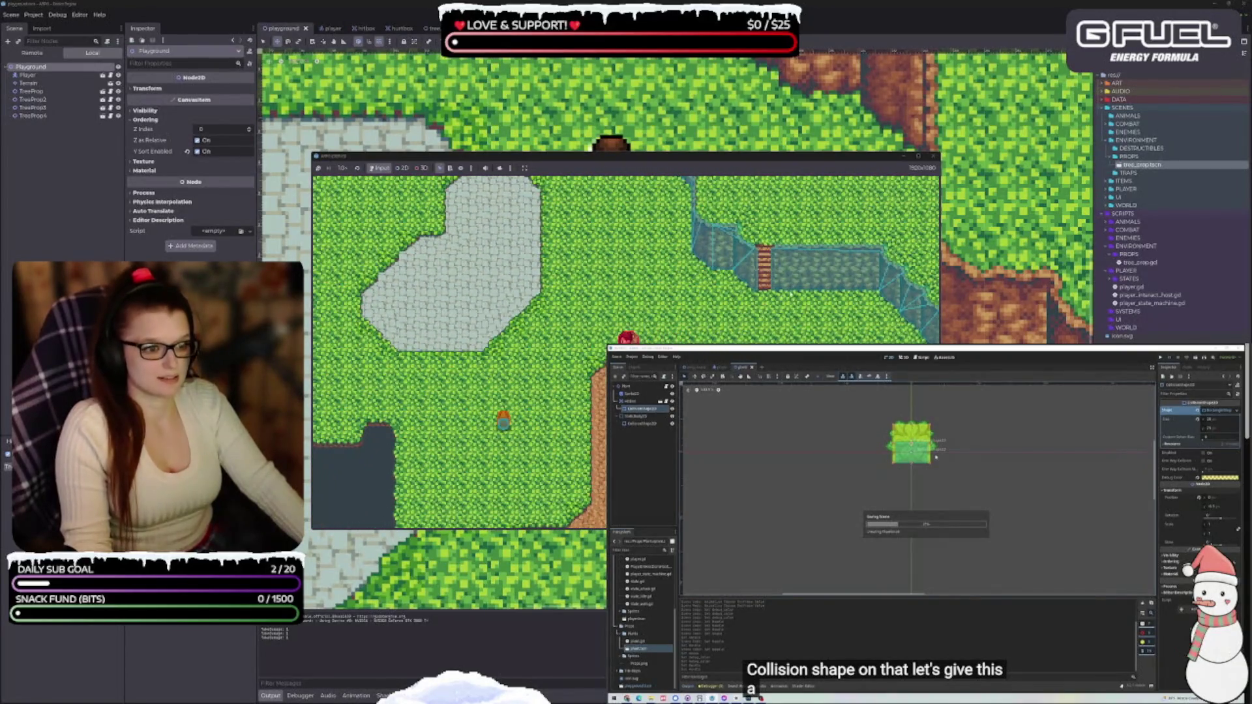
pyautogui.press('Up')
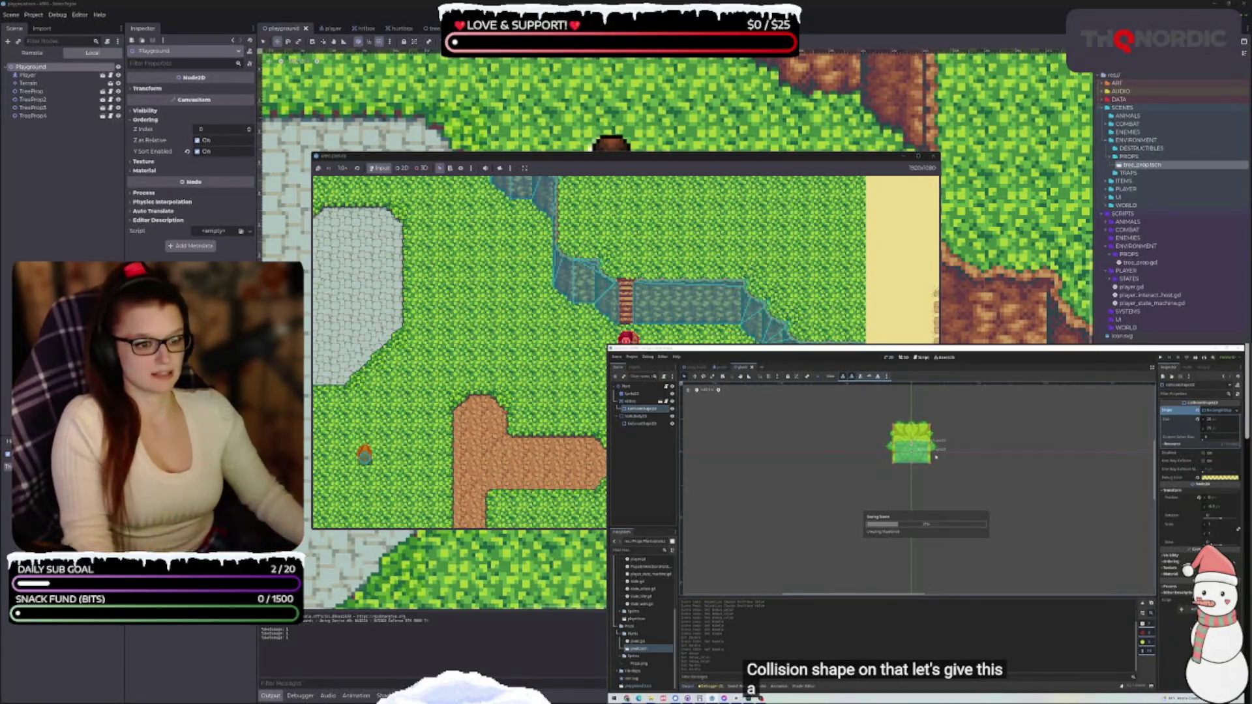
pyautogui.click(934, 156)
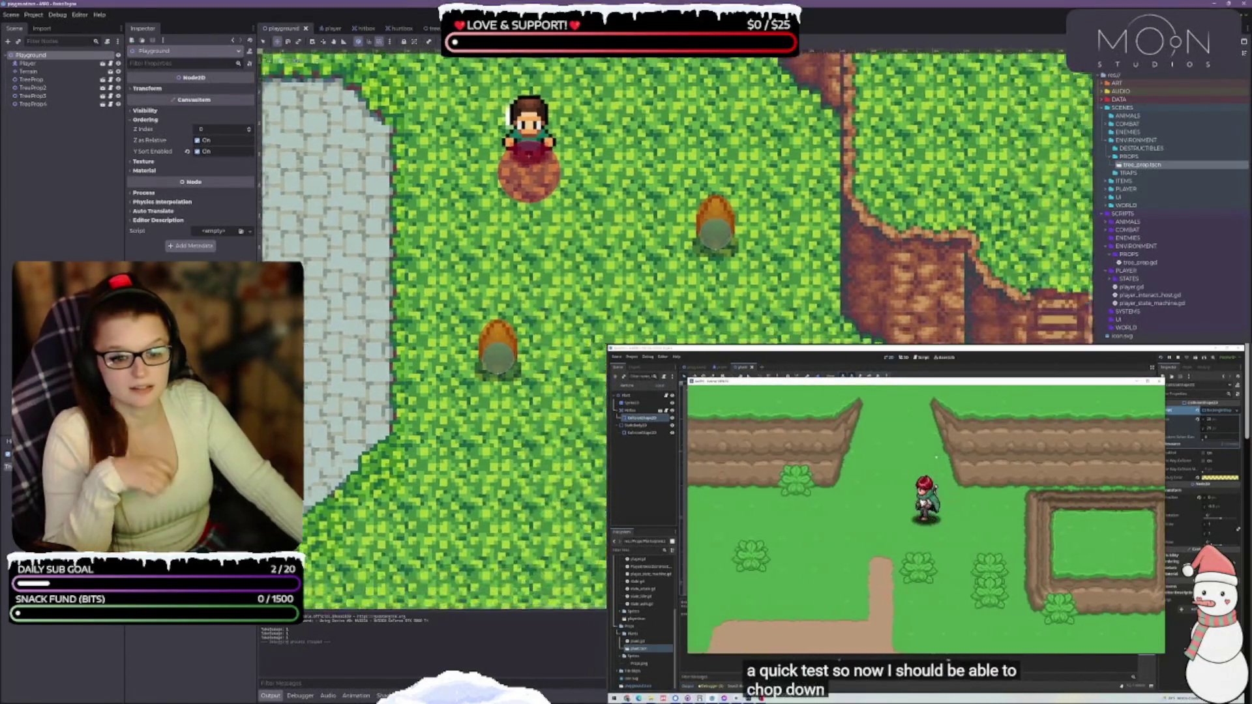
# Stop the running game with F8 and relaunch the project with F5.
pyautogui.press('space')
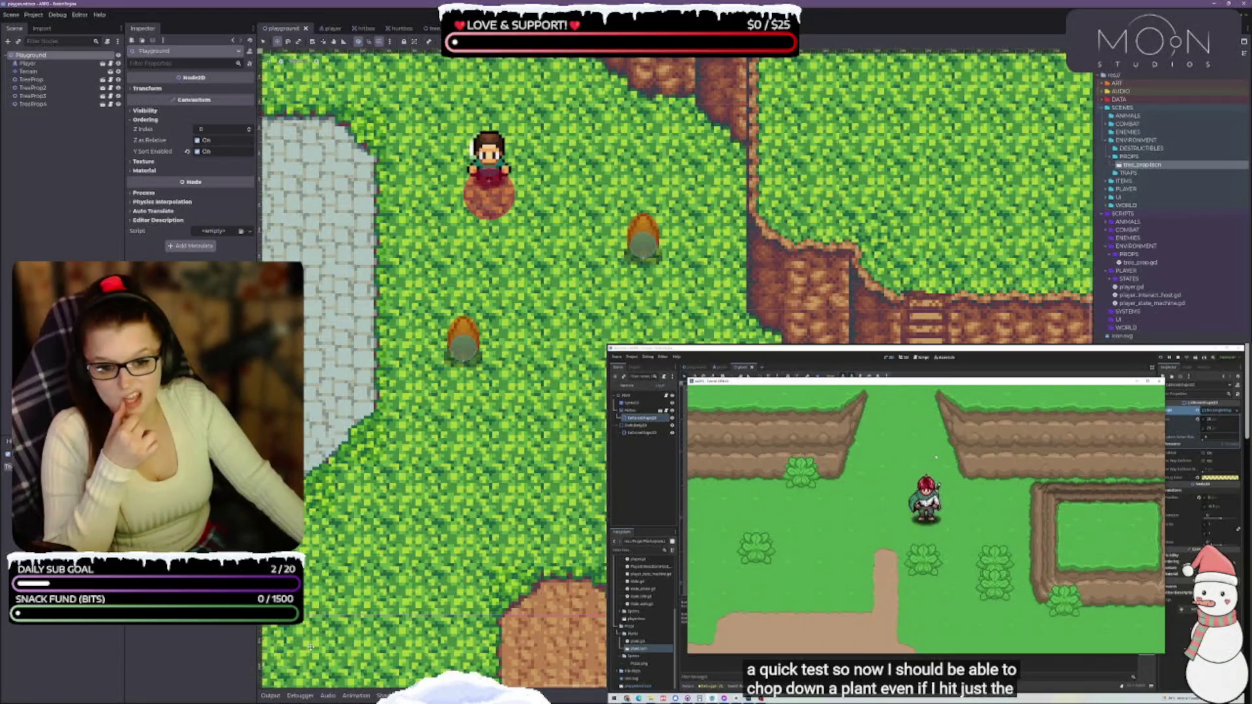
pyautogui.press('space')
pyautogui.press('space')
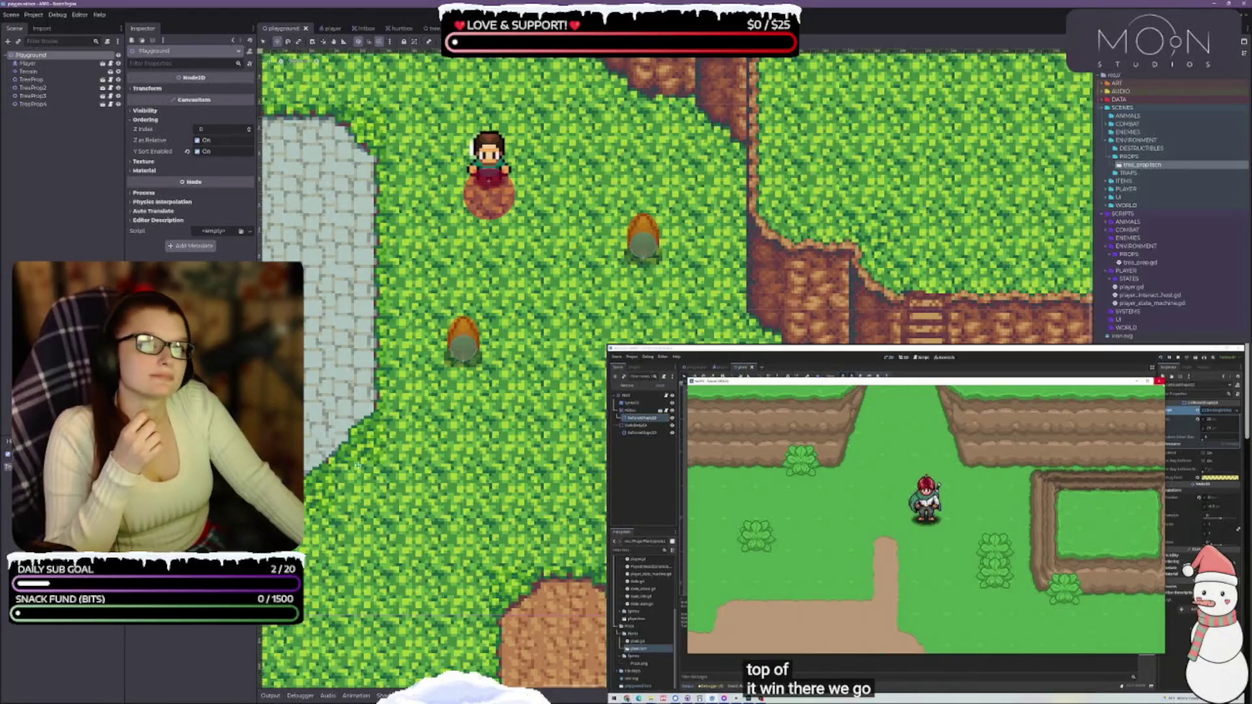
pyautogui.press('F8')
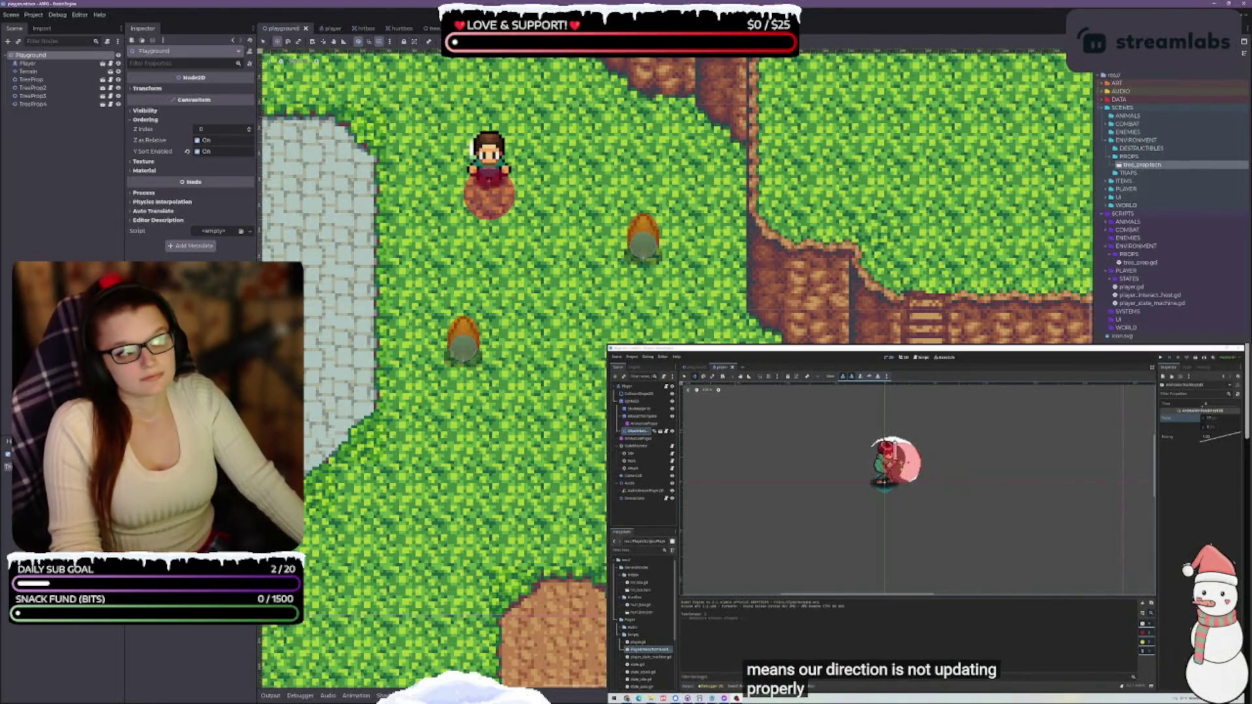
pyautogui.press('F5')
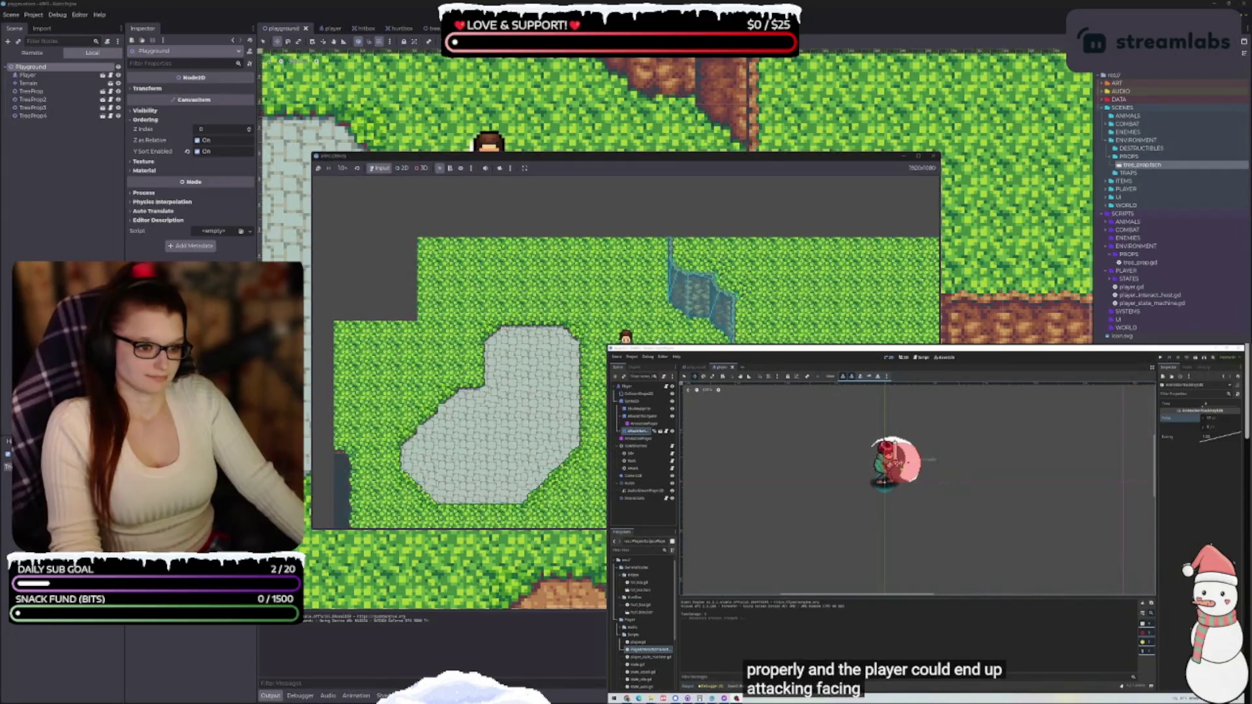
# Walk the player down-right, up-left, left, down-left and up to check facing, then close the game.
pyautogui.press('Down')
pyautogui.press('Right')
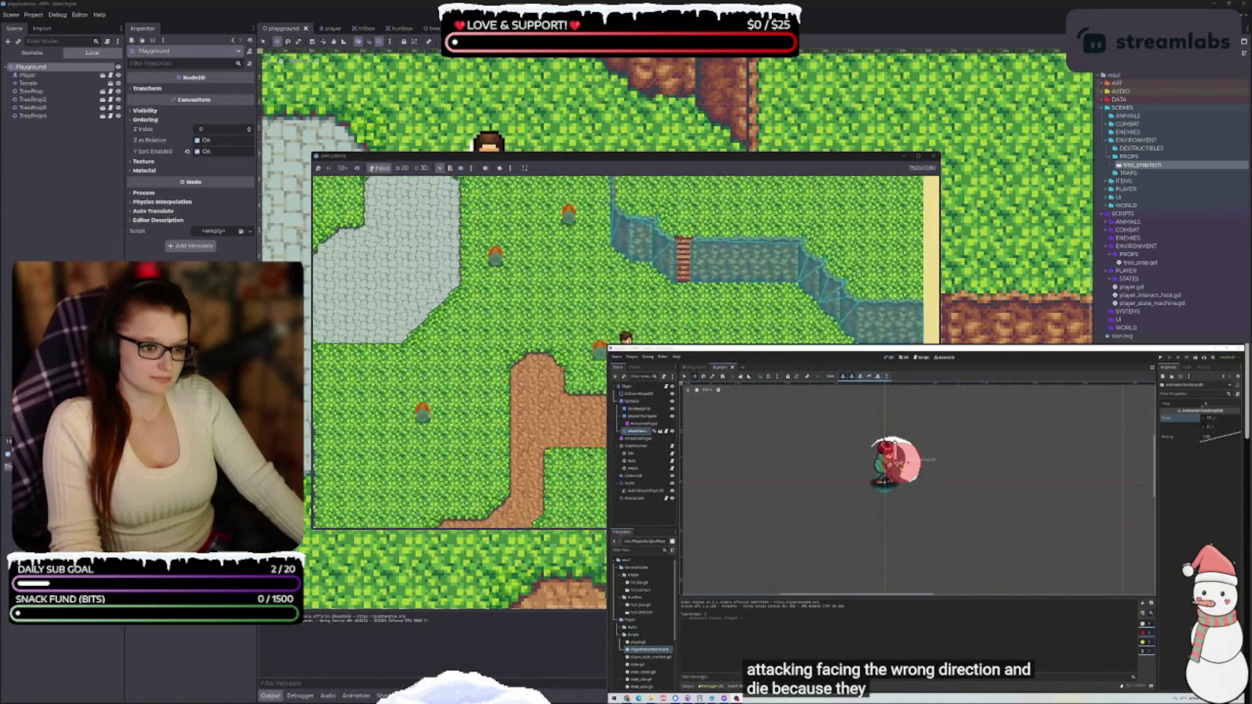
pyautogui.press('Up')
pyautogui.press('Left')
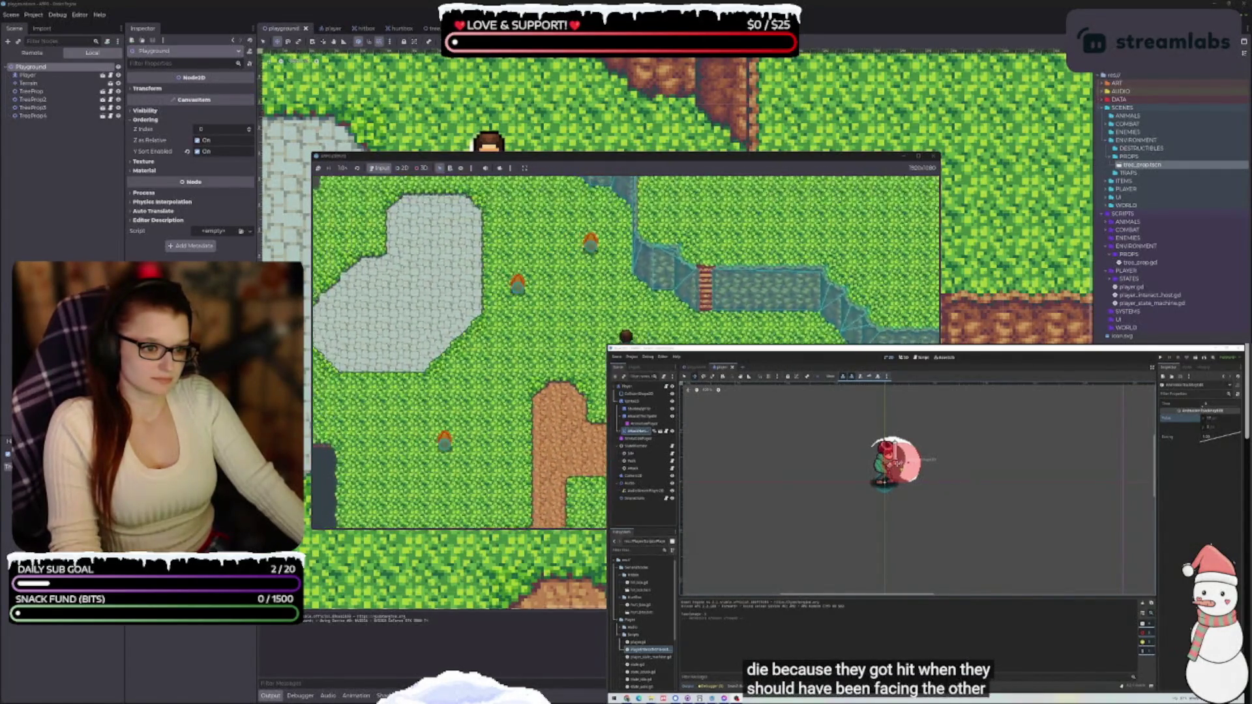
pyautogui.press('Left')
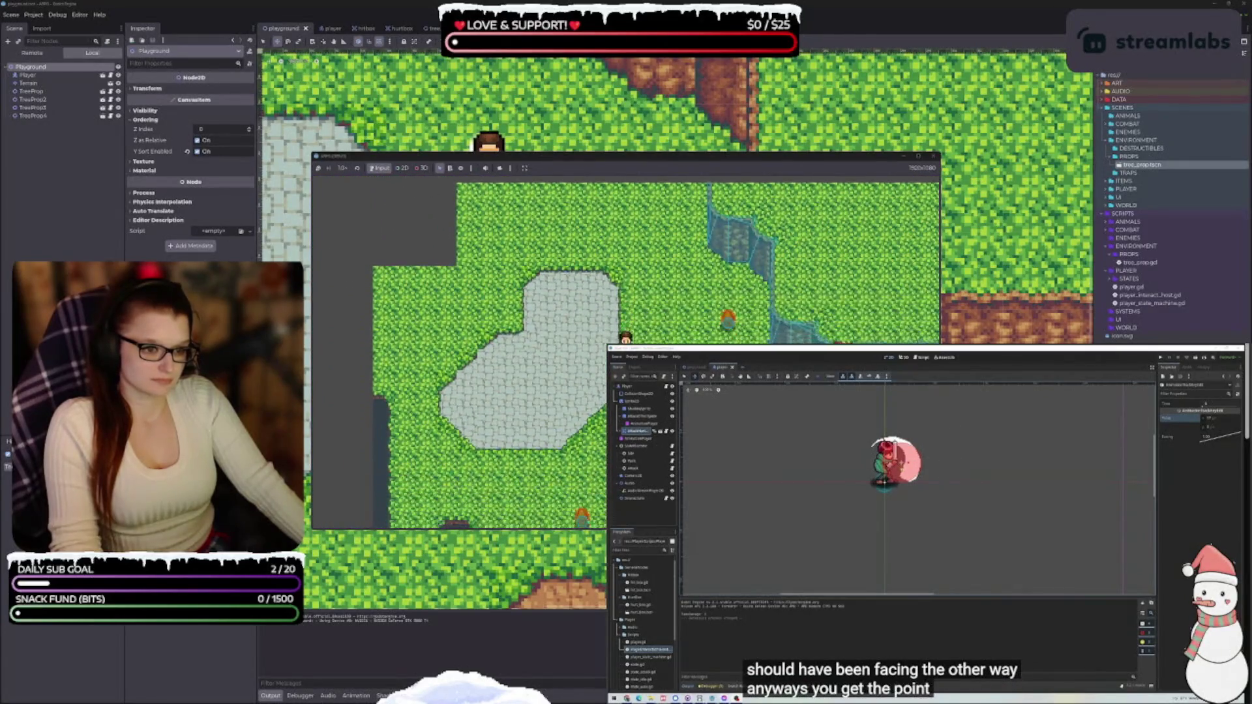
pyautogui.press('Down')
pyautogui.press('Left')
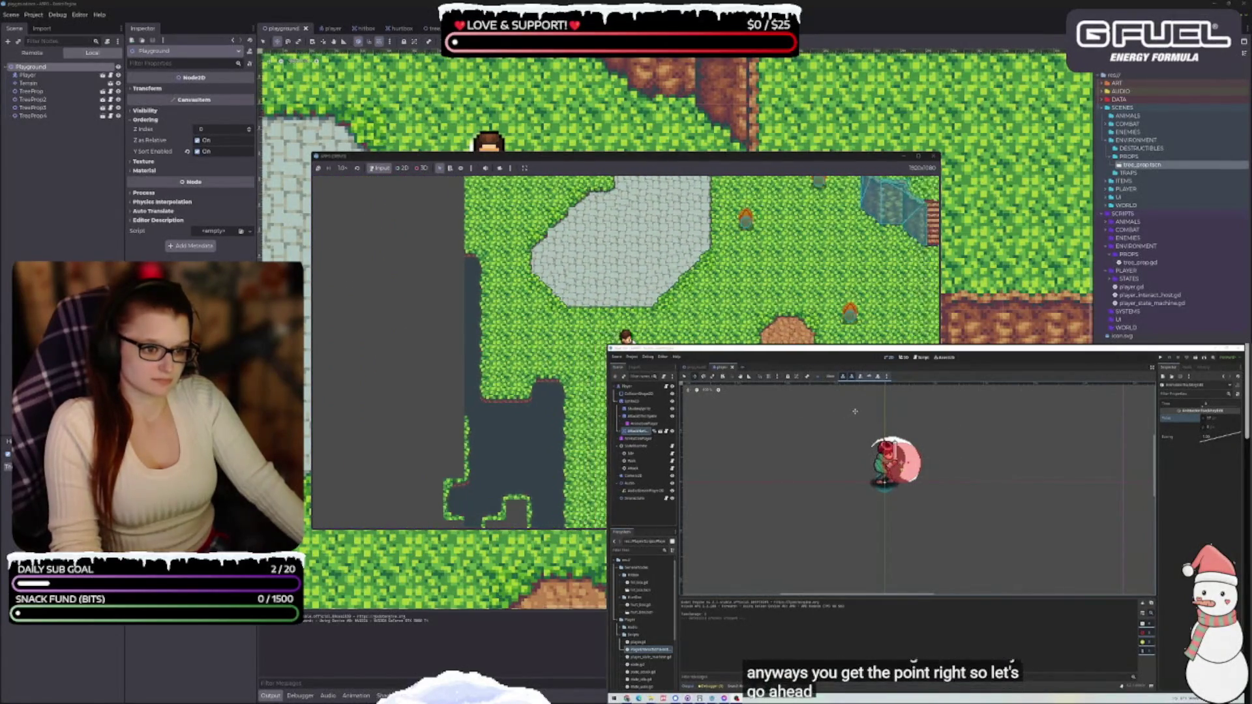
pyautogui.press('Up')
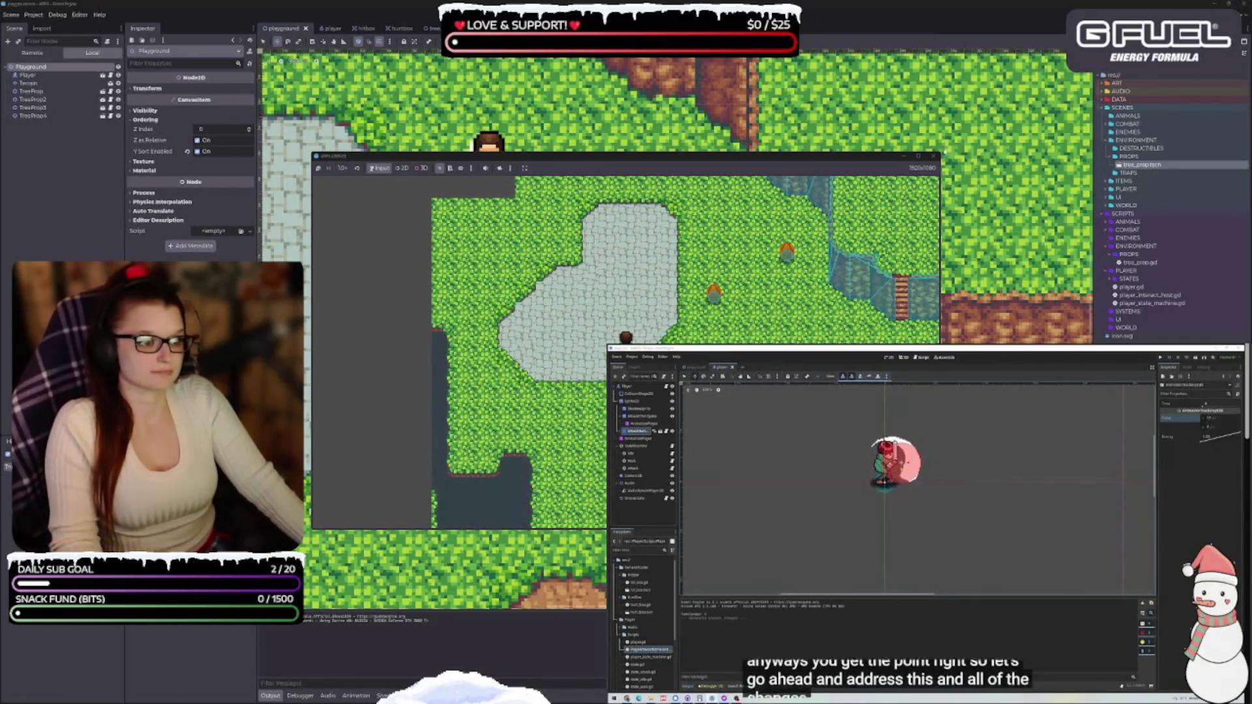
pyautogui.click(933, 157)
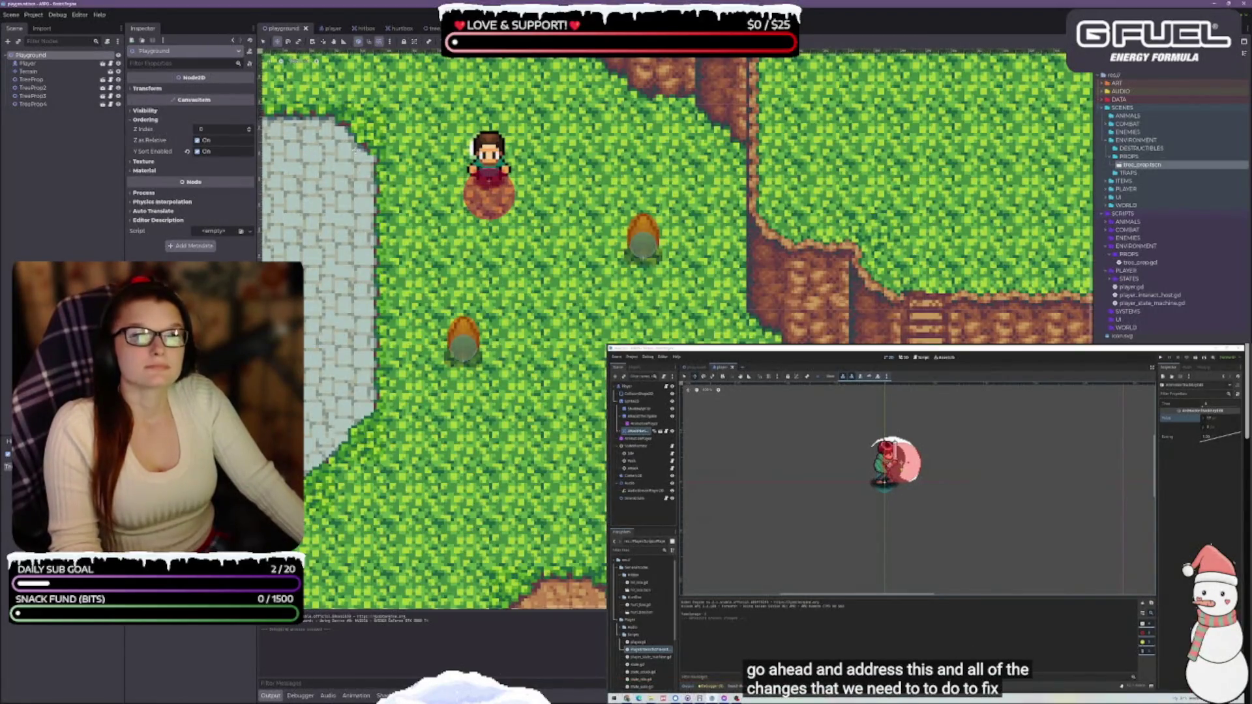
# Open the player scene, collapse the Output panel, and switch to the Script workspace.
pyautogui.click(331, 29)
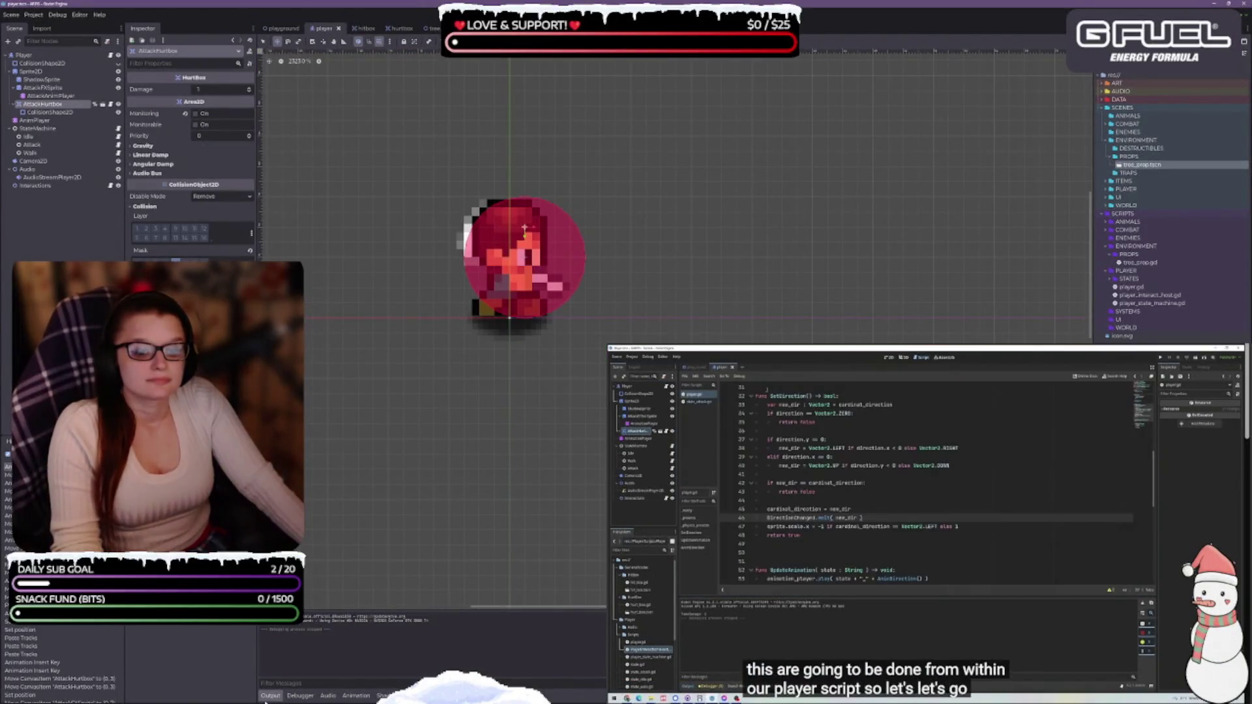
pyautogui.click(268, 696)
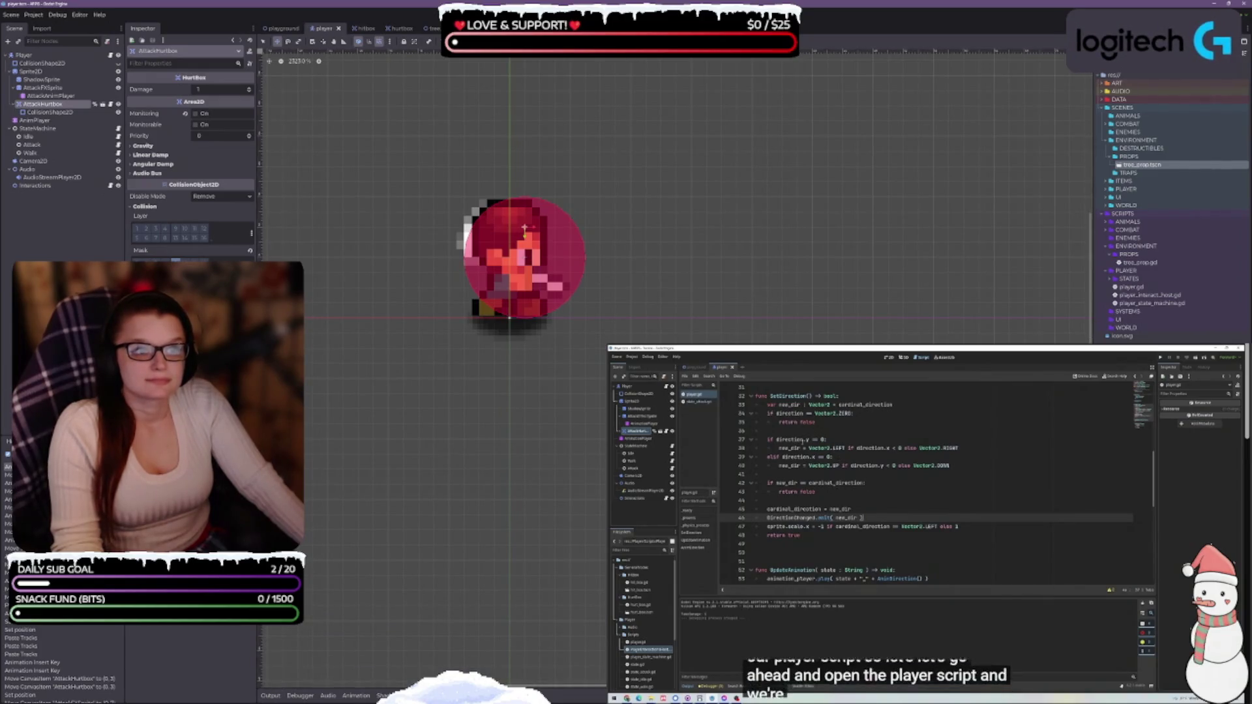
pyautogui.hotkey('ctrl', 'F3')
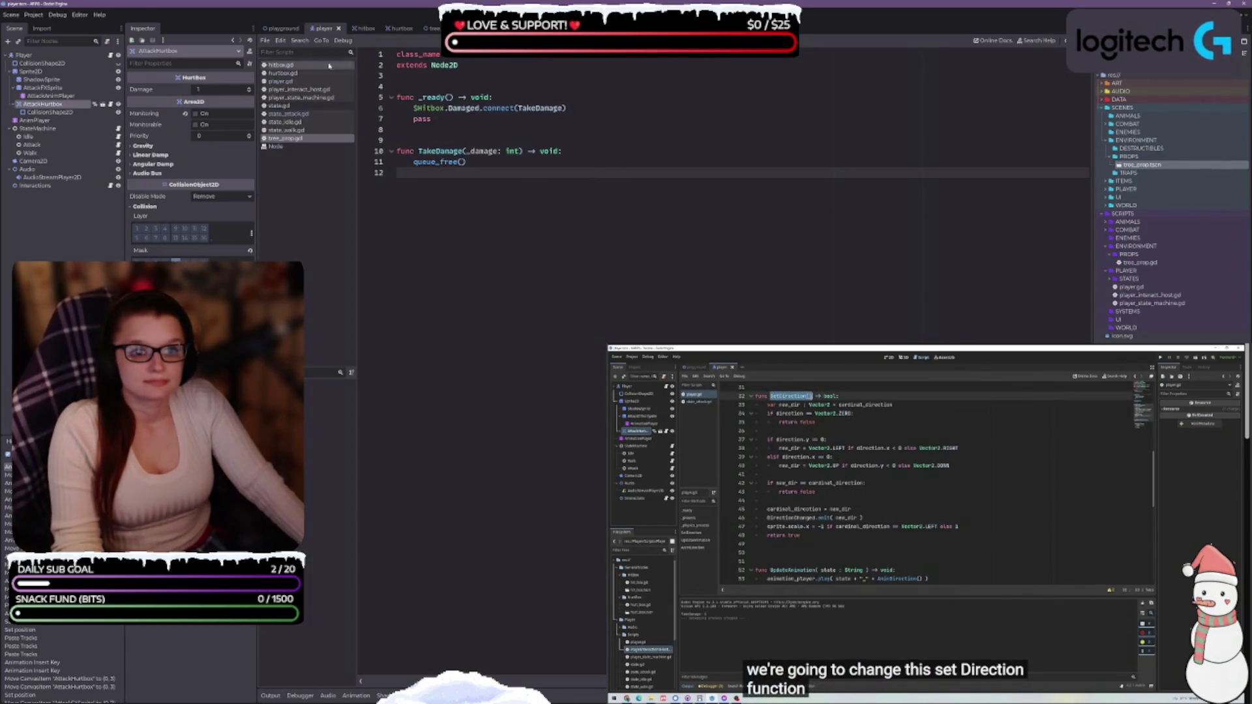
# Open player.gd and place the caret inside the SetDirection function near line 41.
pyautogui.click(310, 82)
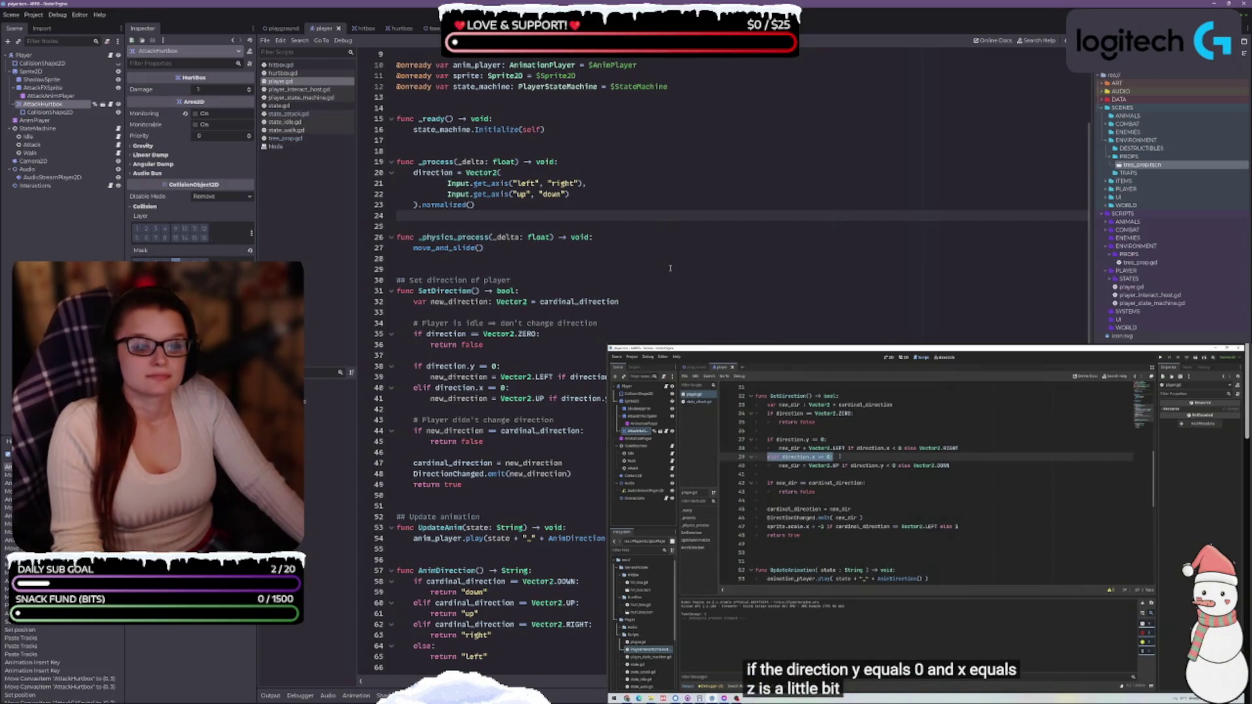
pyautogui.scroll(-1, 558, 276)
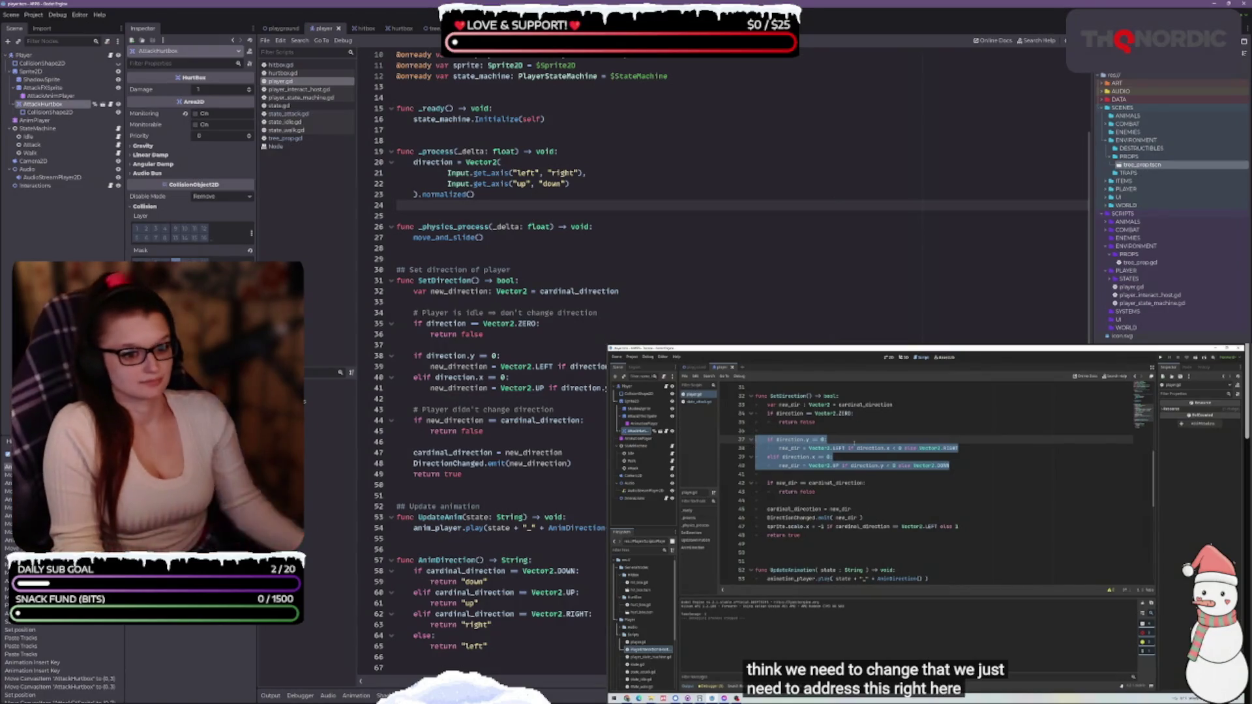
pyautogui.click(502, 356)
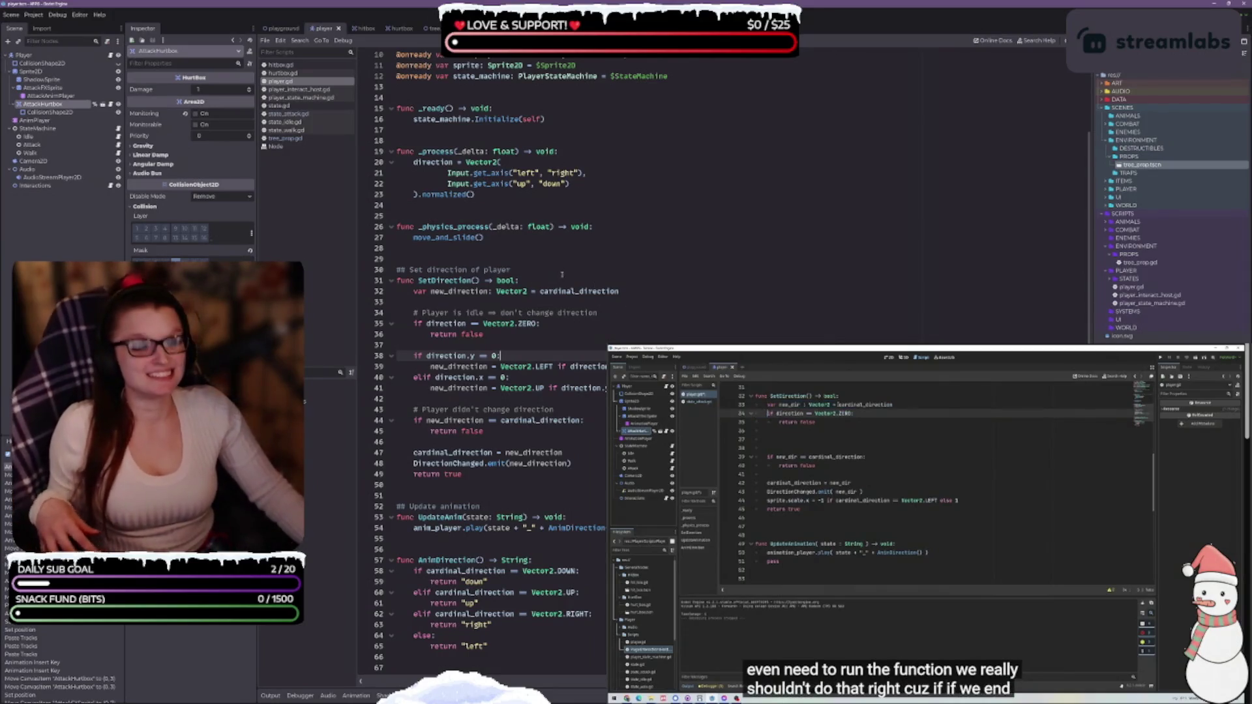
pyautogui.click(457, 388)
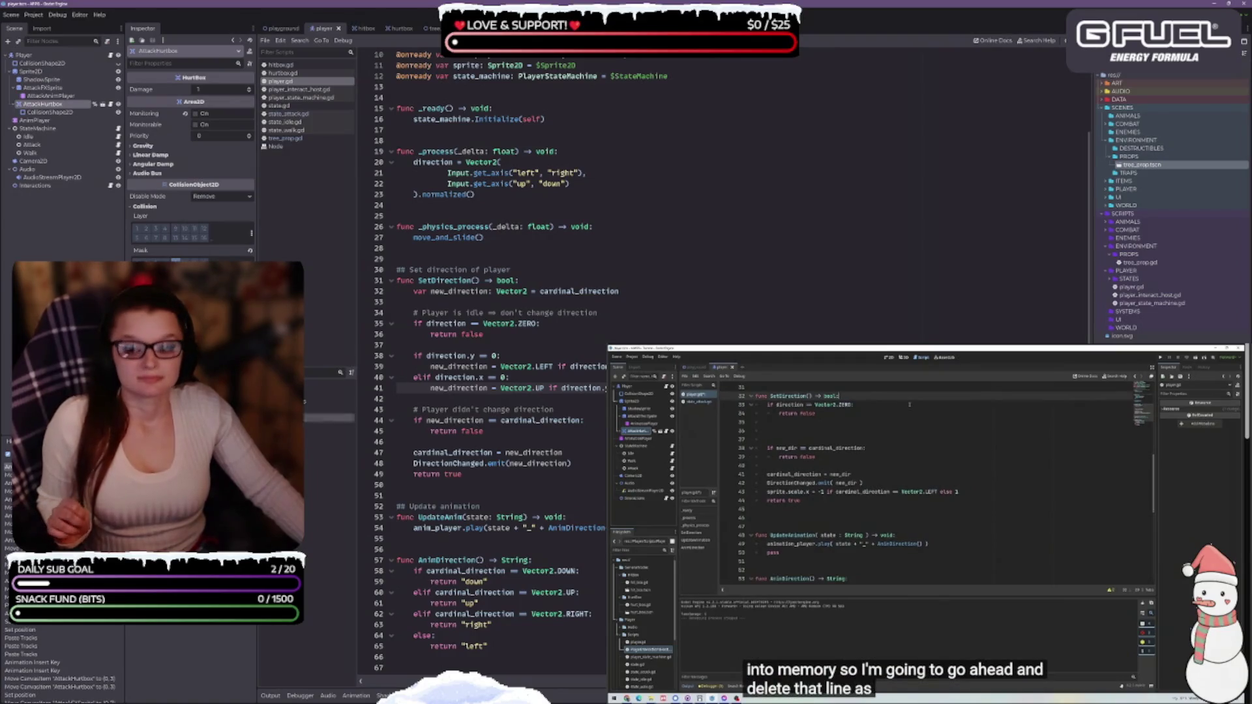
# Pause and resume the tutorial video to check its playback position, then pause it again.
pyautogui.press('space')
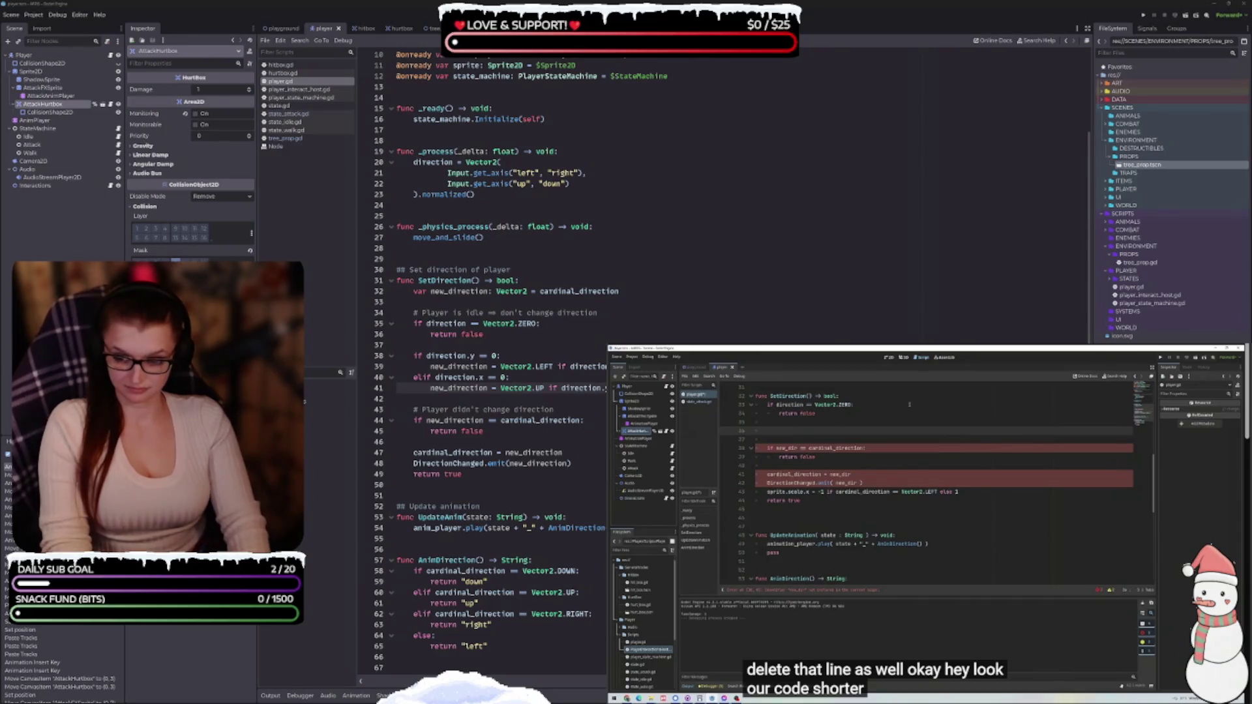
pyautogui.press('space')
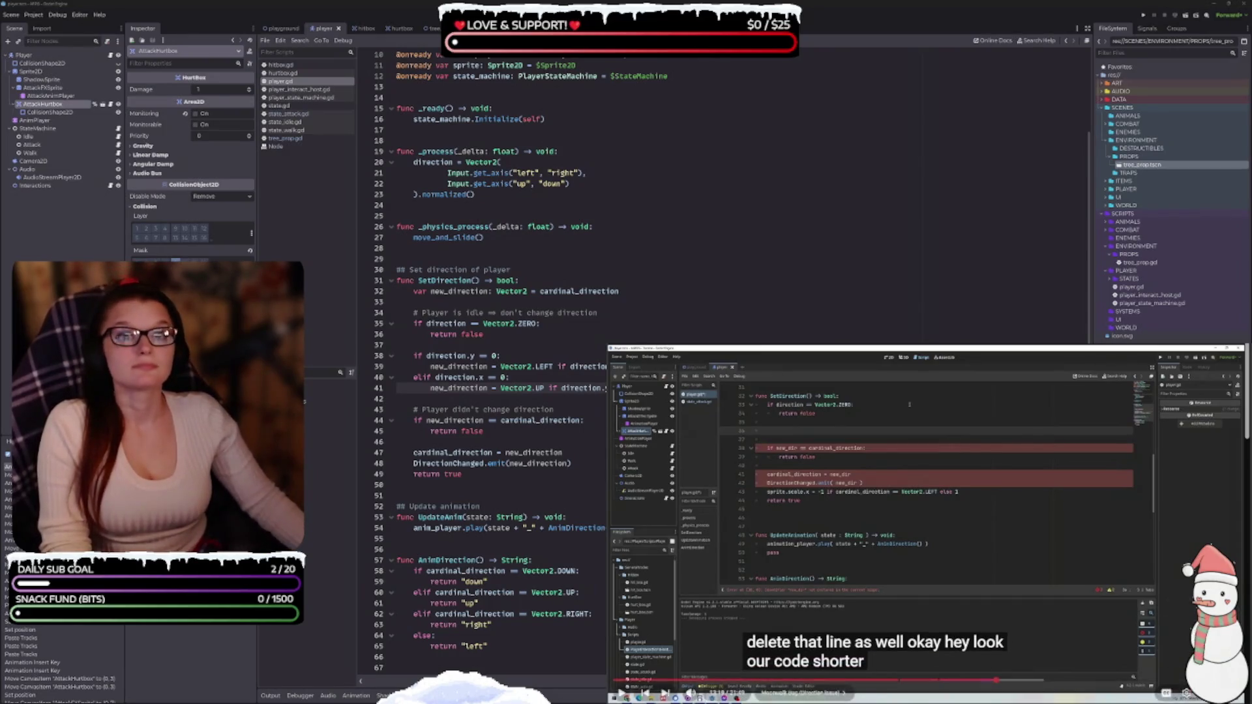
pyautogui.press('space')
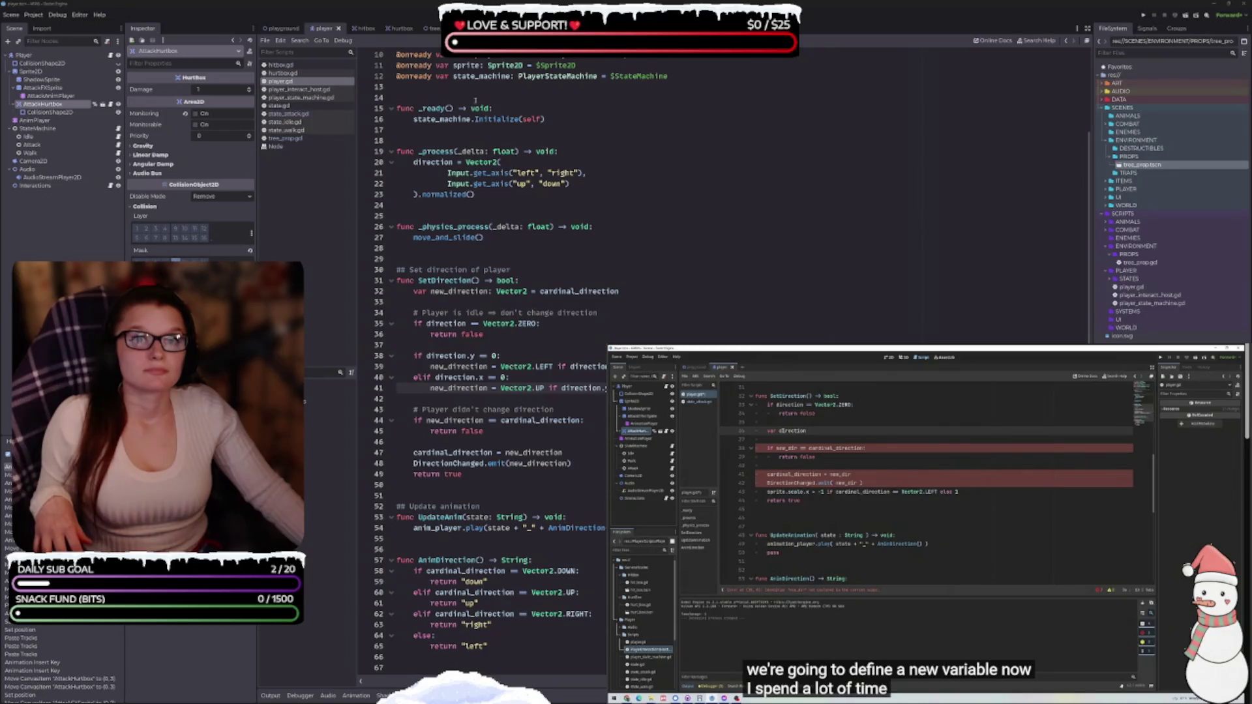
pyautogui.moveTo(855, 482)
pyautogui.click(885, 508)
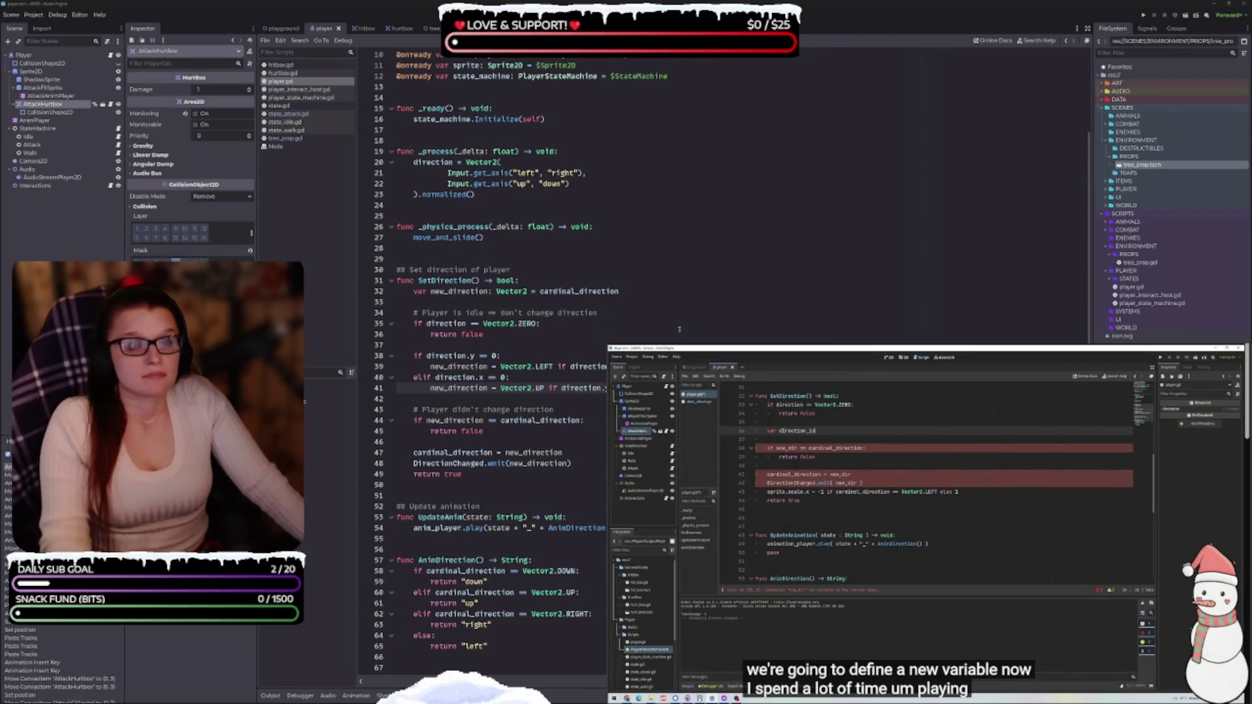
# Delete the new_direction declaration on line 32 and the empty lines left behind.
pyautogui.moveTo(647, 292); pyautogui.dragTo(410, 291)
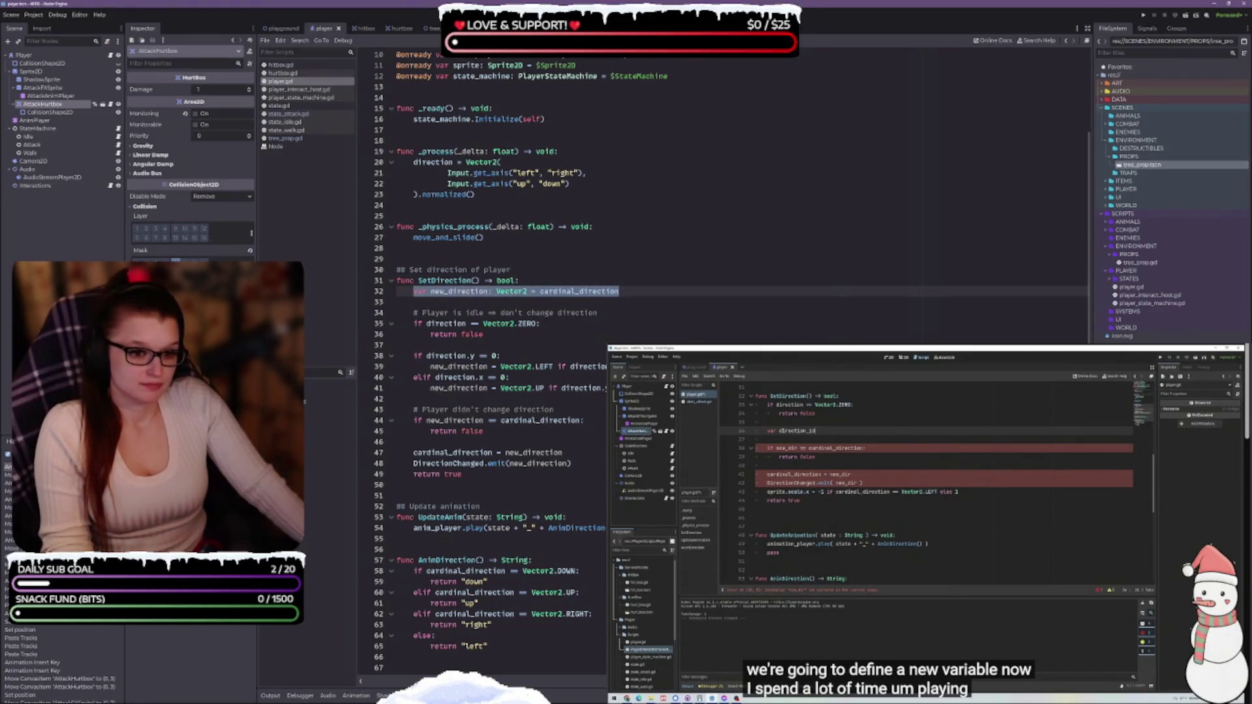
pyautogui.moveTo(881, 522)
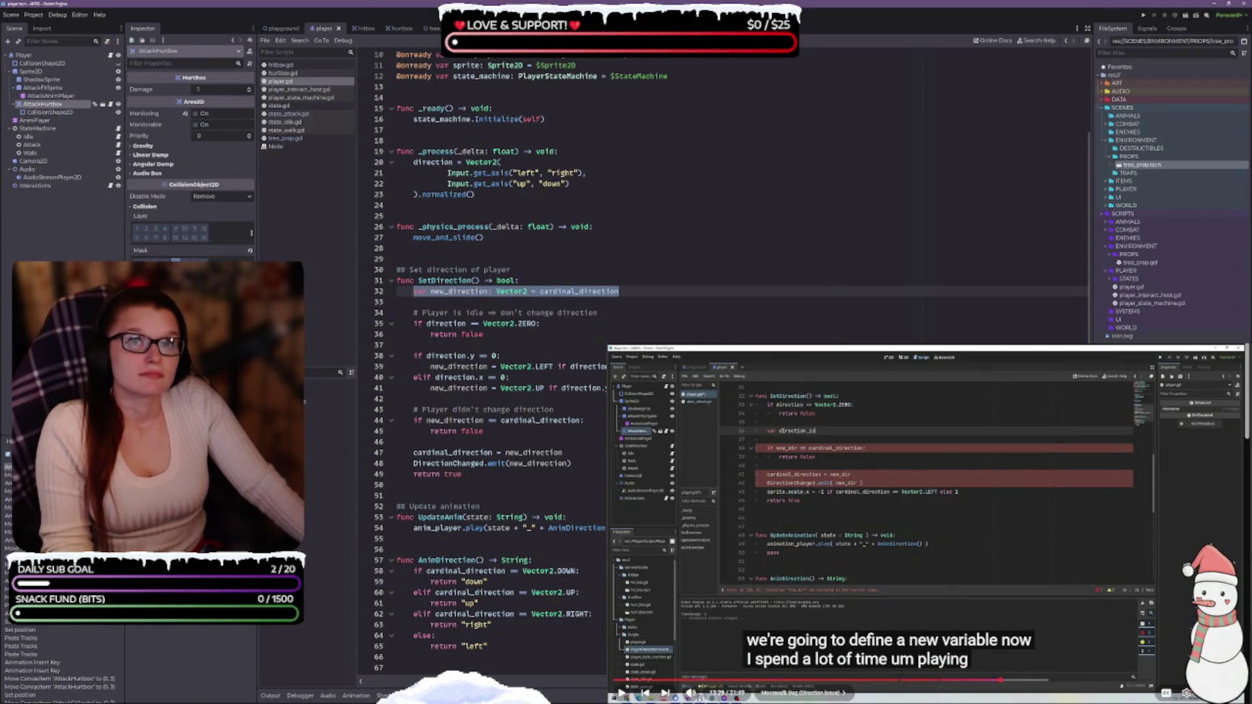
pyautogui.press('BackSpace')
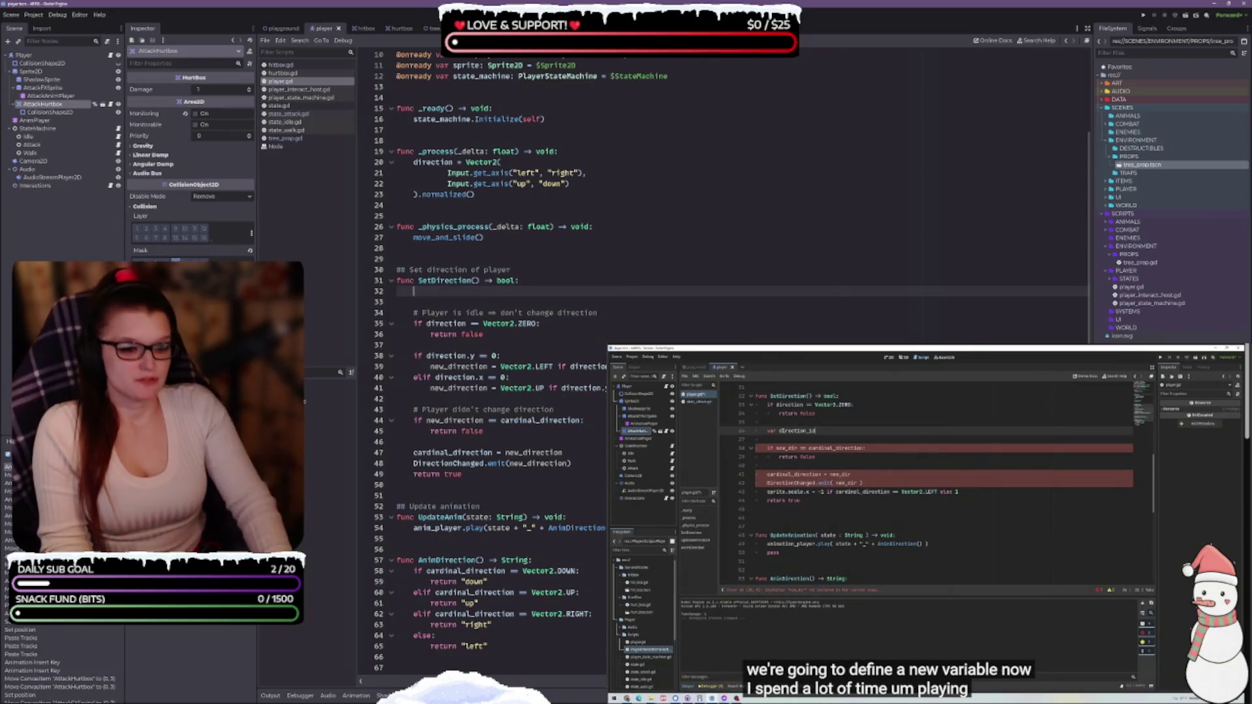
pyautogui.press('Down')
pyautogui.press('Down')
pyautogui.press('BackSpace')
pyautogui.press('BackSpace')
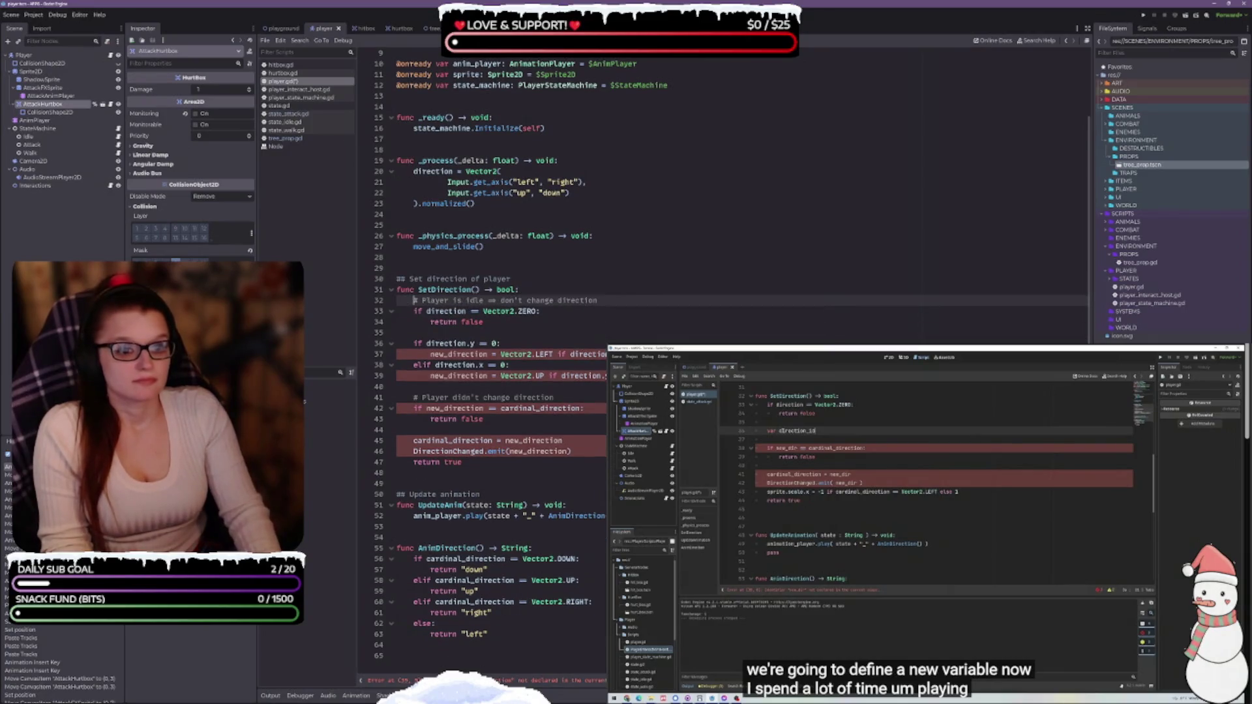
pyautogui.click(511, 324)
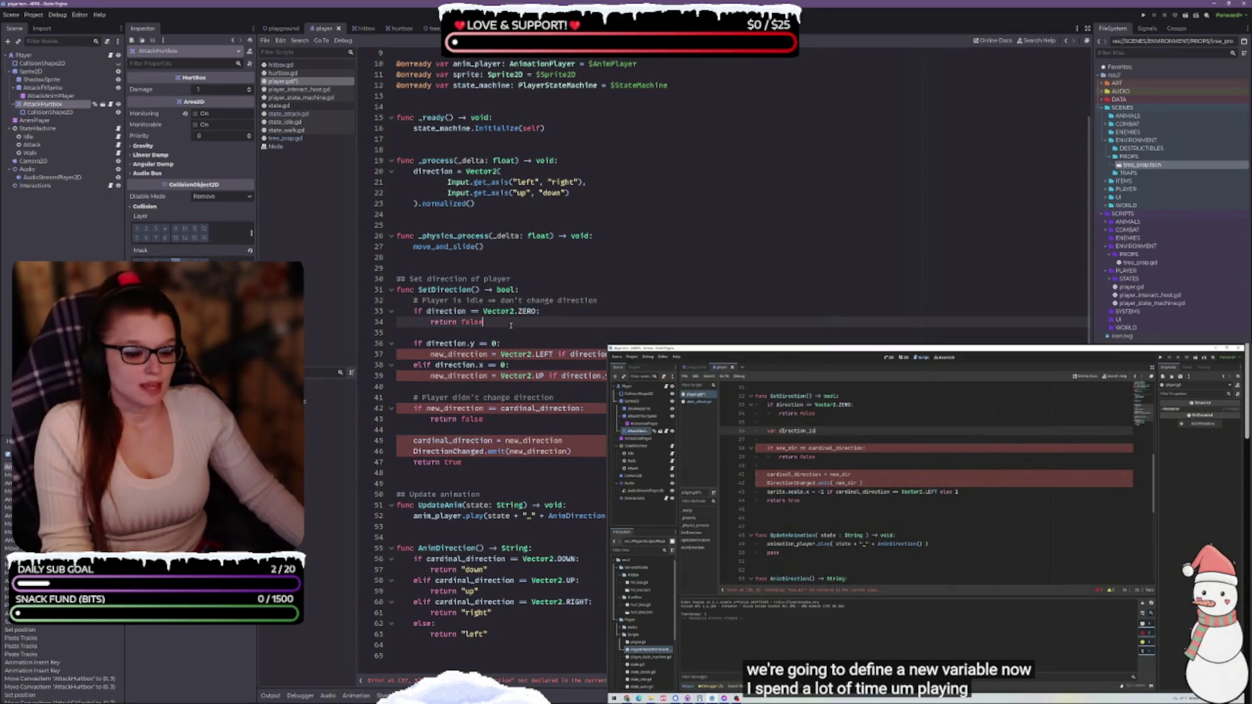
# Replace the old if/elif direction block with var direction_id: int = int().
pyautogui.moveTo(522, 378); pyautogui.dragTo(407, 345)
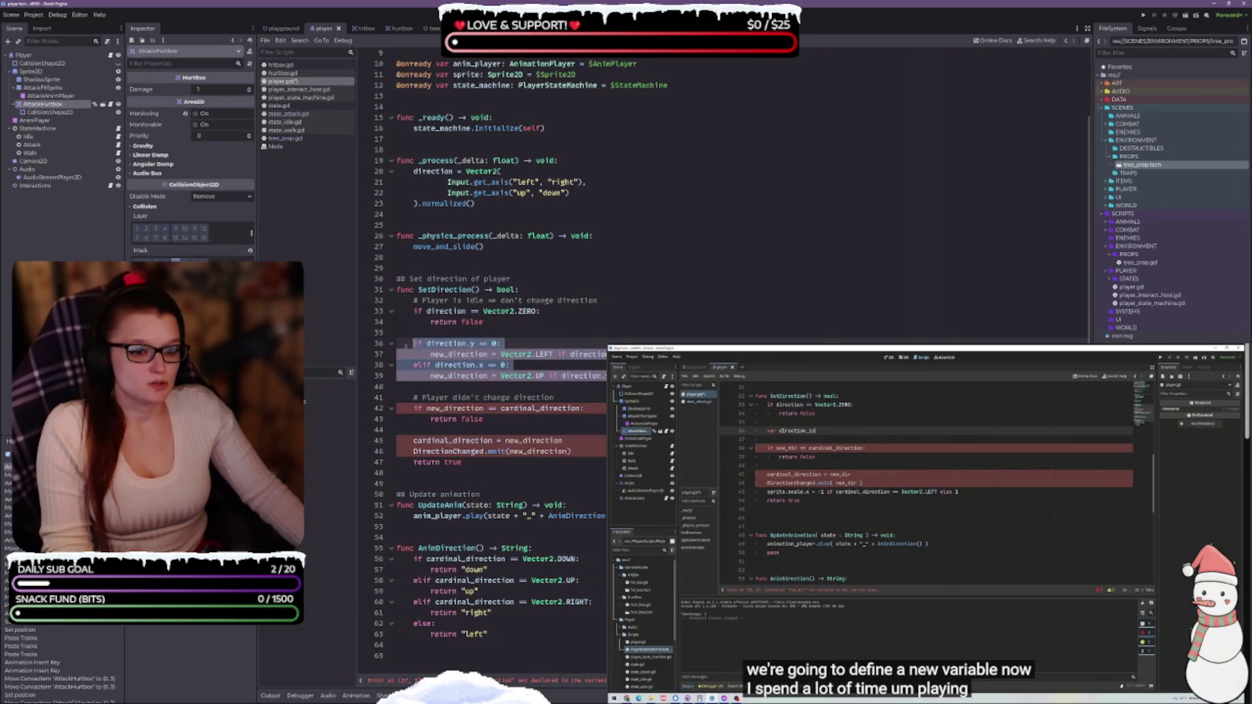
pyautogui.press('BackSpace')
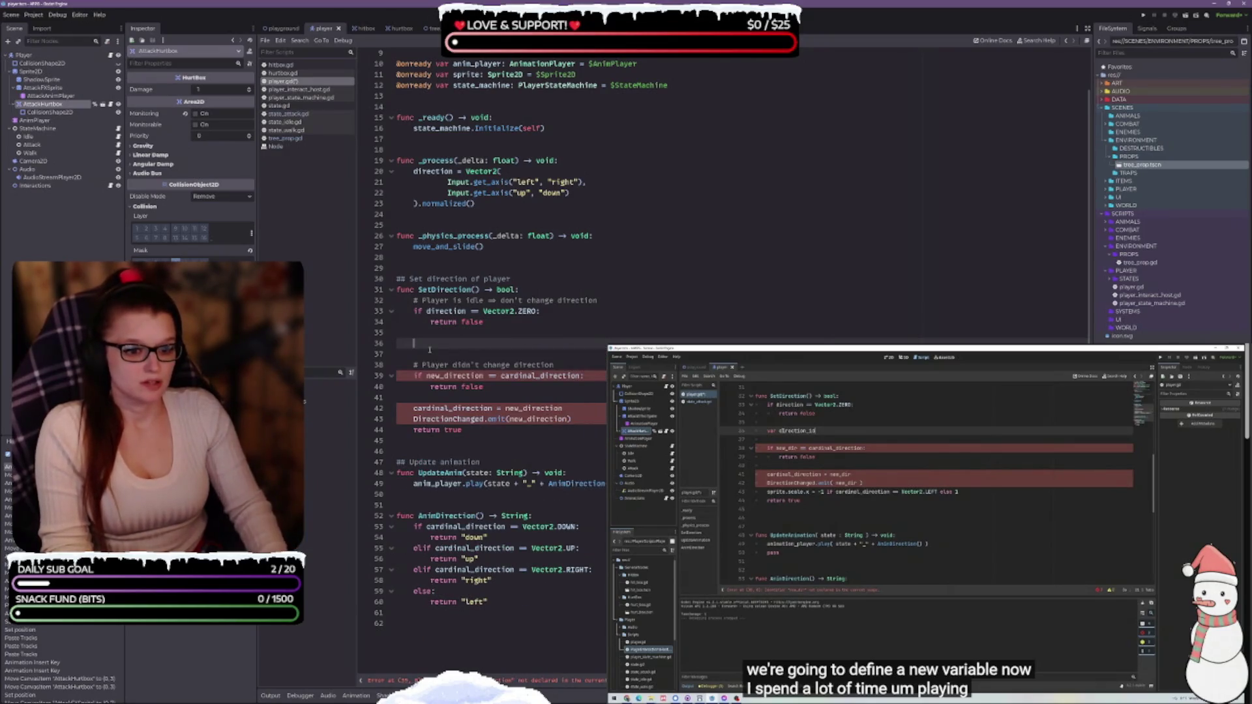
pyautogui.press('Return')
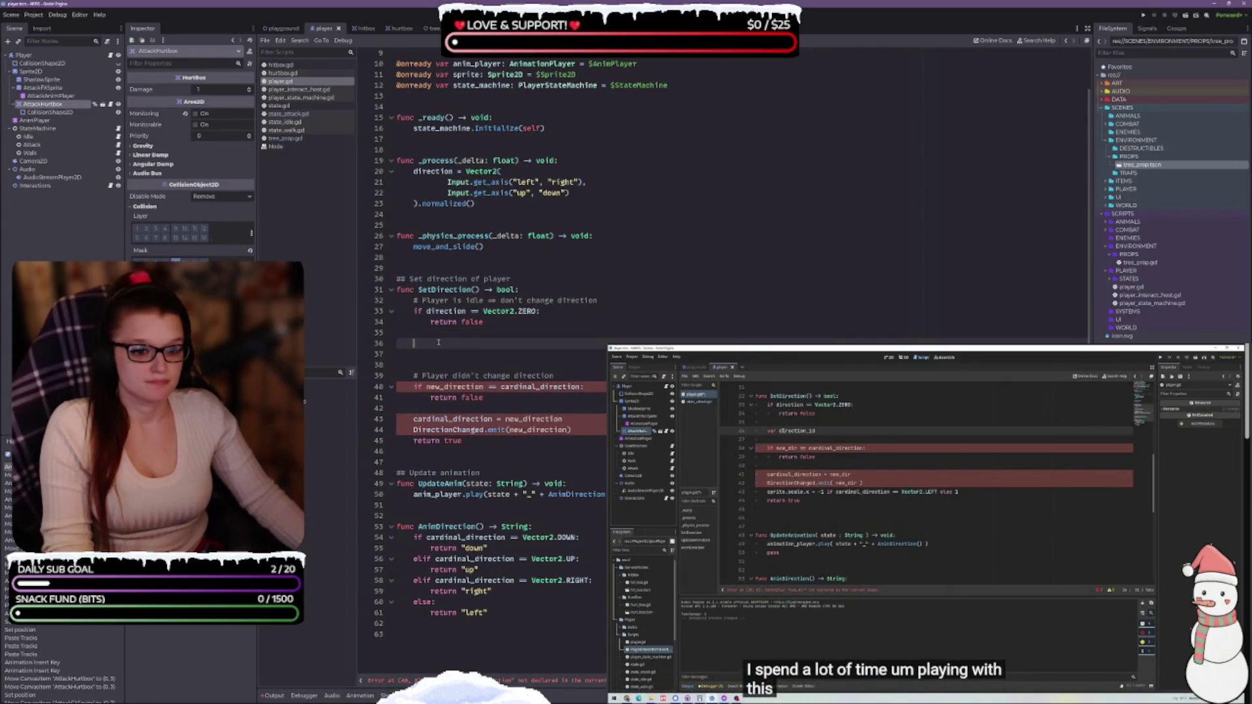
pyautogui.write('var direction')
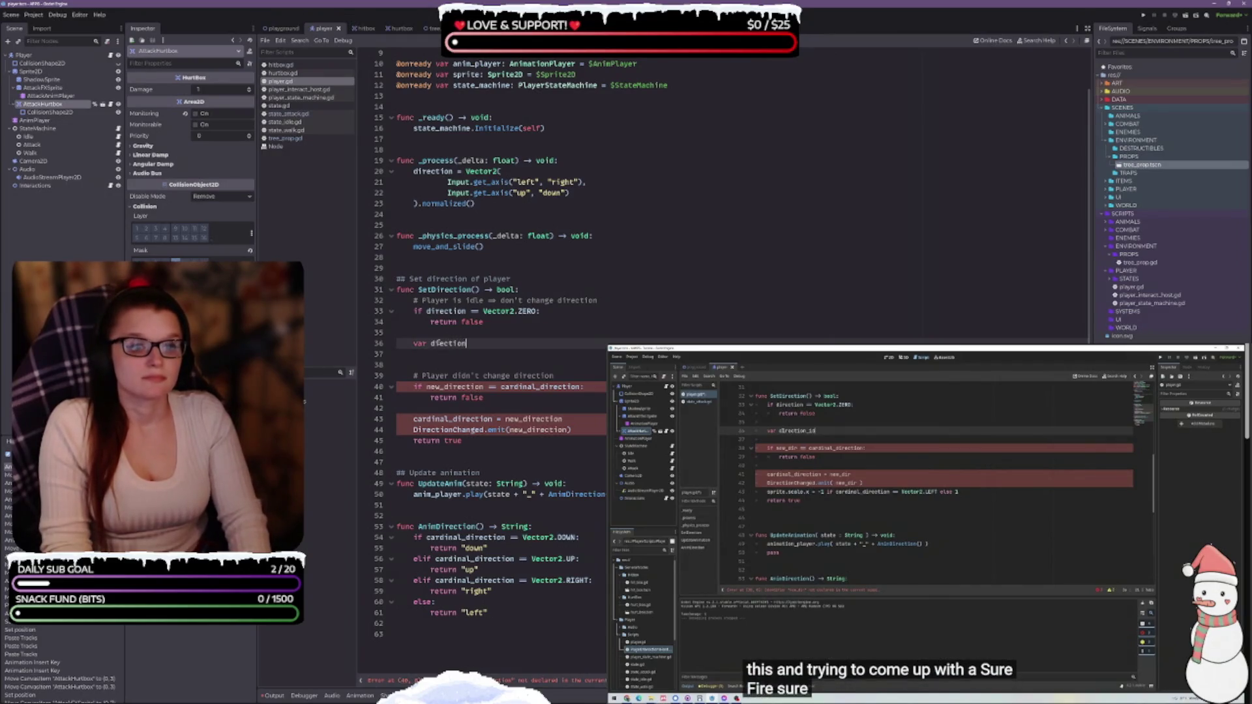
pyautogui.press('BackSpace')
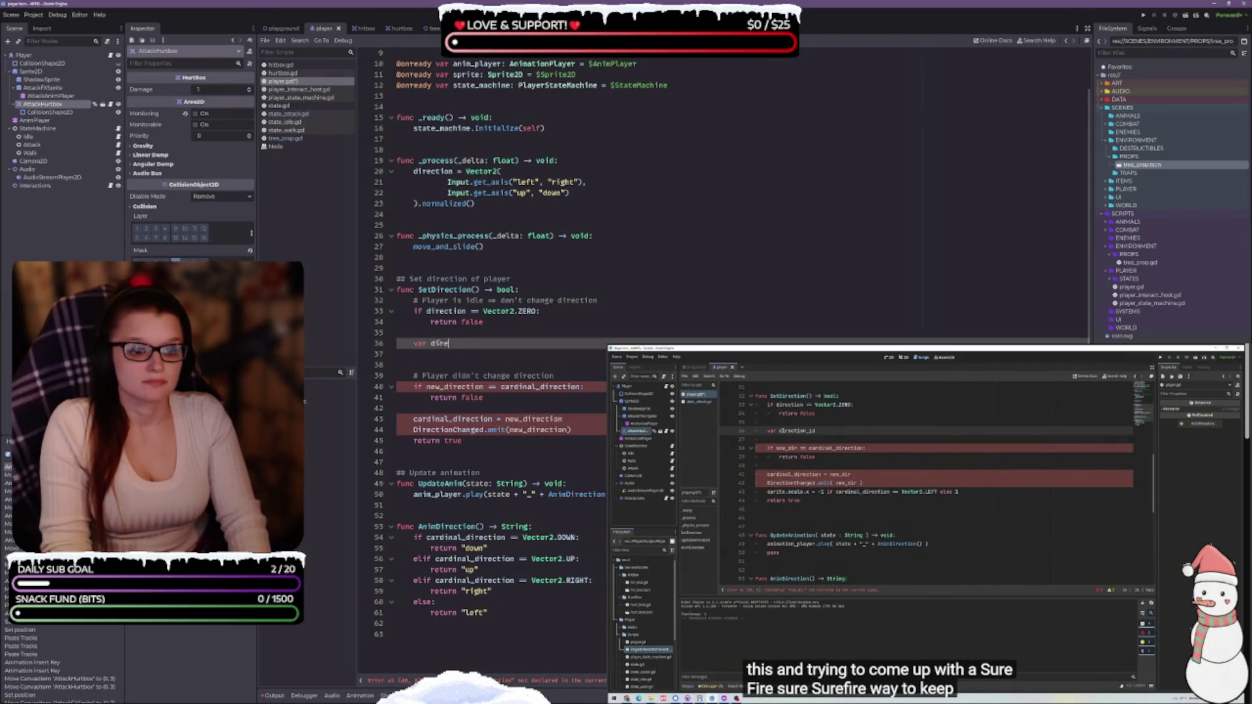
pyautogui.click(540, 311)
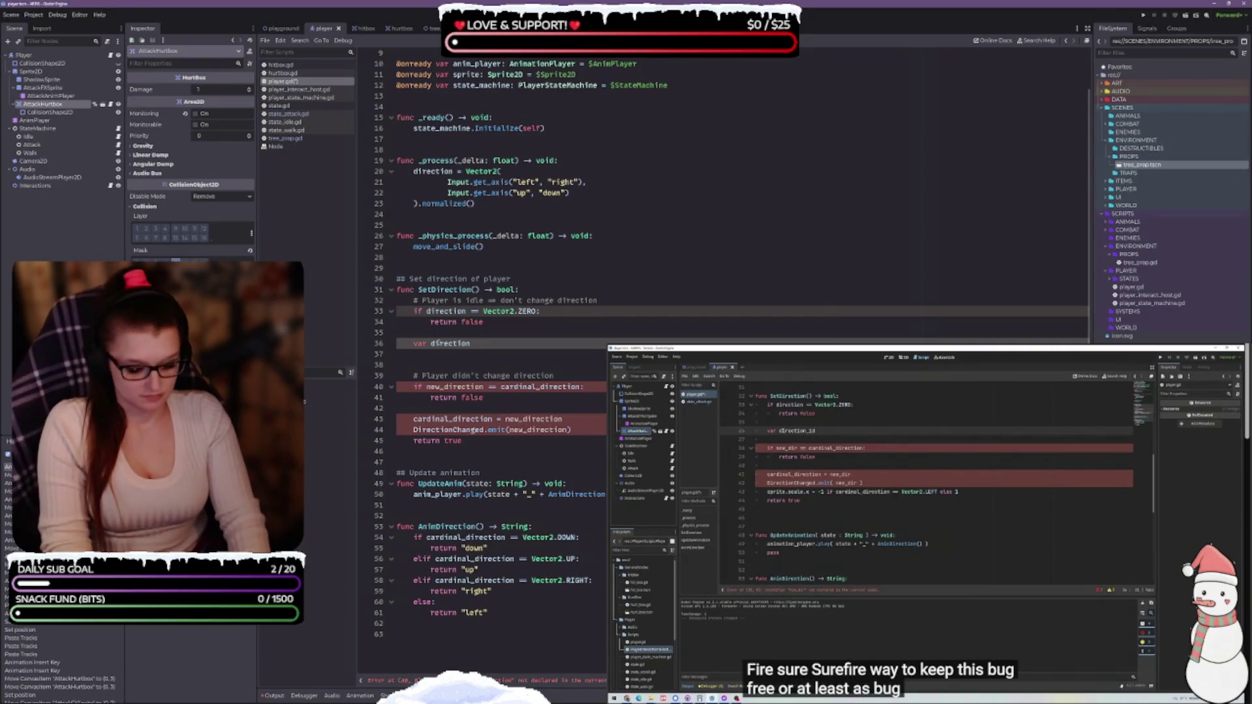
pyautogui.write('_id')
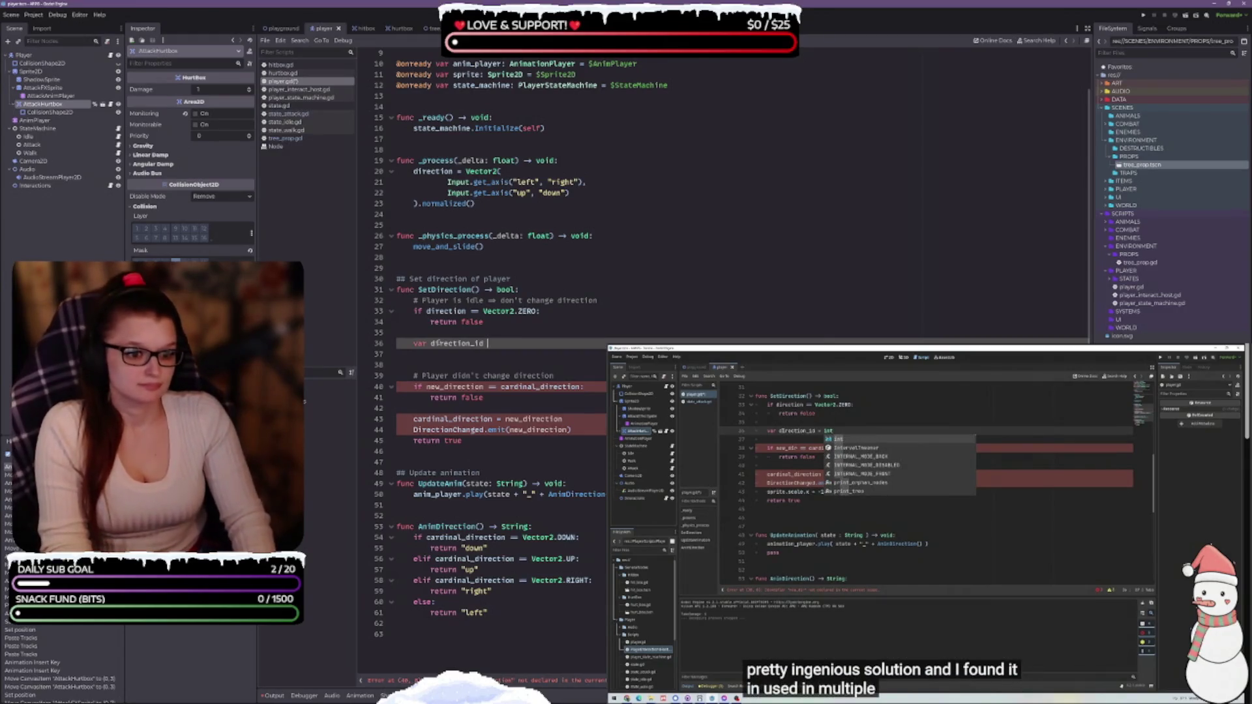
pyautogui.write('= int(')
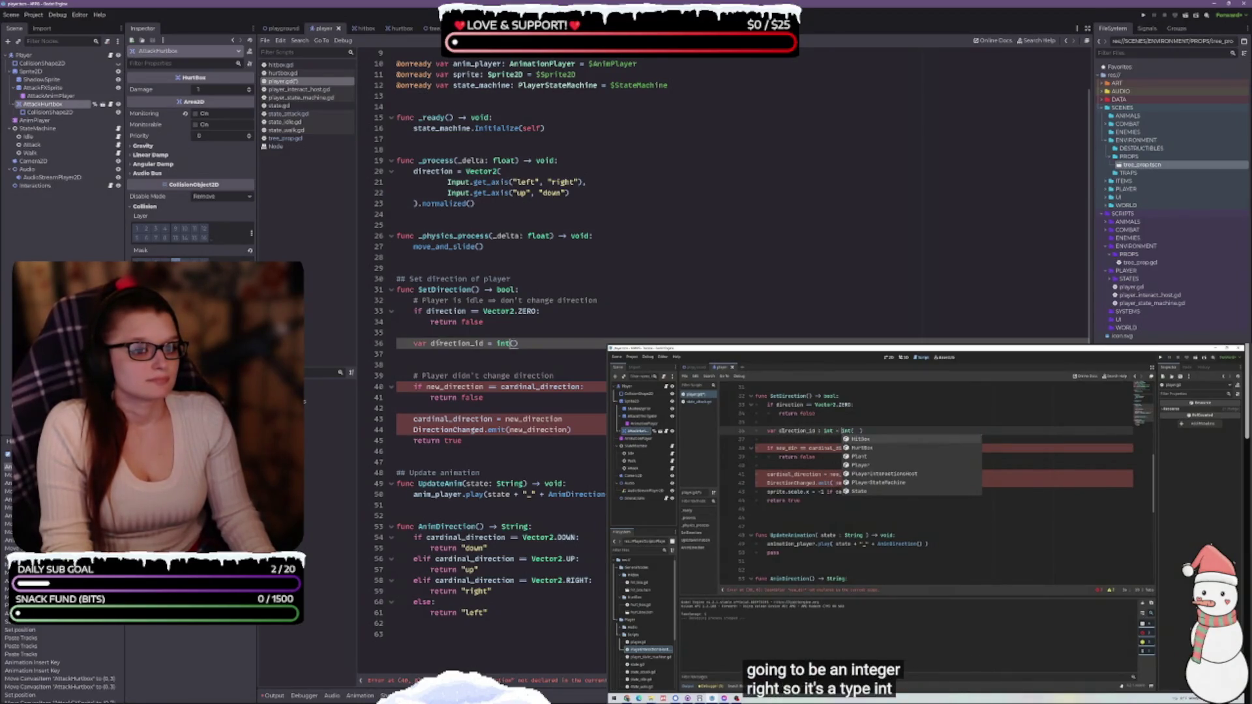
pyautogui.write(': int')
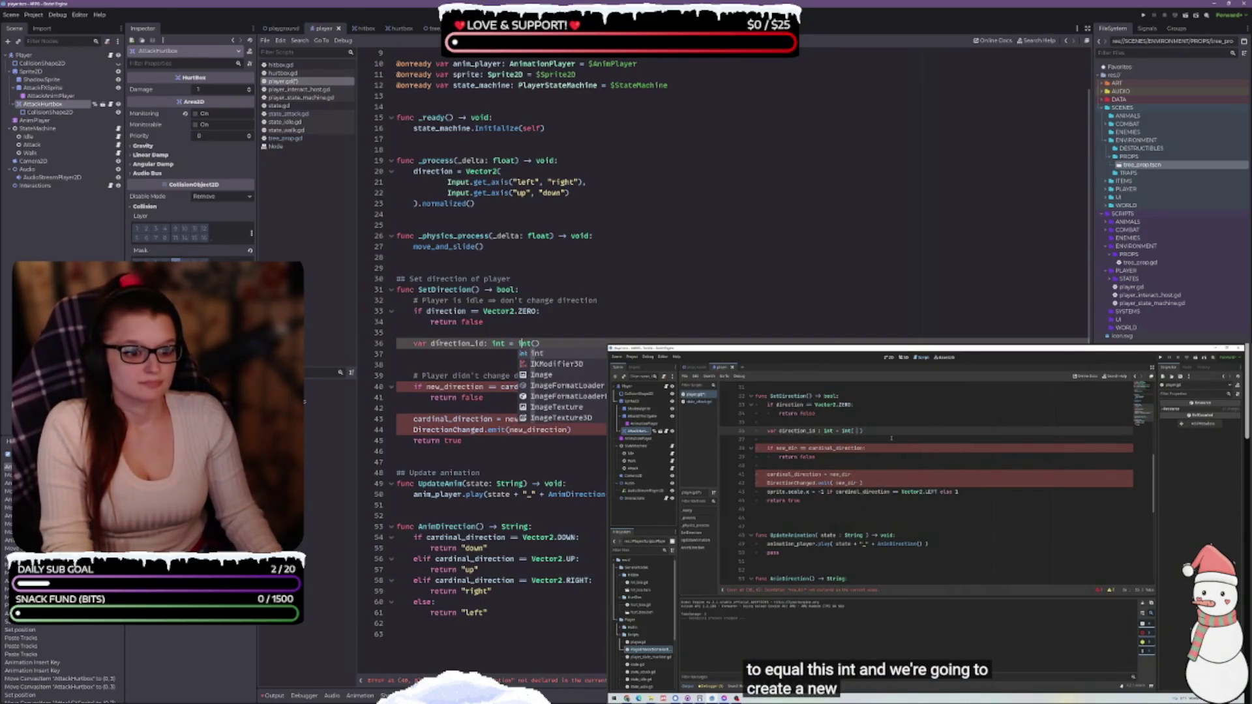
pyautogui.press('Return')
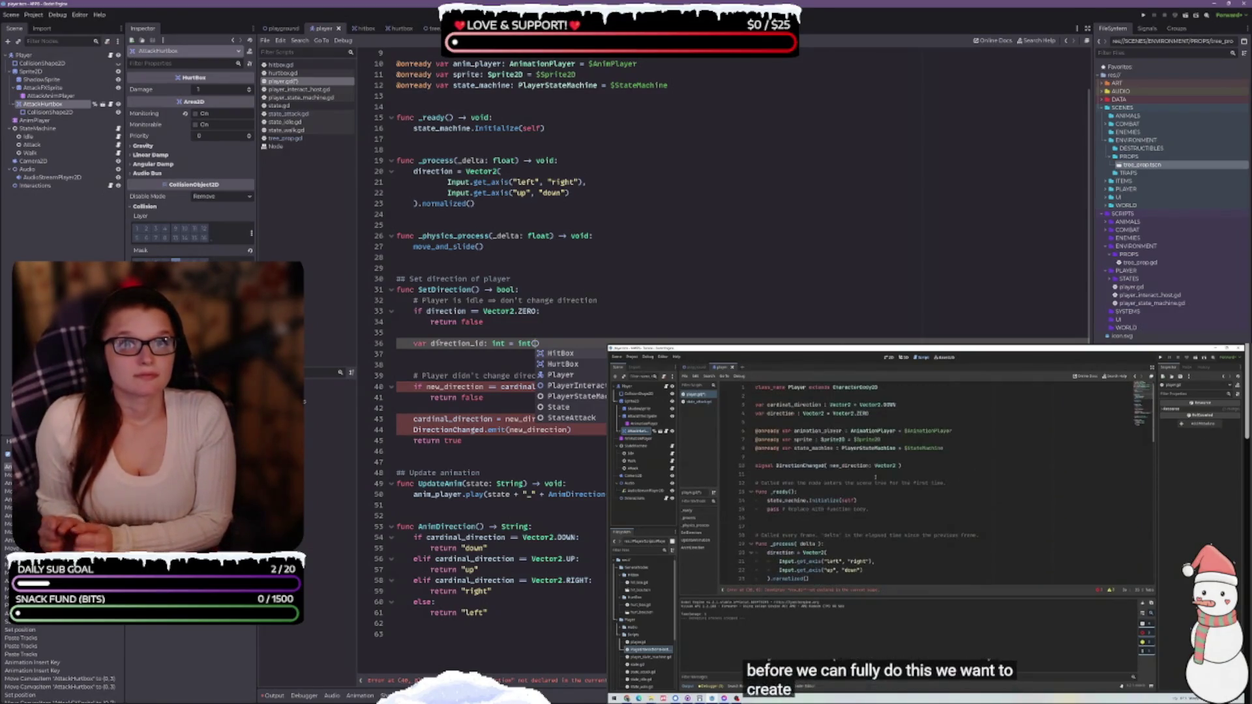
# Move below the cardinal_direction declaration, pause the tutorial and switch to the game design notes.
pyautogui.click(572, 268)
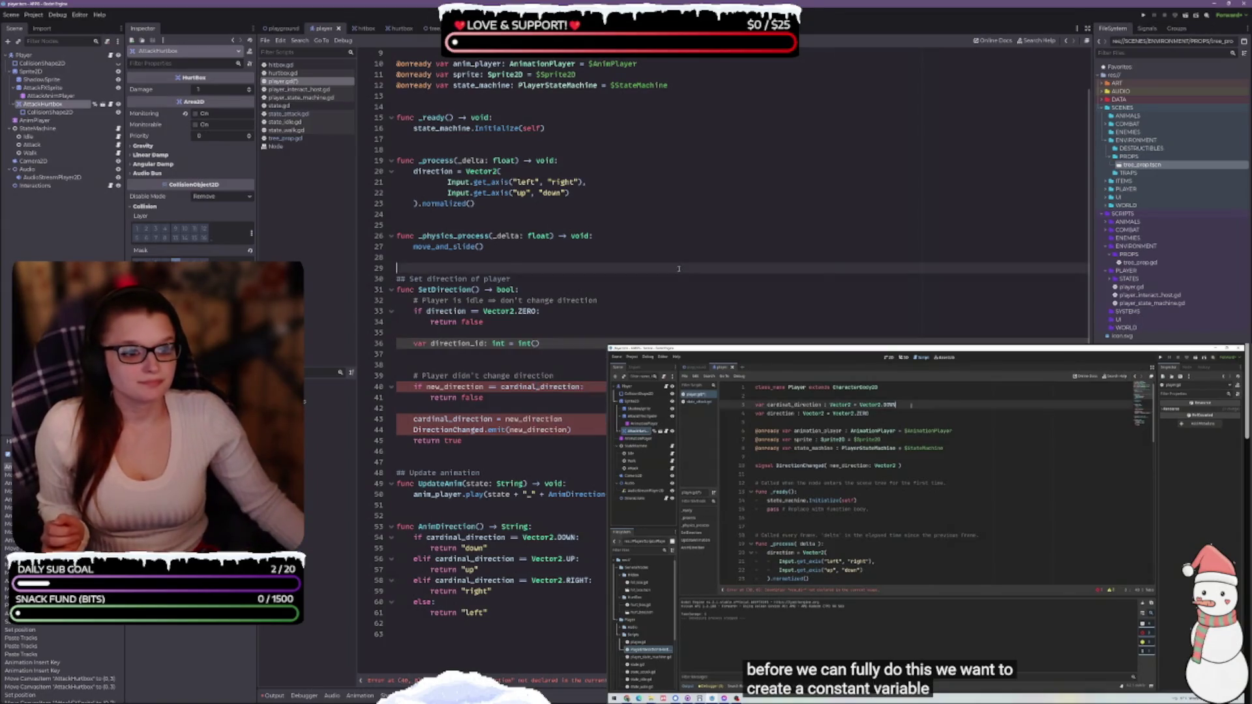
pyautogui.scroll(3, 572, 261)
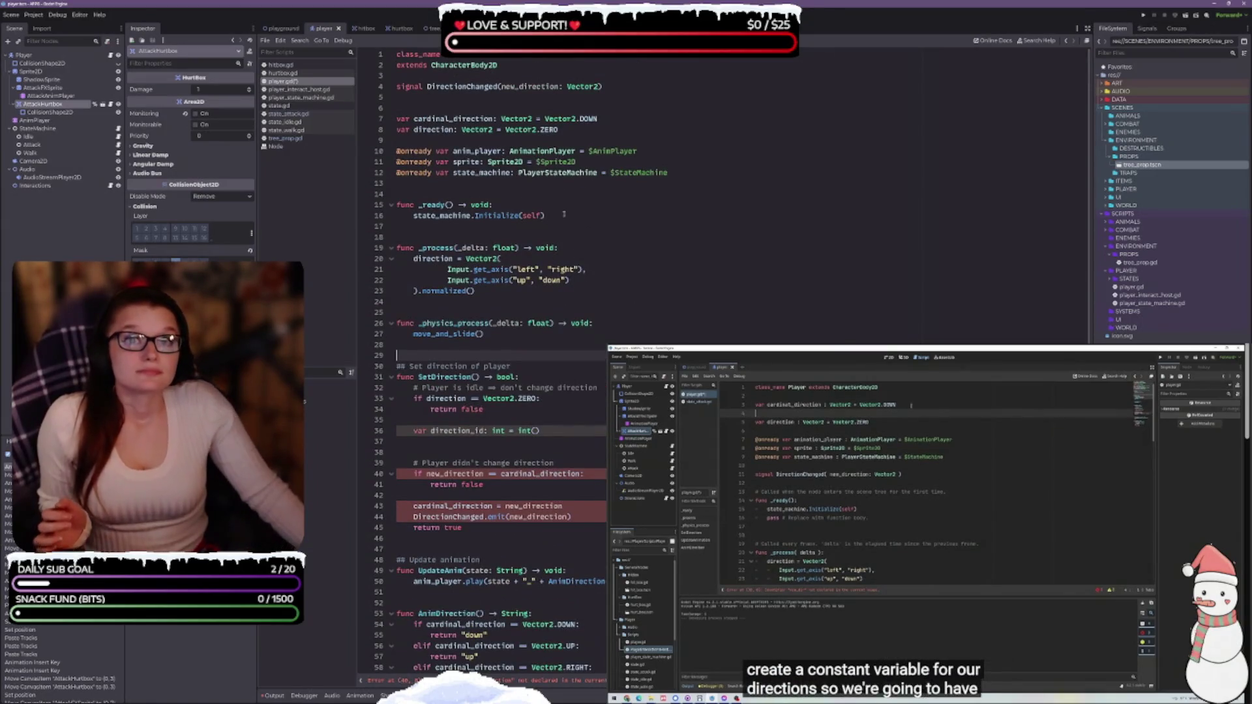
pyautogui.click(611, 121)
pyautogui.click(606, 126)
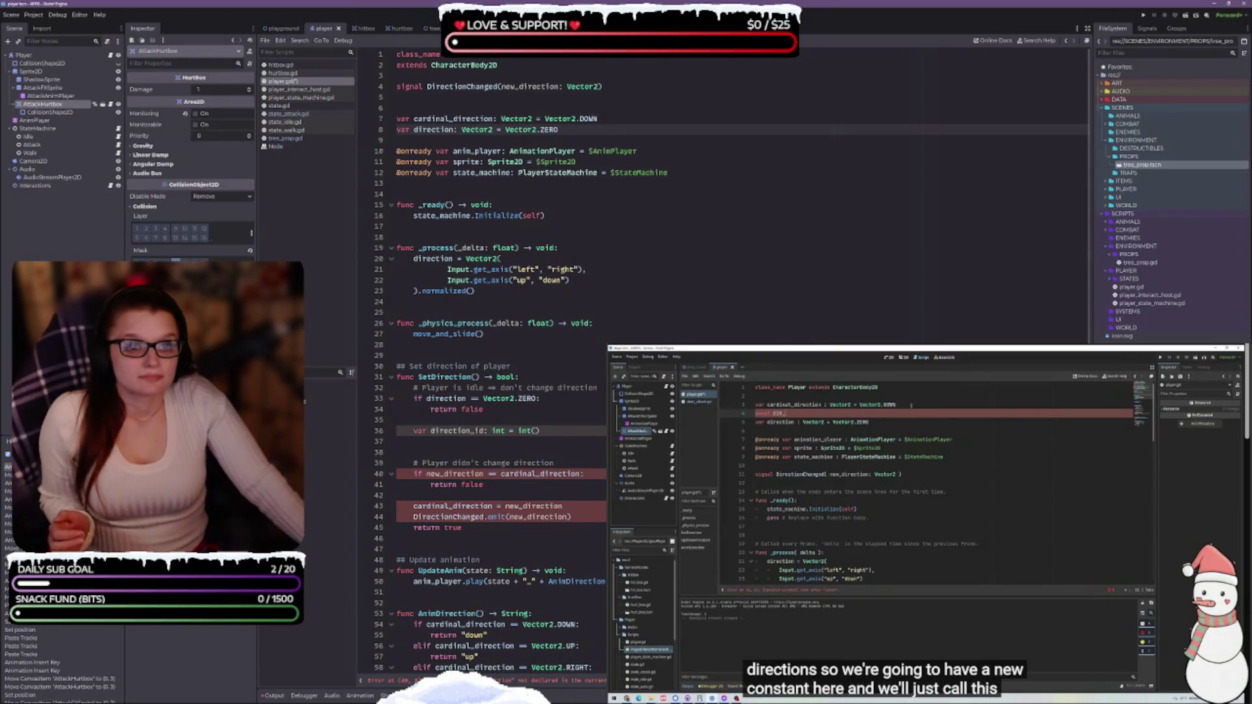
pyautogui.click(982, 434)
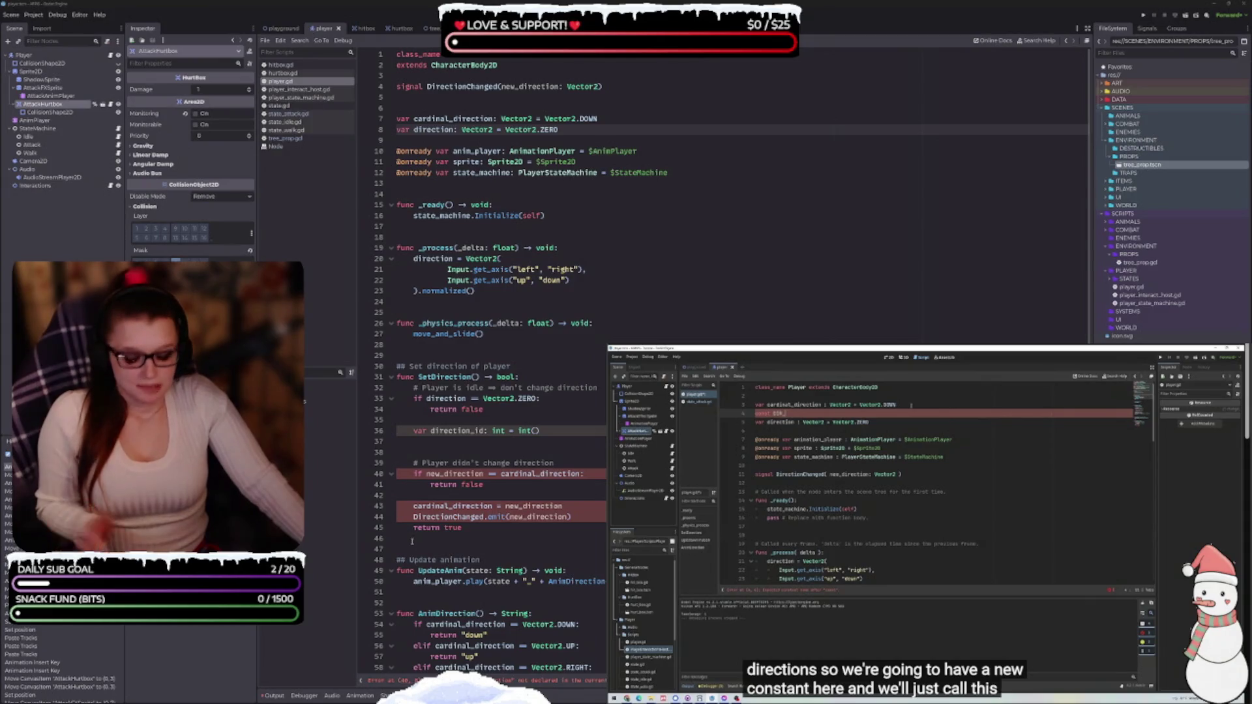
pyautogui.hotkey('alt', 'Tab')
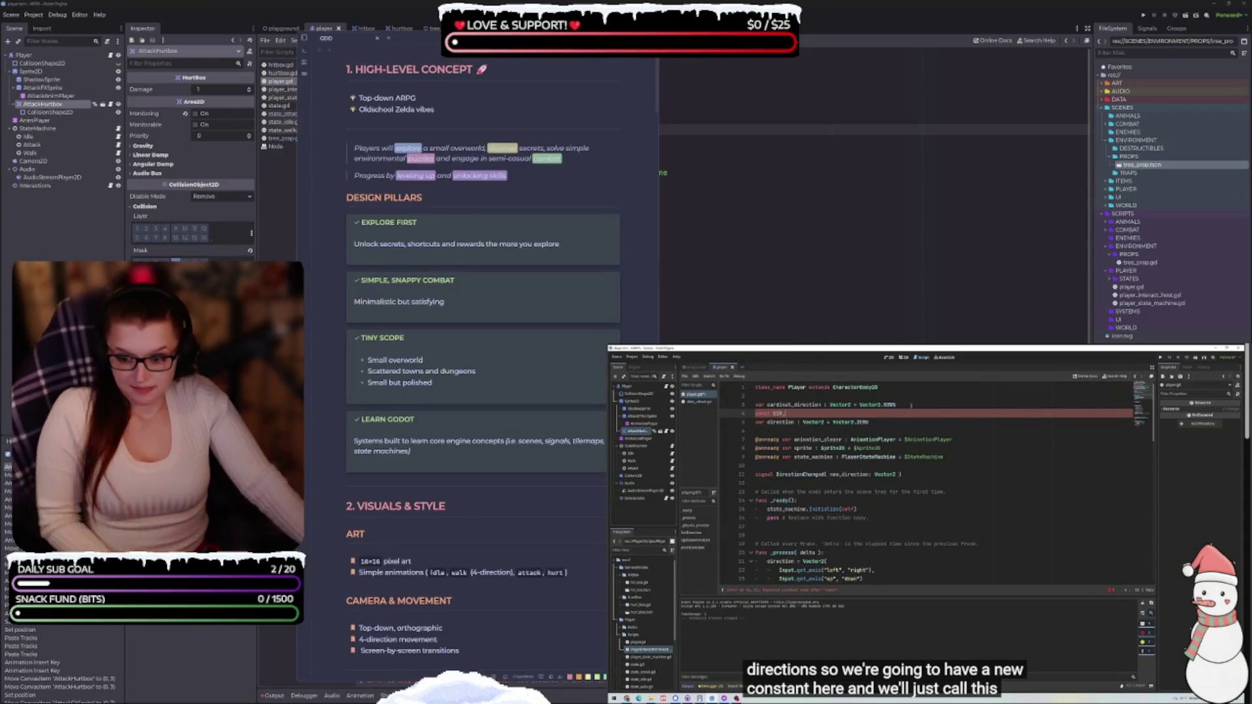
# Open the GODOT GDScript style guide note and read its Constants & Enums and Code Order rules.
pyautogui.click(304, 39)
pyautogui.click(332, 107)
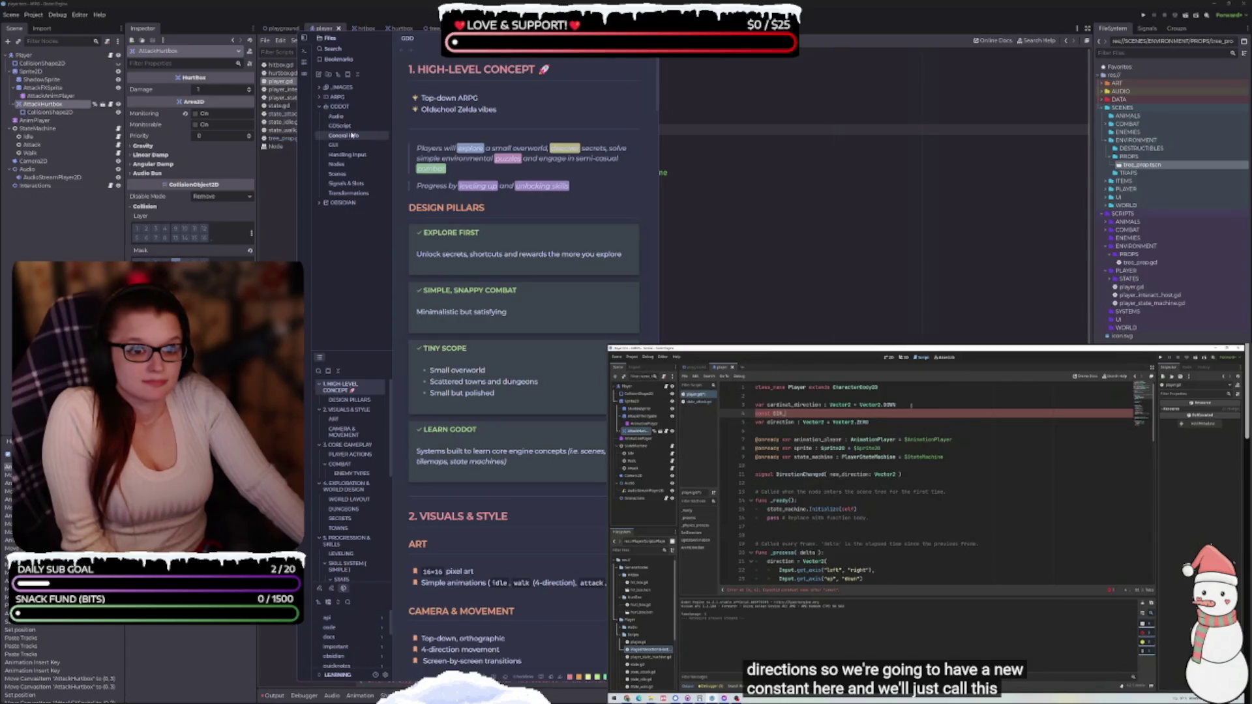
pyautogui.click(352, 135)
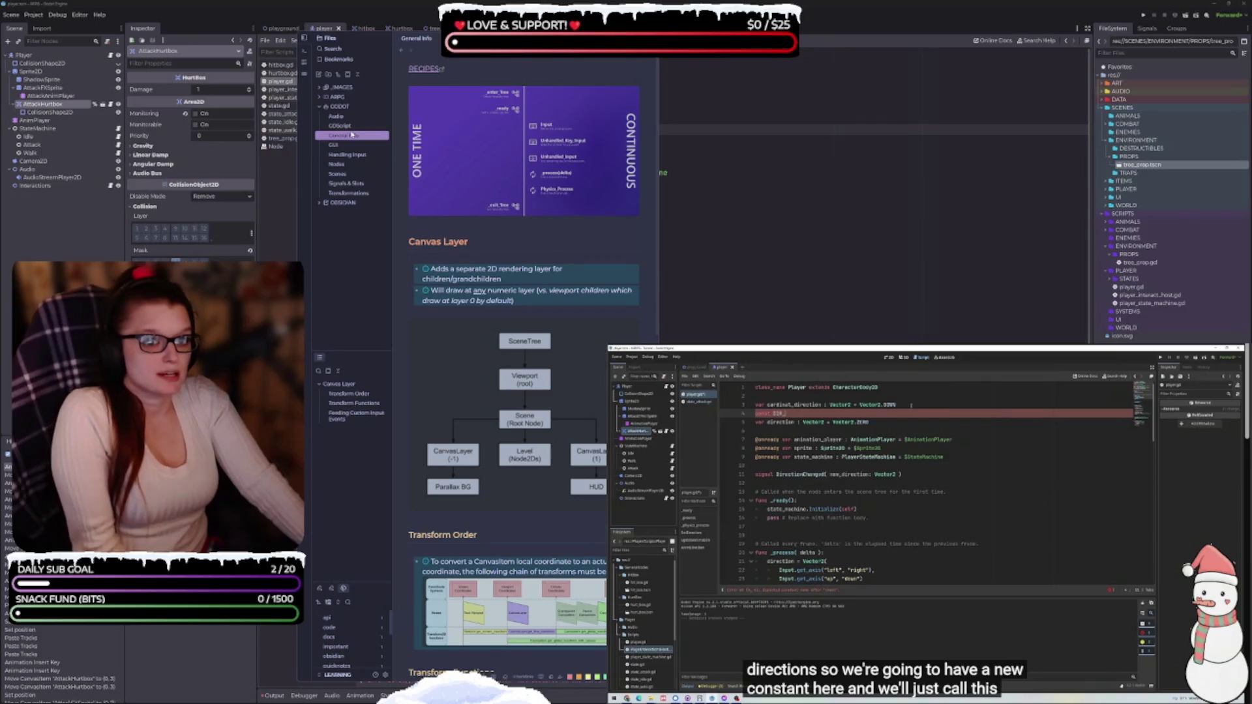
pyautogui.click(340, 125)
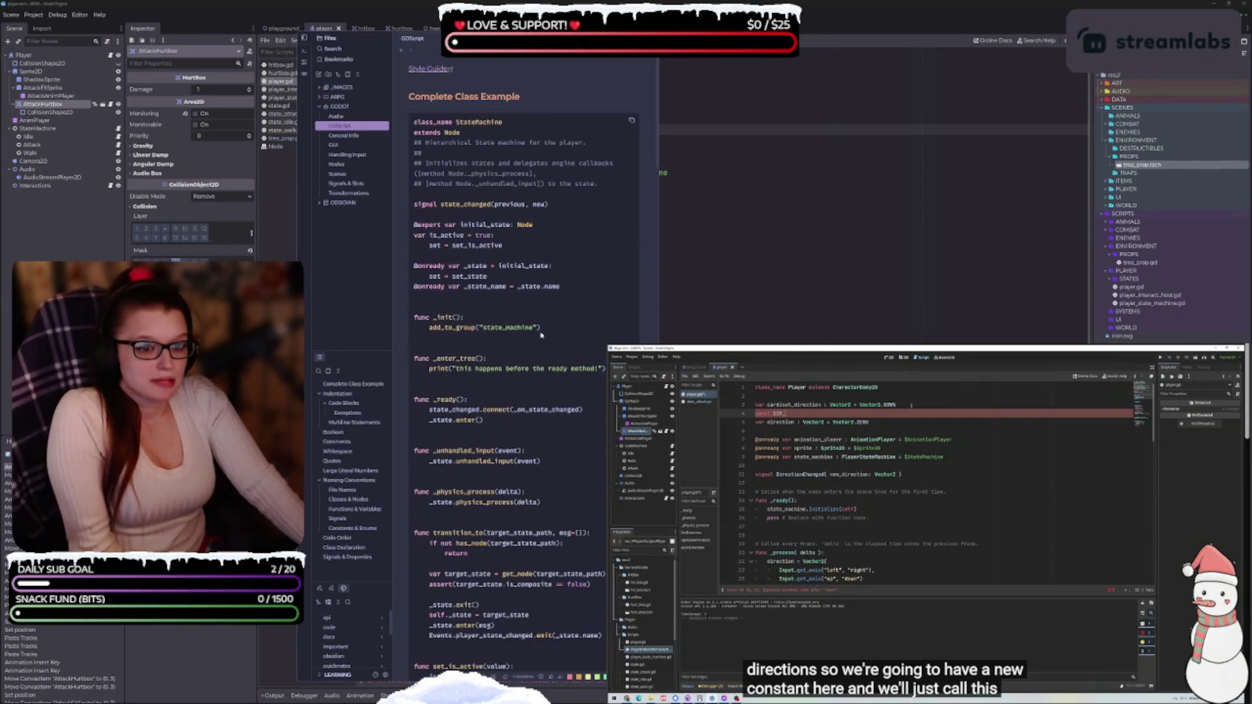
pyautogui.scroll(-15, 495, 222)
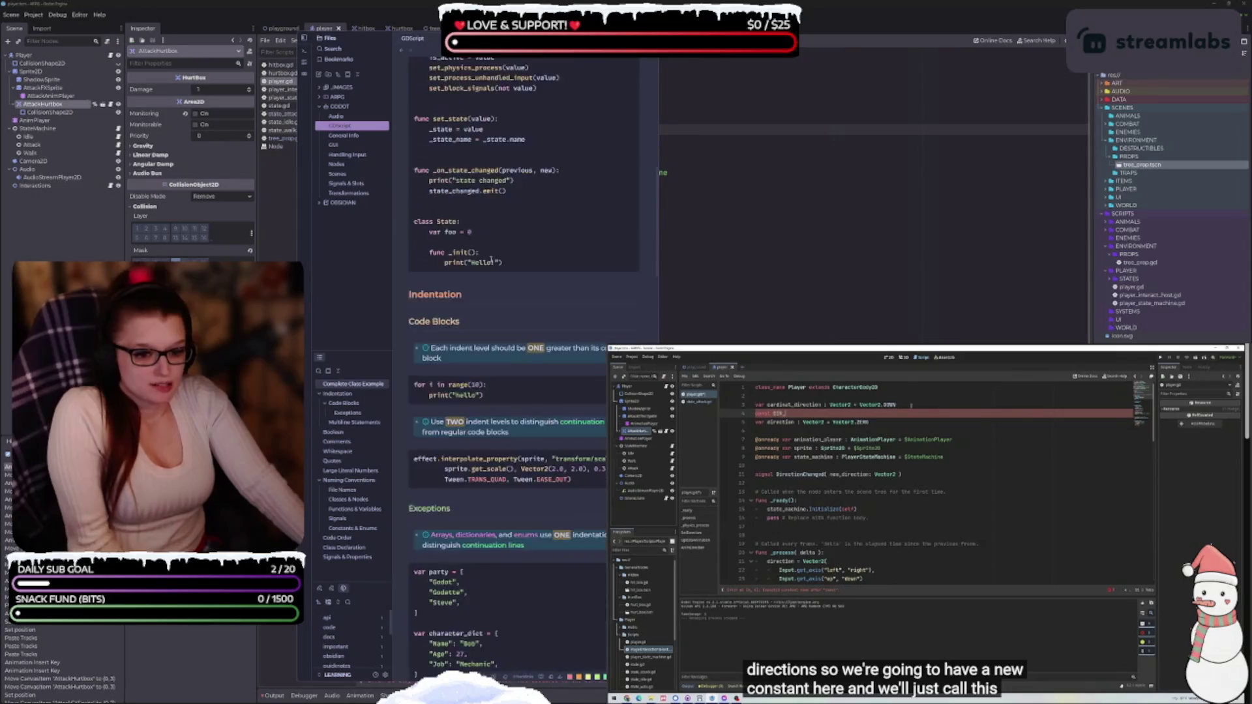
pyautogui.scroll(-16, 461, 630)
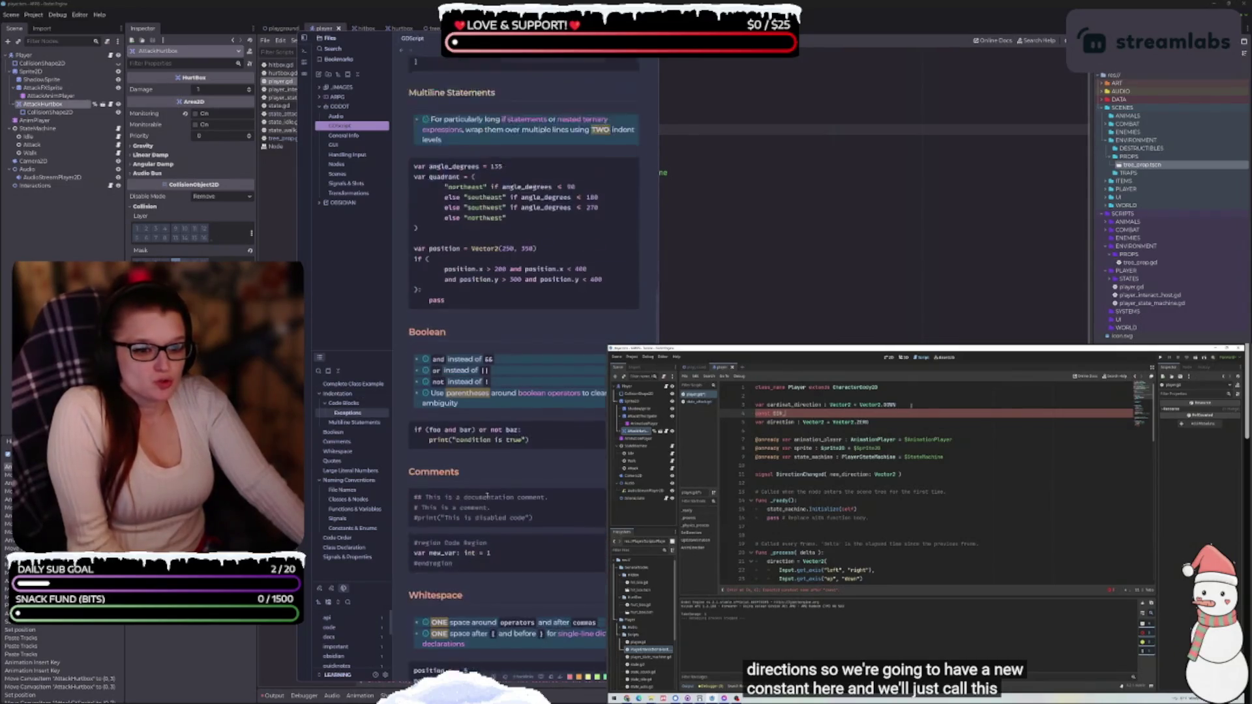
pyautogui.scroll(-12, 486, 498)
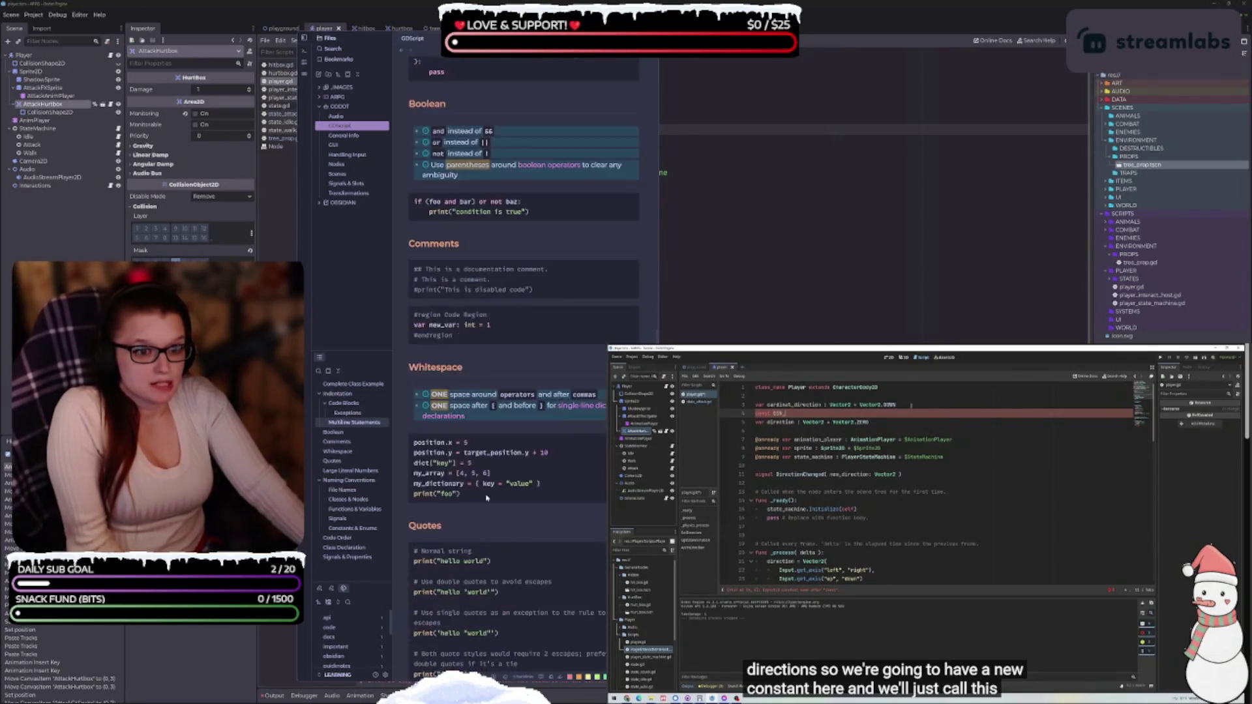
pyautogui.scroll(-15, 485, 502)
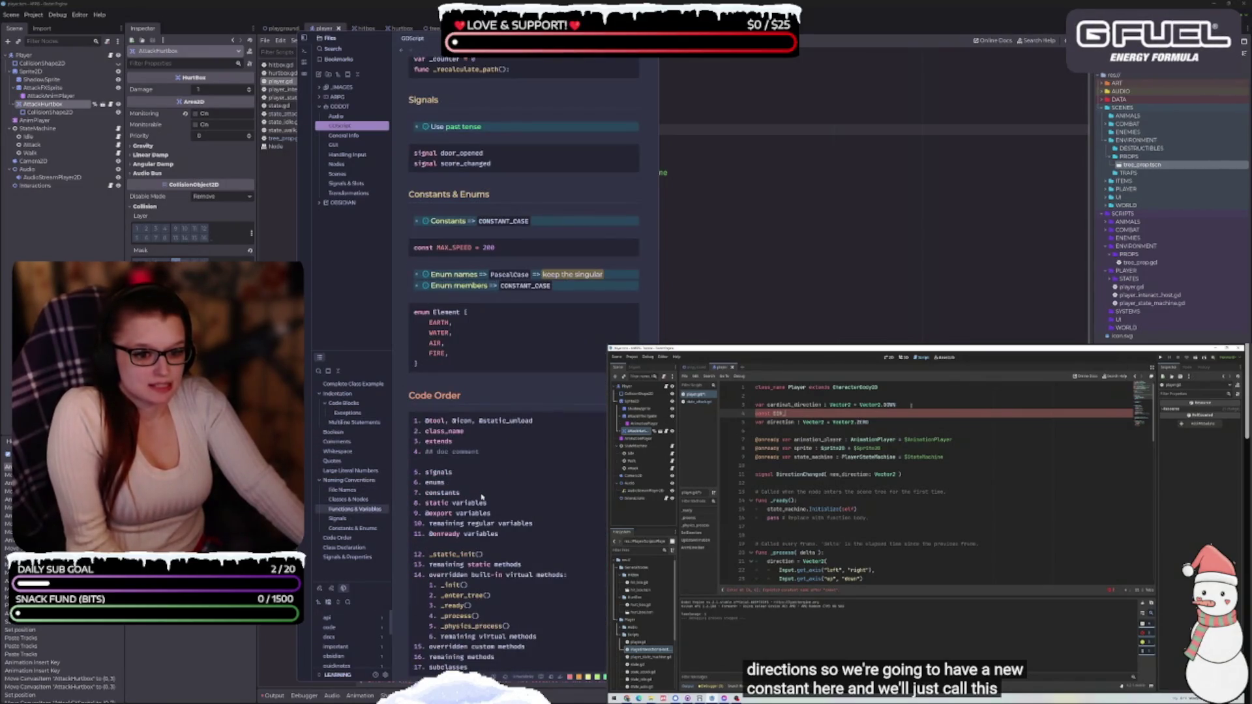
pyautogui.scroll(-2, 482, 496)
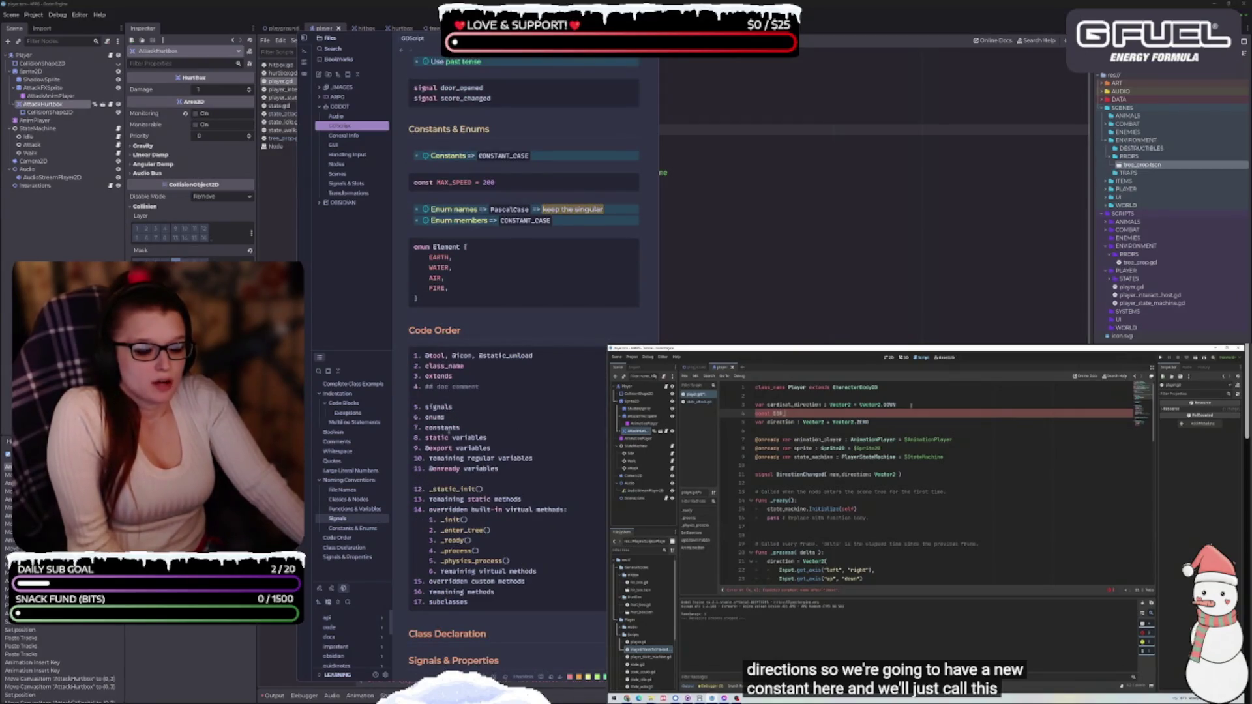
pyautogui.doubleClick(442, 428)
pyautogui.moveTo(461, 428); pyautogui.dragTo(432, 423)
pyautogui.click(432, 424)
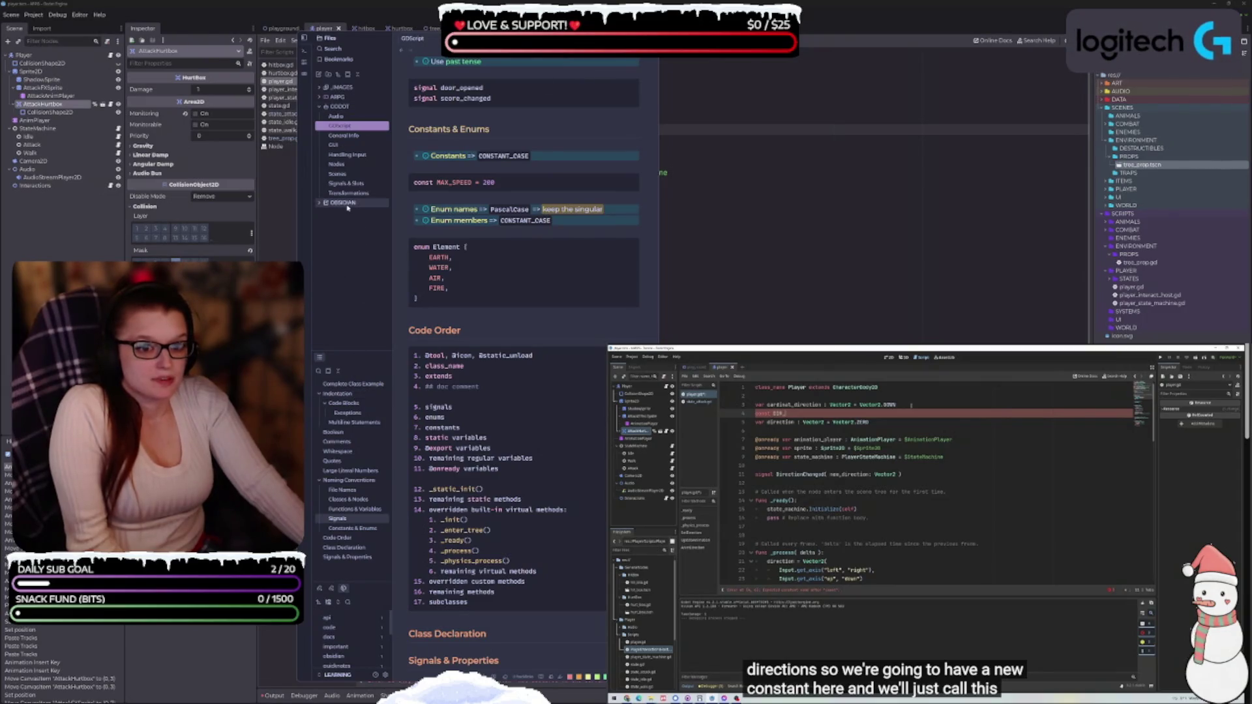
# Reopen the ARPG GDD note and return to player.gd near the top declarations.
pyautogui.click(338, 97)
pyautogui.click(334, 106)
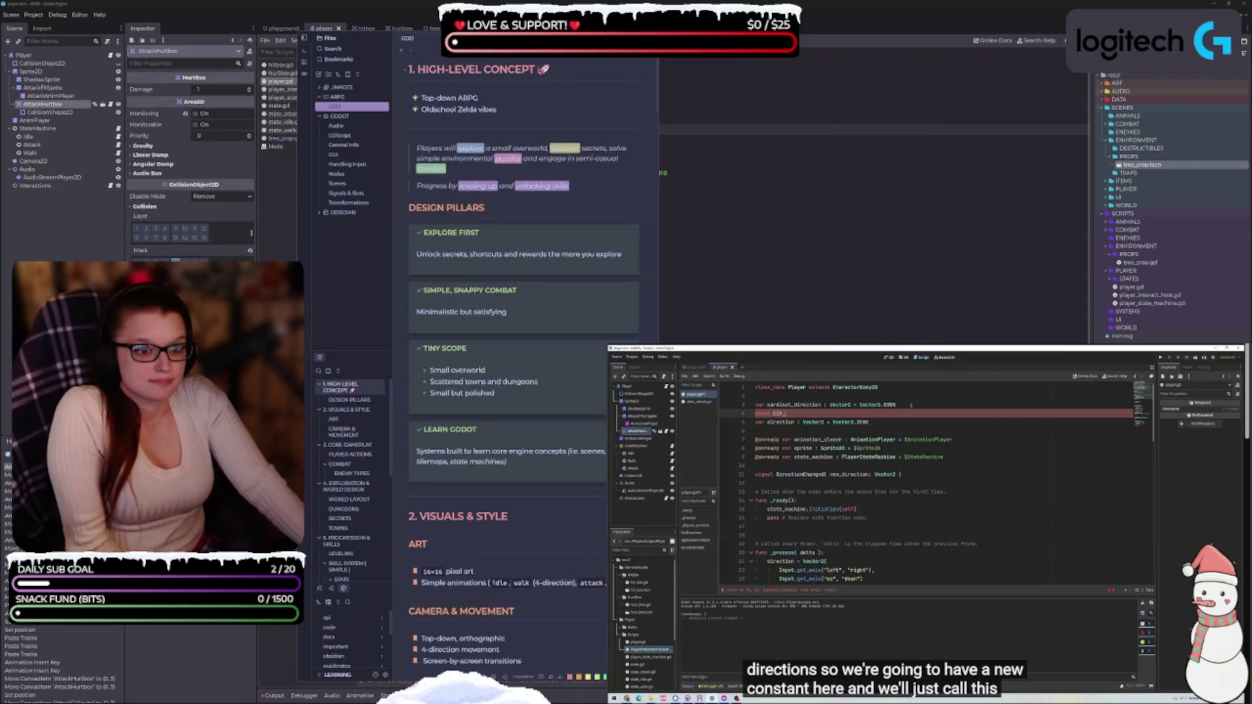
pyautogui.hotkey('alt', 'Tab')
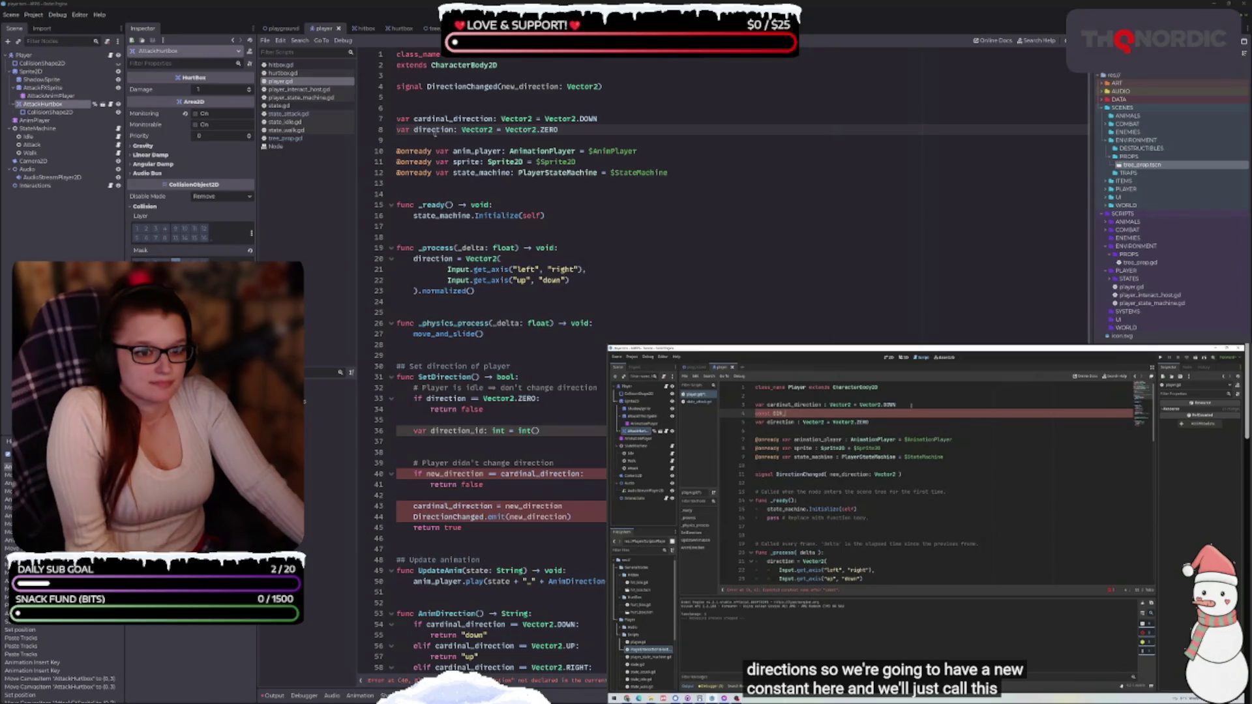
pyautogui.click(427, 108)
# Remove the extra blank line and start direction_id's expression with (cardinal_ … angle, fixing the misspelling.
pyautogui.press('BackSpace')
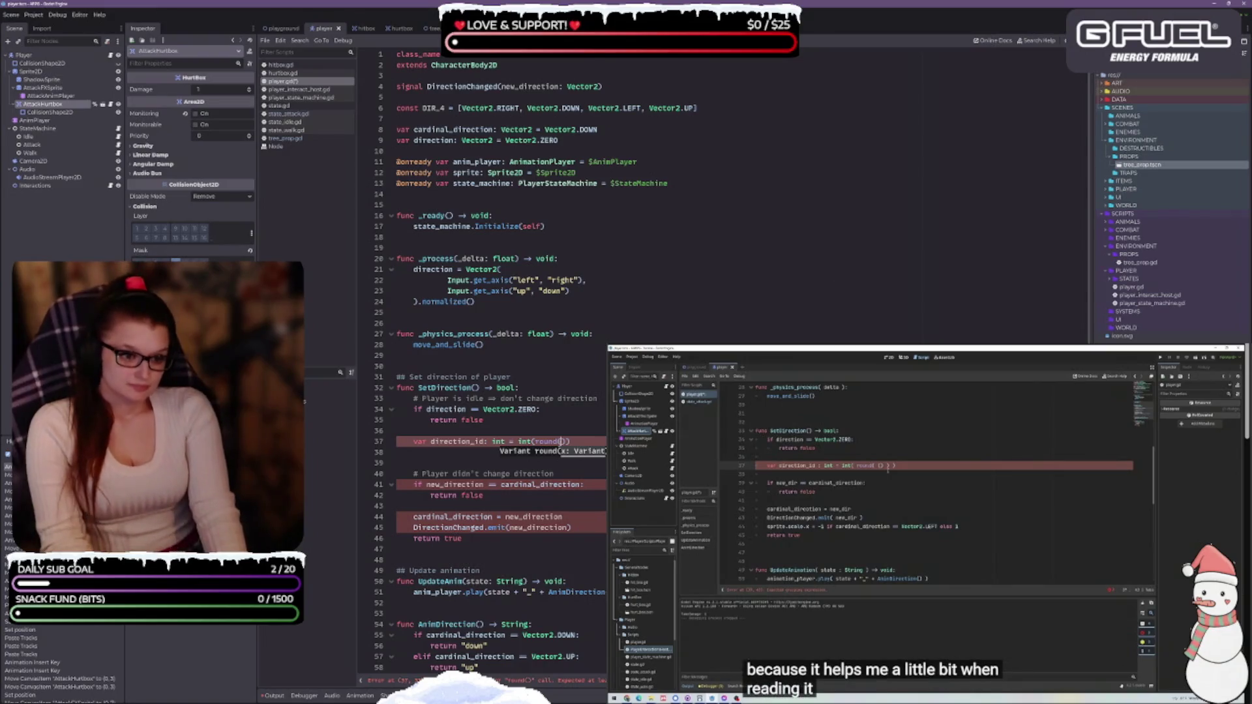
pyautogui.write('(ca')
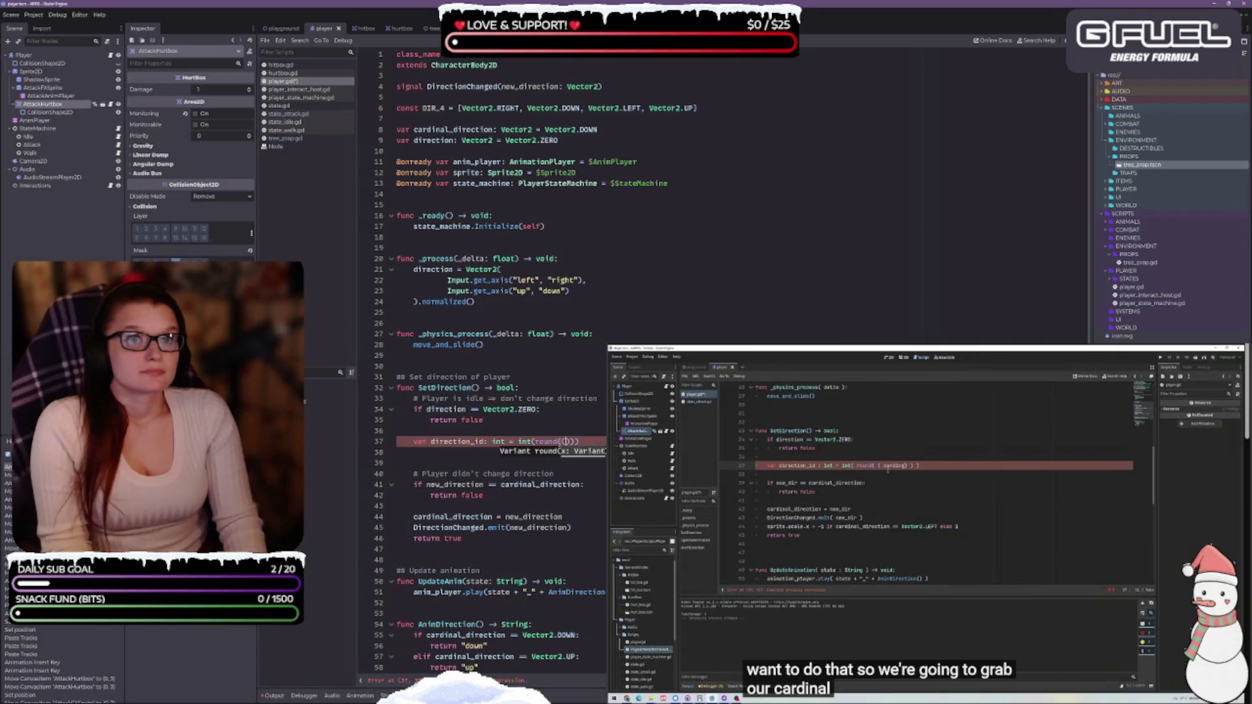
pyautogui.write('rdinal_')
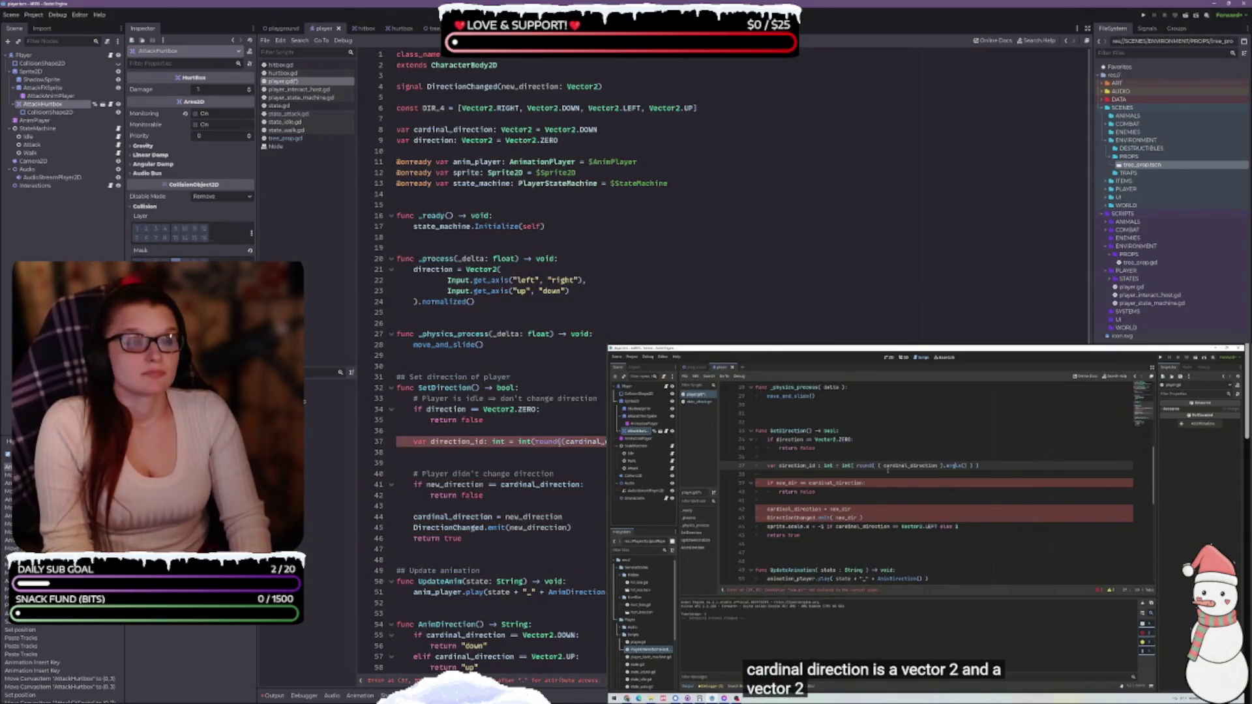
pyautogui.write('angel')
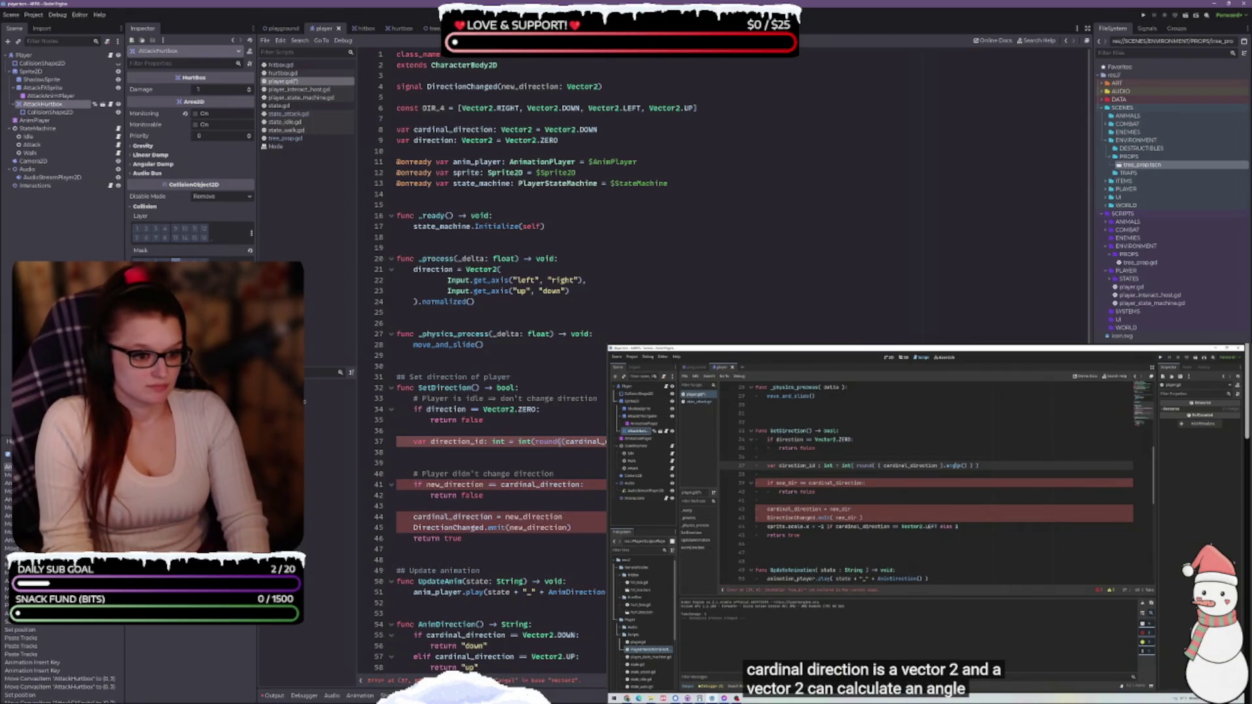
pyautogui.press('BackSpace')
pyautogui.press('BackSpace')
pyautogui.write('le')
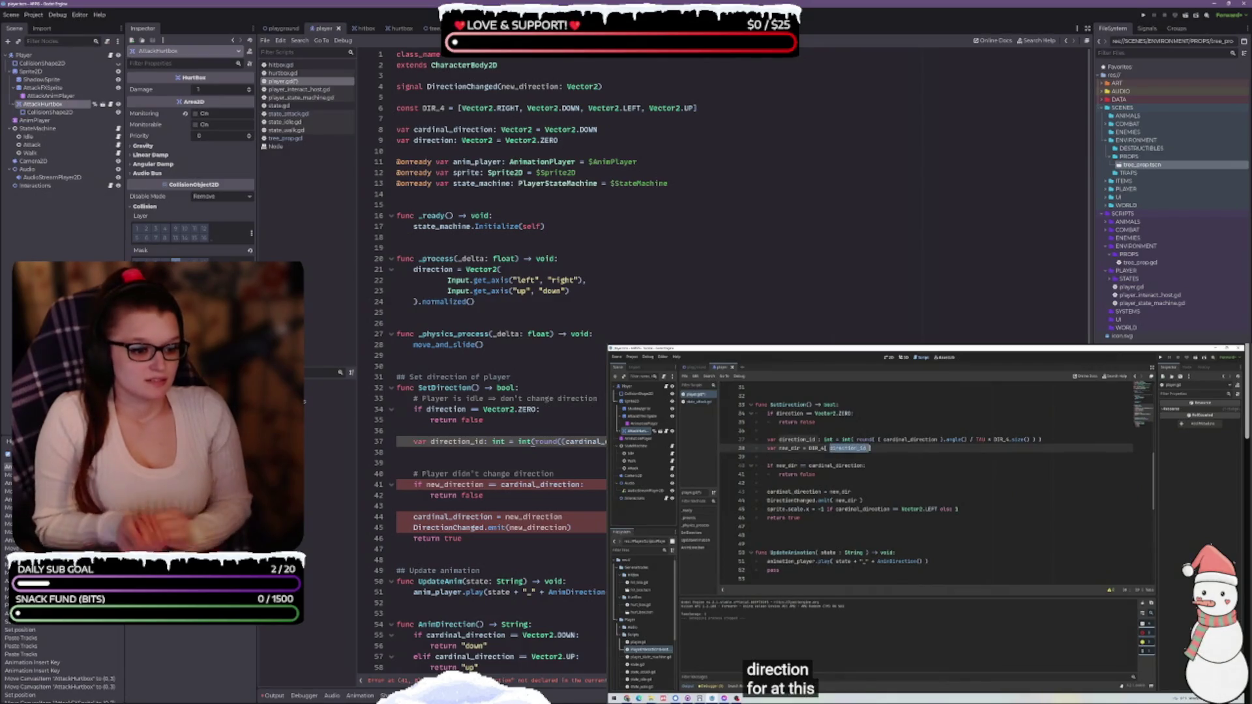
pyautogui.press('Return')
pyautogui.write('v')
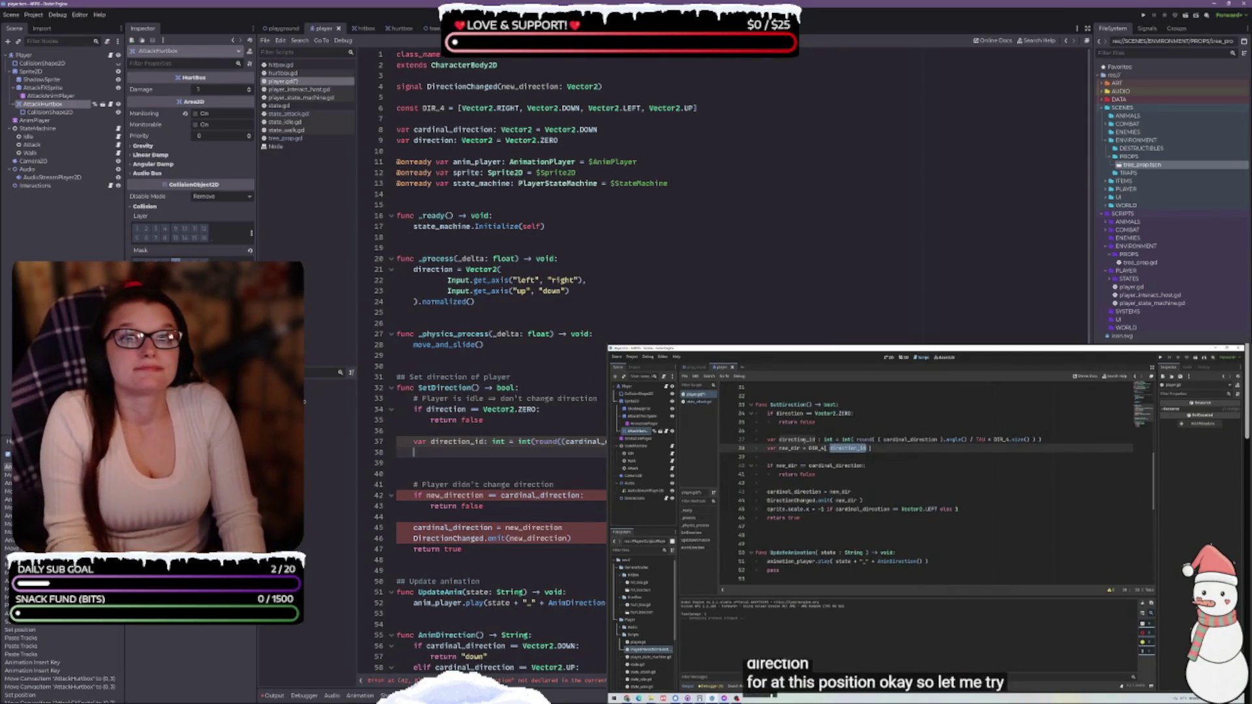
pyautogui.write('ar new_')
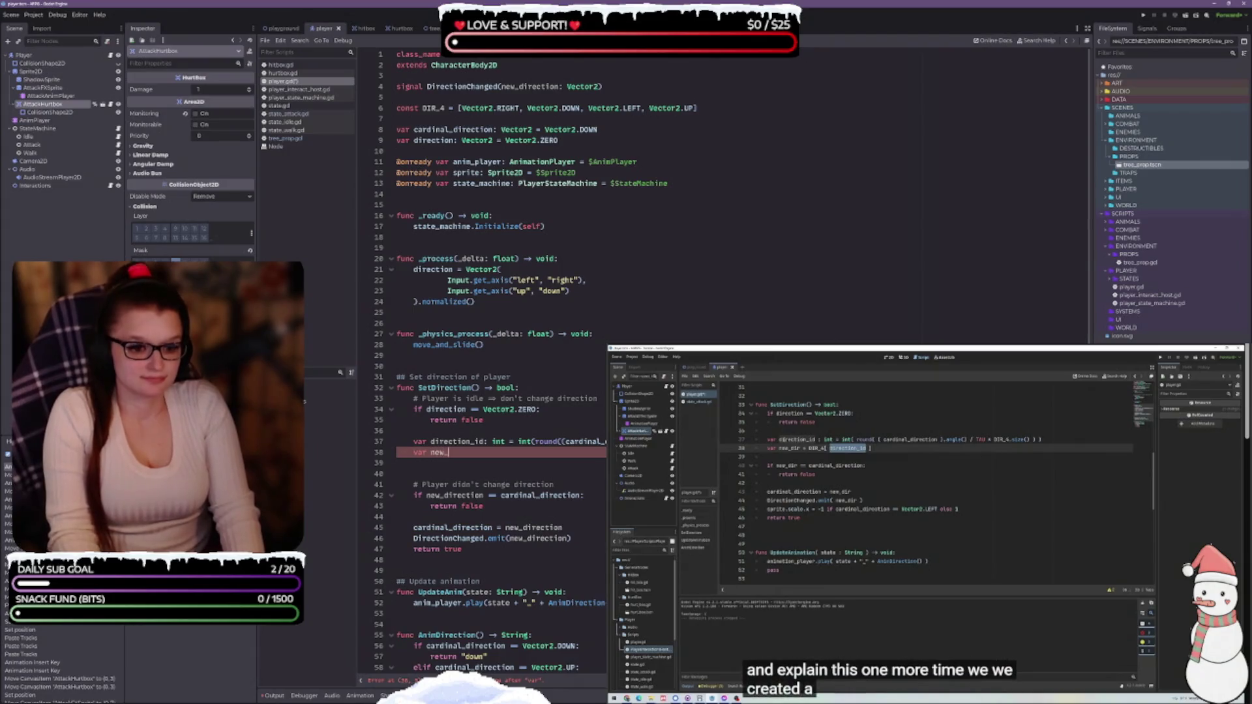
pyautogui.write('direction')
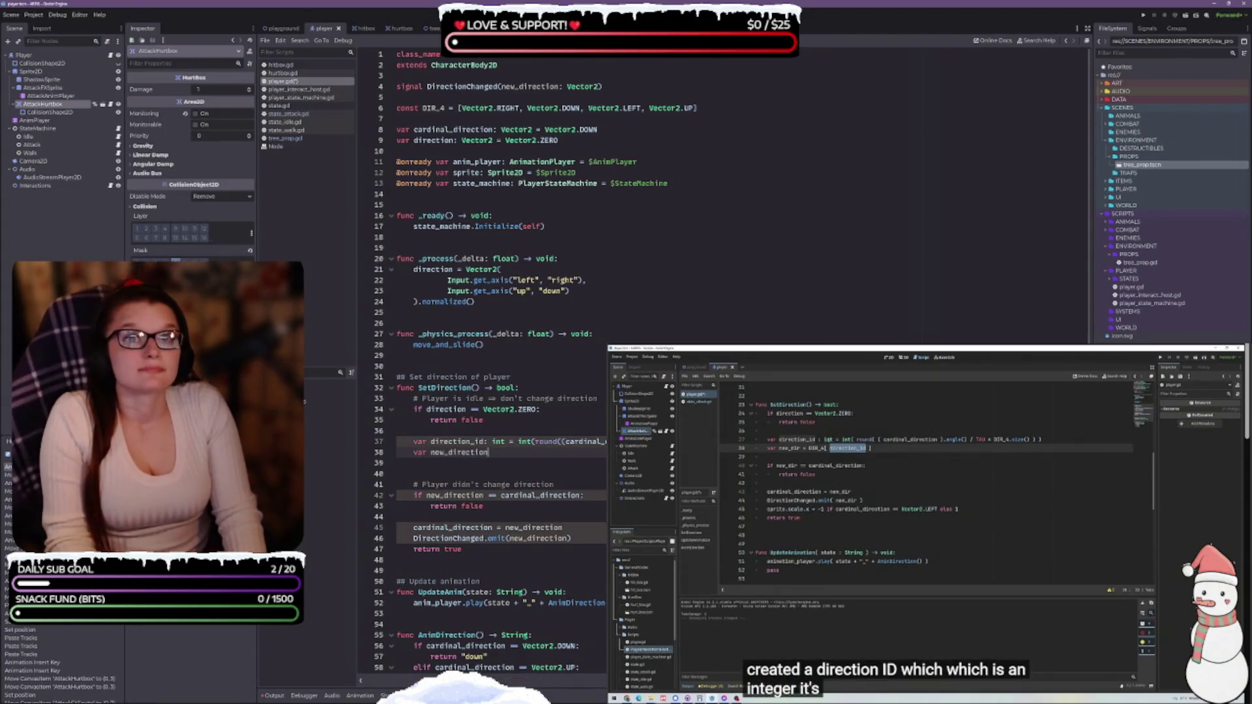
pyautogui.write(' = DIR')
# Complete the new_direction assignment as DIR_4[direction_id] using autocomplete.
pyautogui.press('Return')
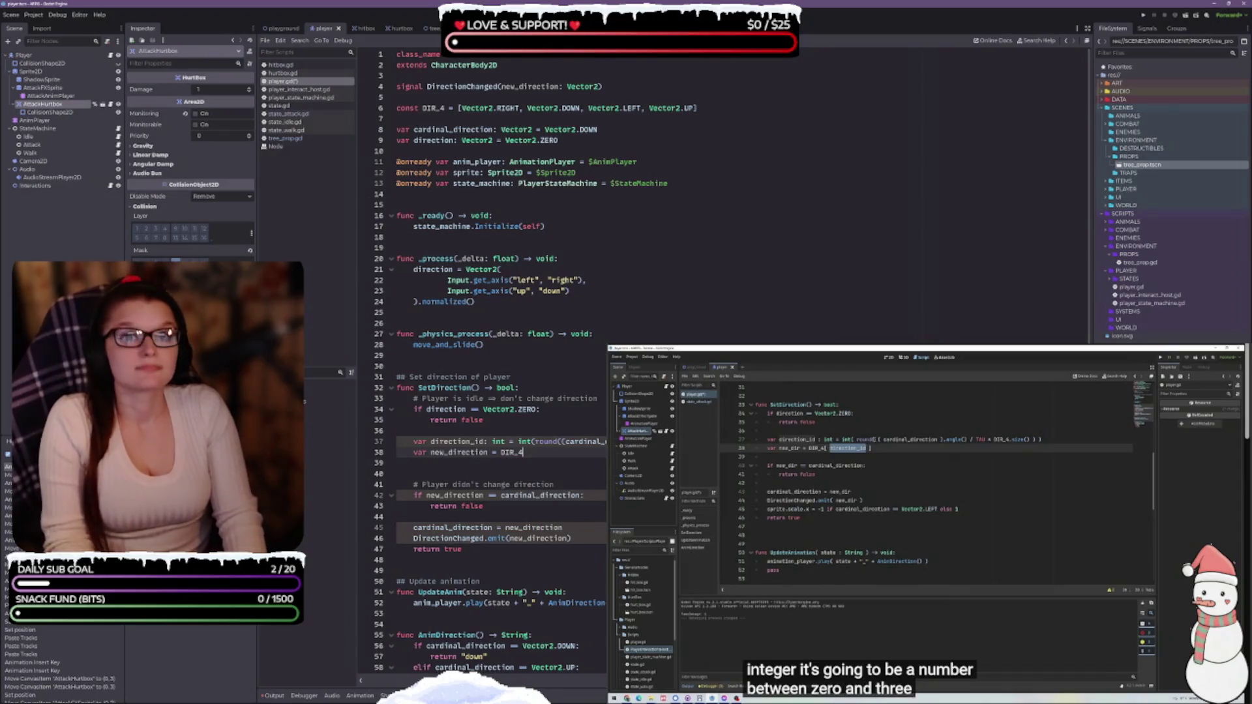
pyautogui.write('[')
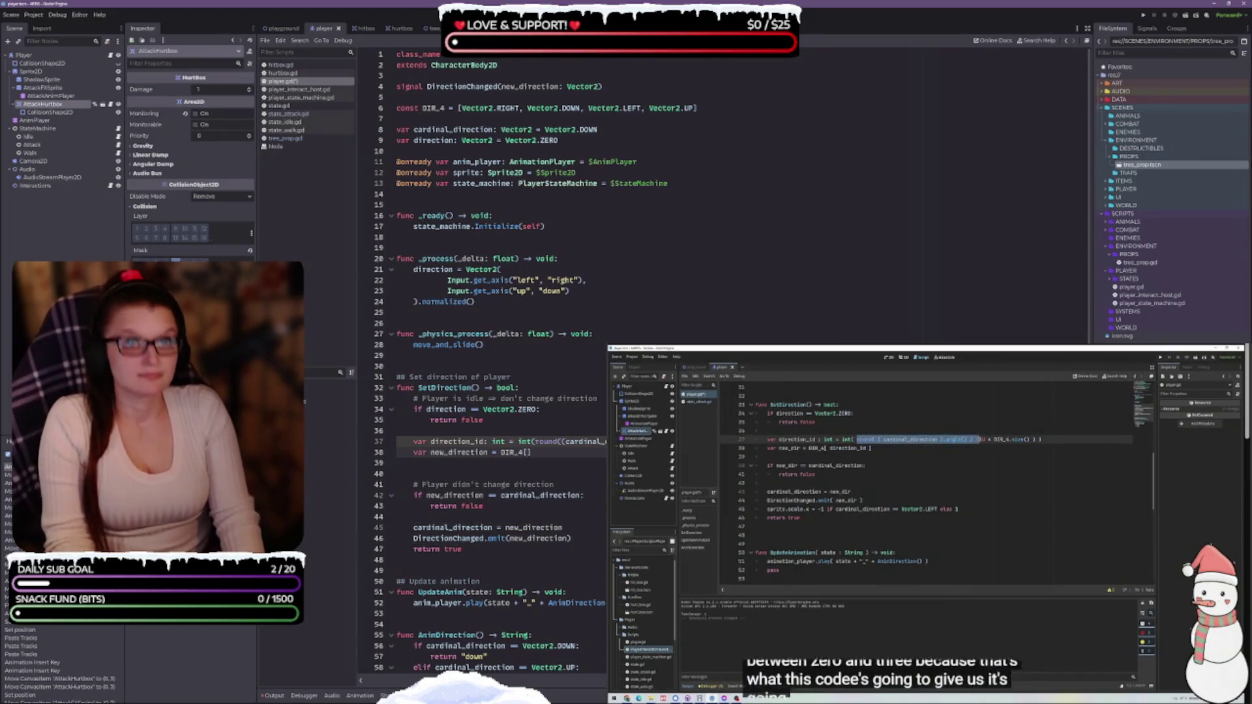
pyautogui.write('dir')
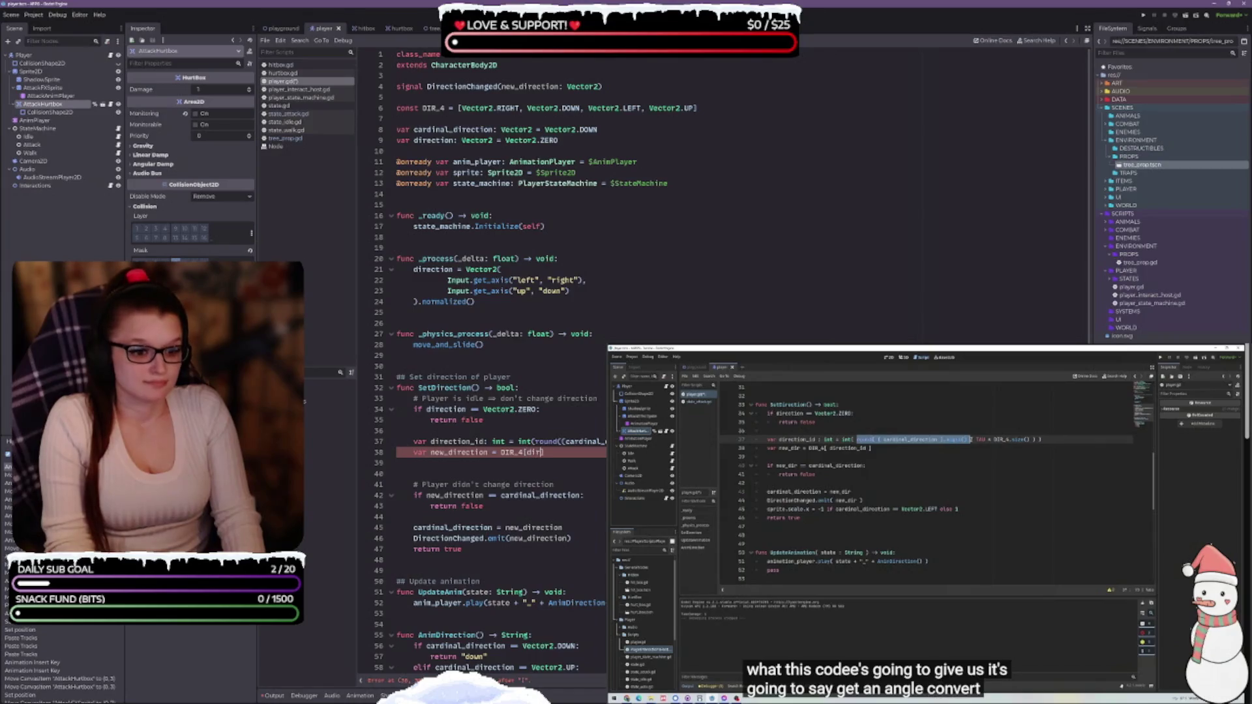
pyautogui.press('Down')
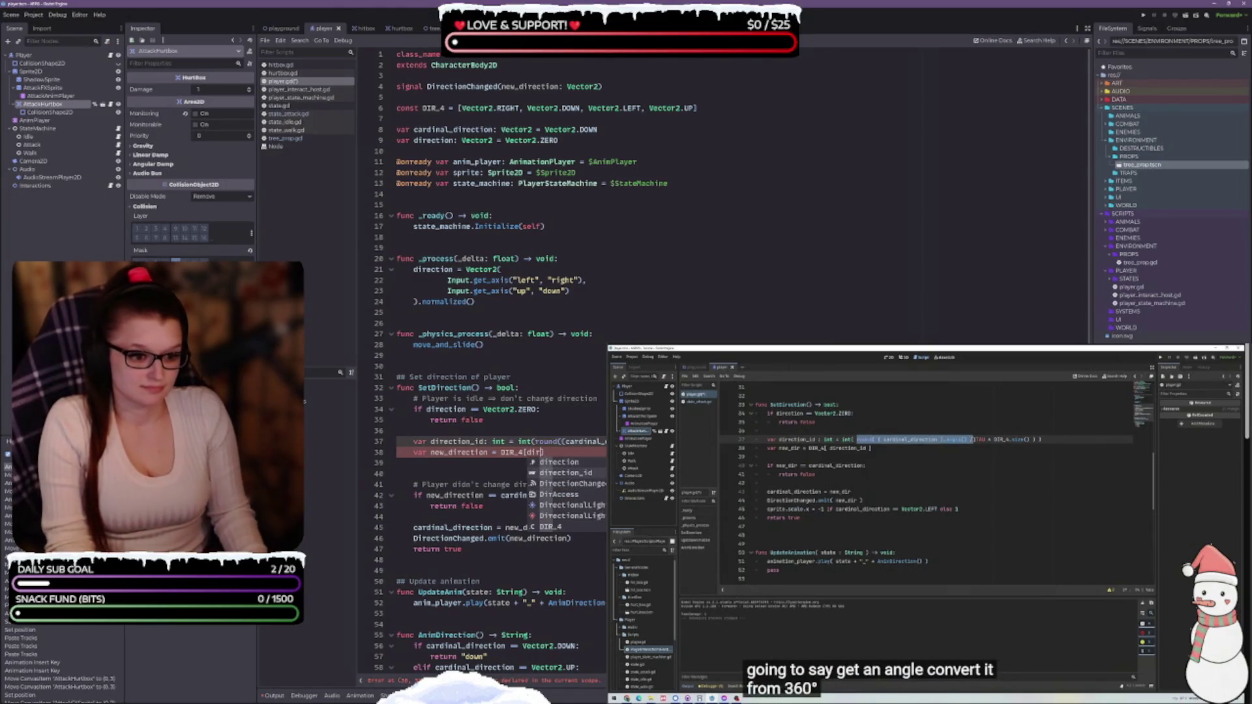
pyautogui.press('Return')
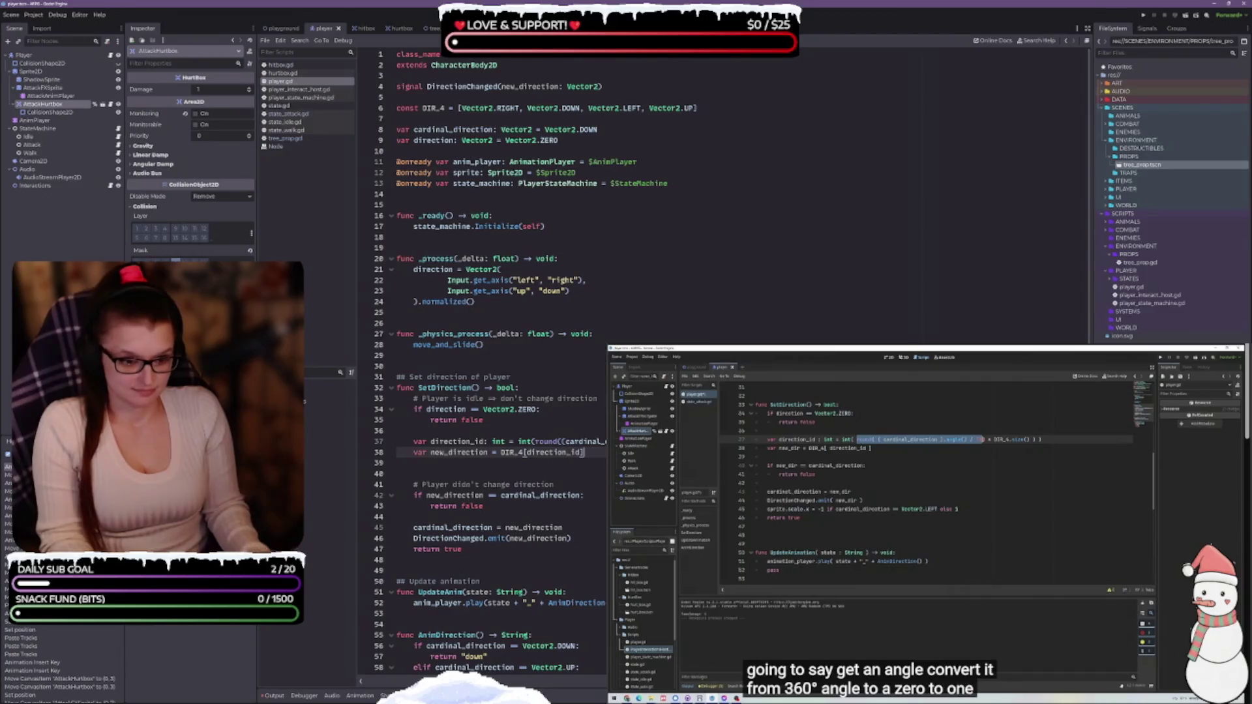
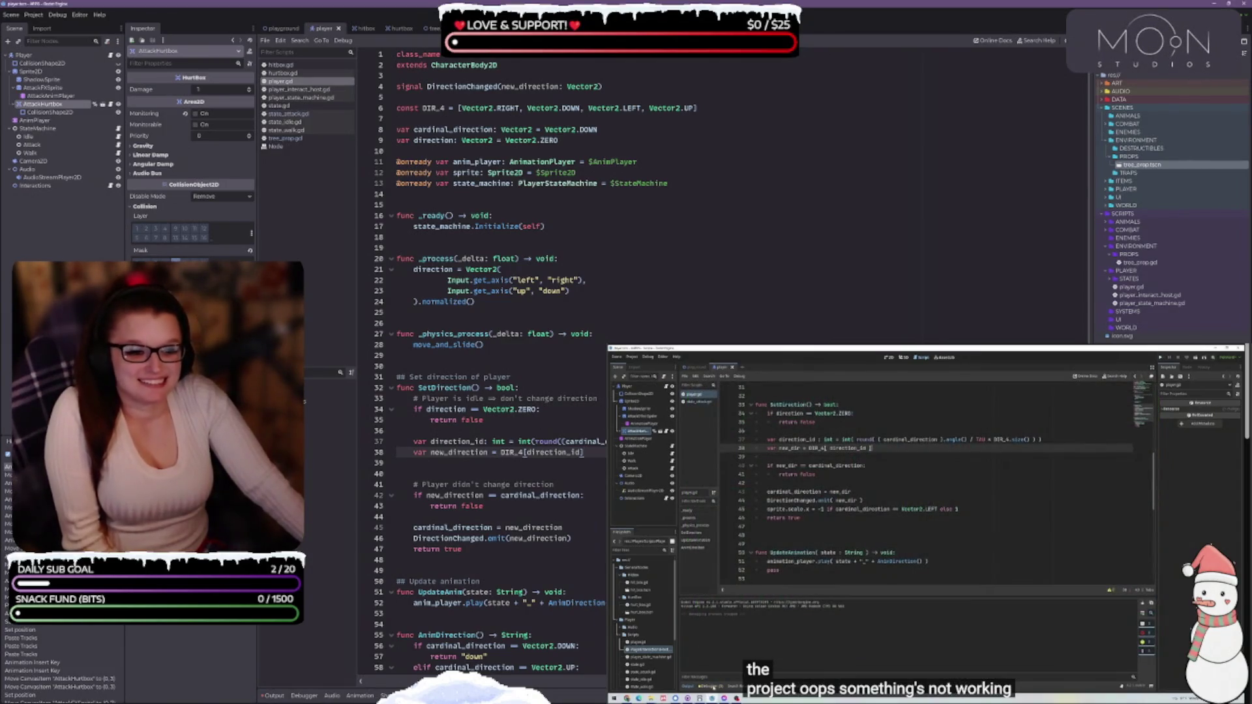
# Edit line 37 of player.gd so round() uses direction instead of cardinal_direction.
pyautogui.scroll(-3, 495, 358)
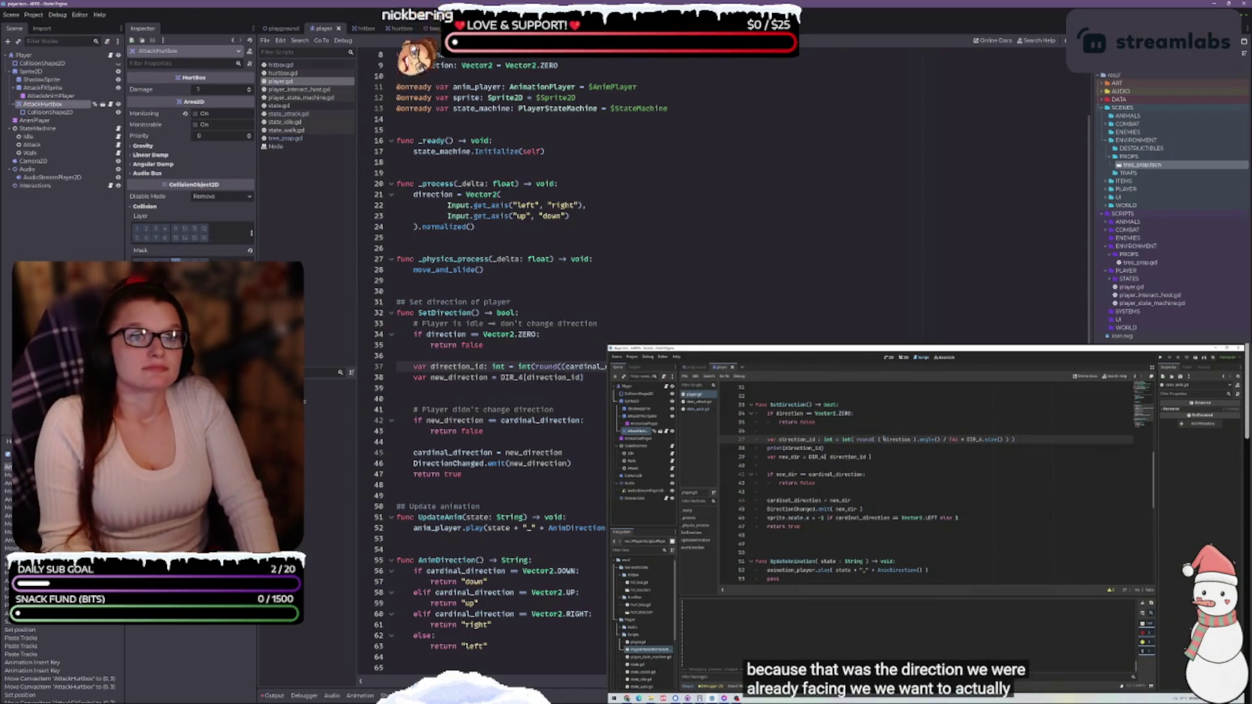
pyautogui.press('BackSpace')
pyautogui.press('BackSpace')
pyautogui.press('BackSpace')
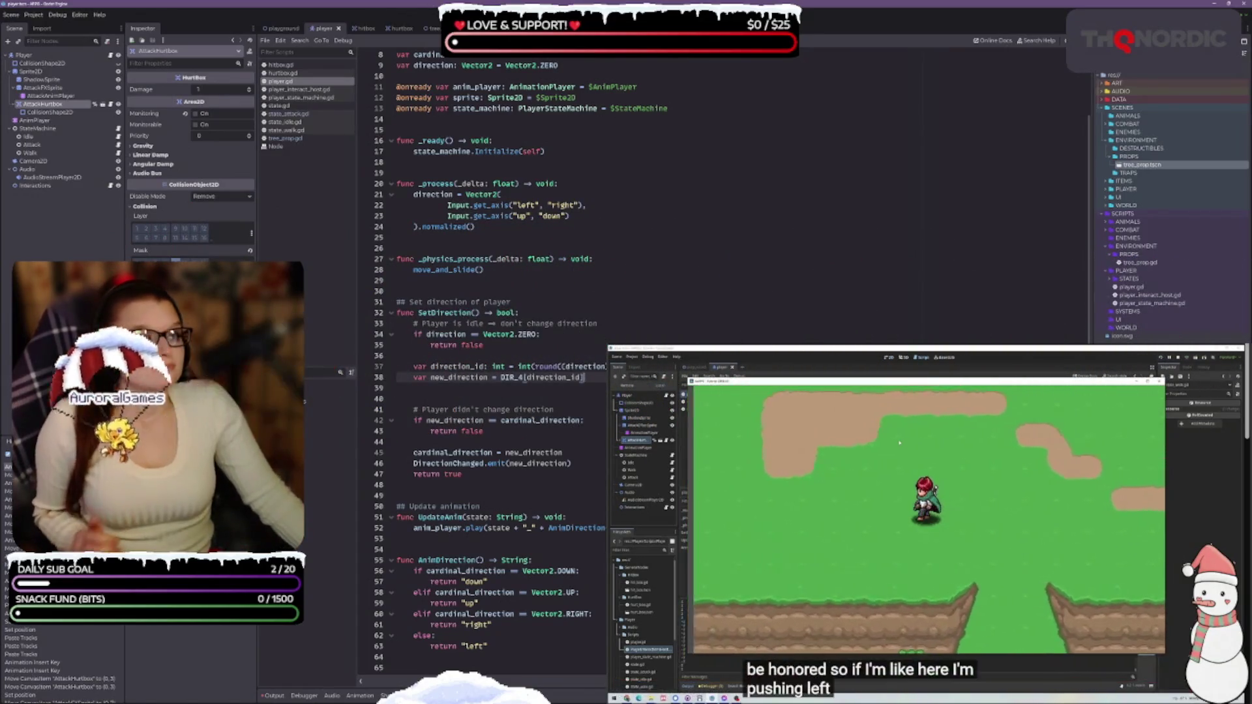
pyautogui.click(284, 29)
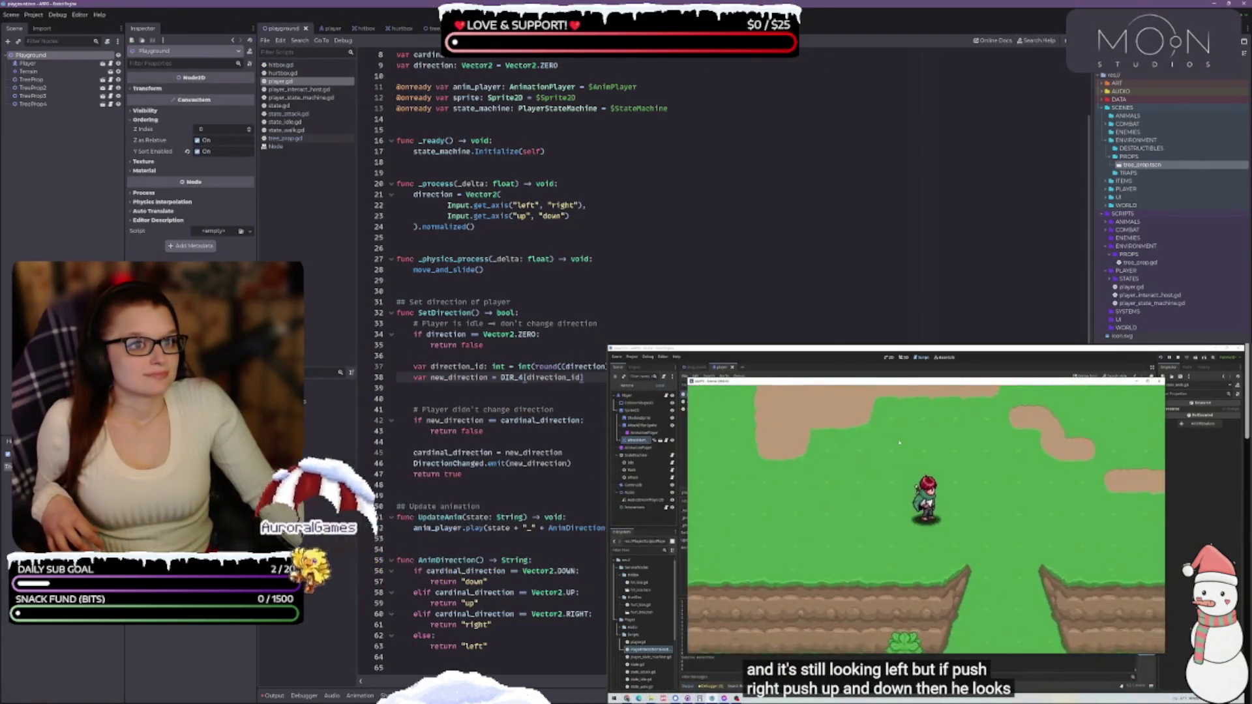
# Run the playground scene with F5 and walk the player up, left and right to watch its facing.
pyautogui.click(550, 15)
pyautogui.press('F5')
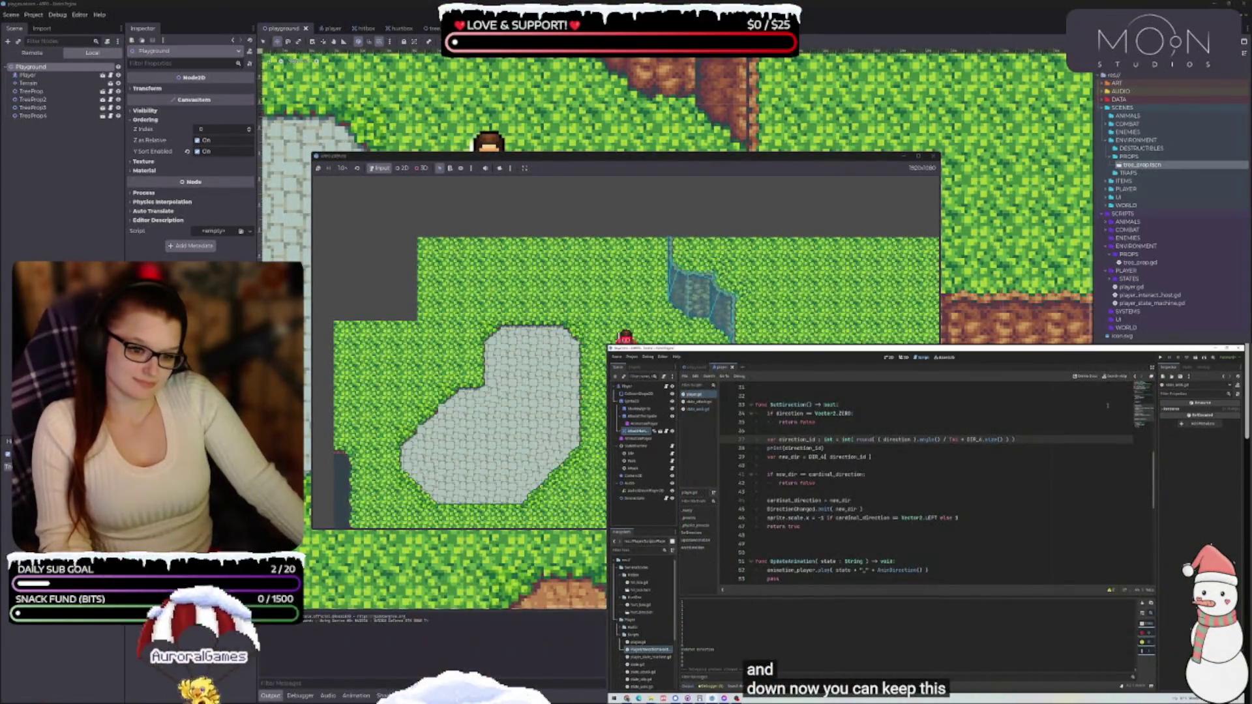
pyautogui.press('Up')
pyautogui.press('Left')
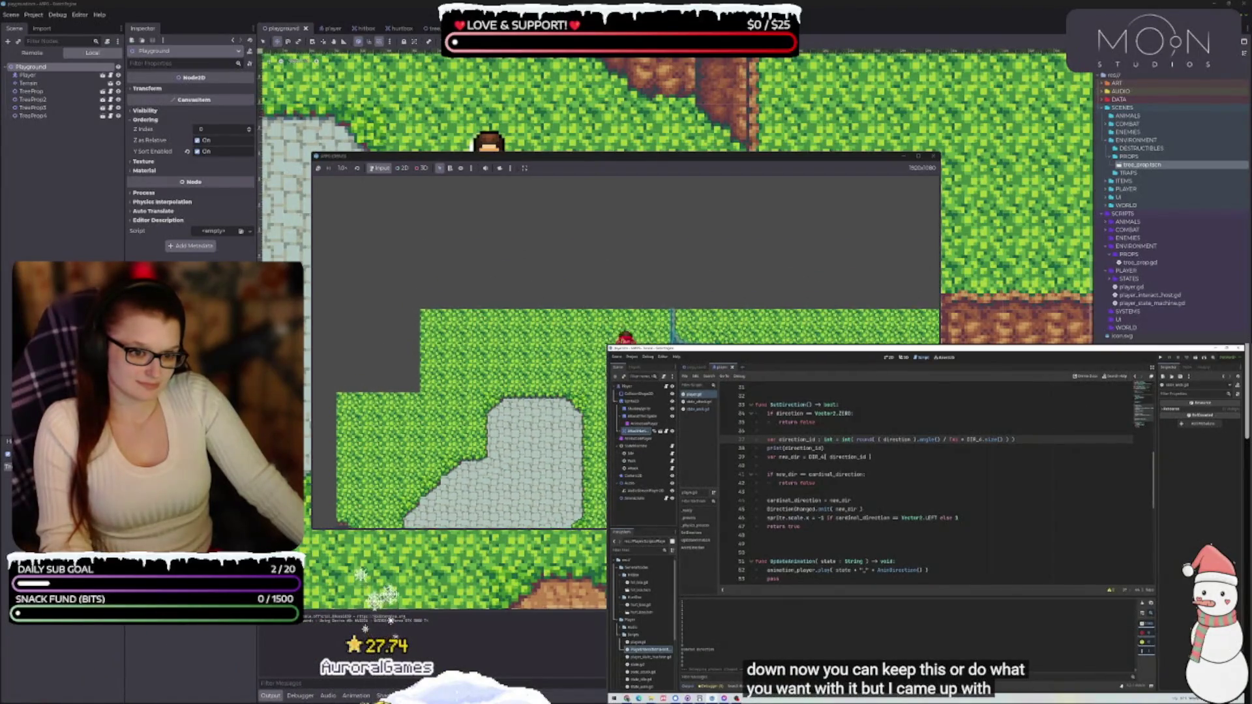
pyautogui.press('Up')
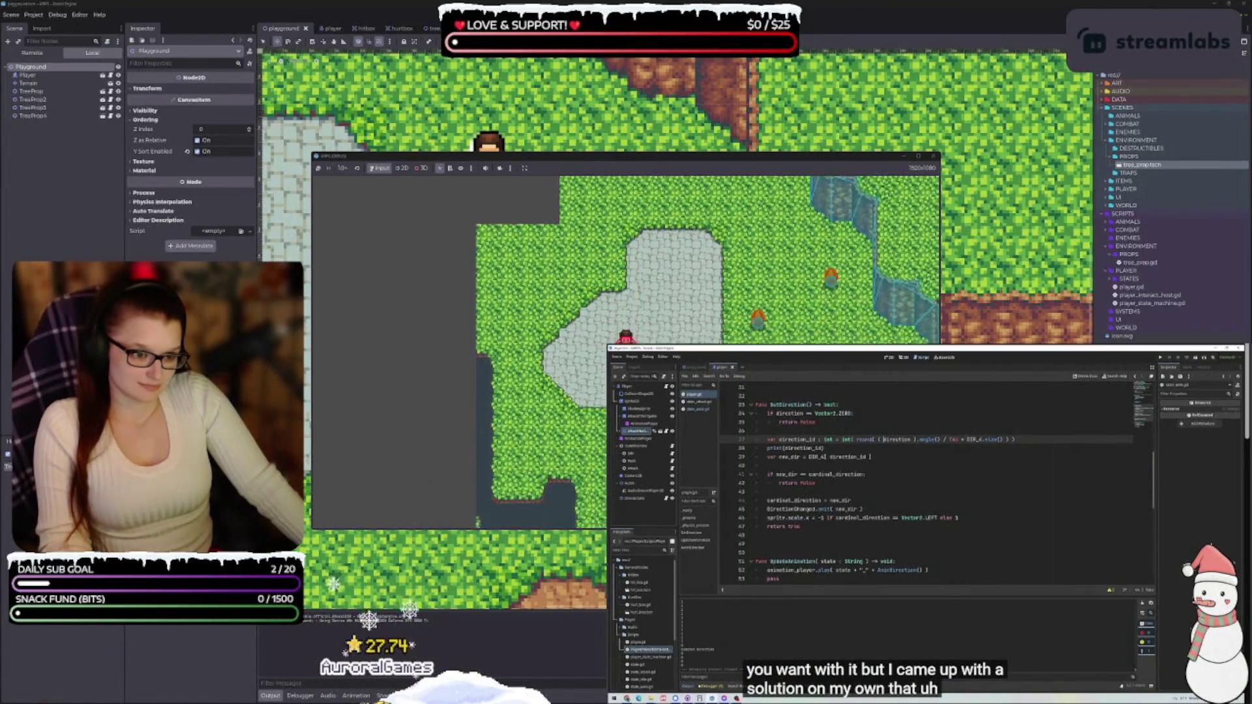
pyautogui.press('Right')
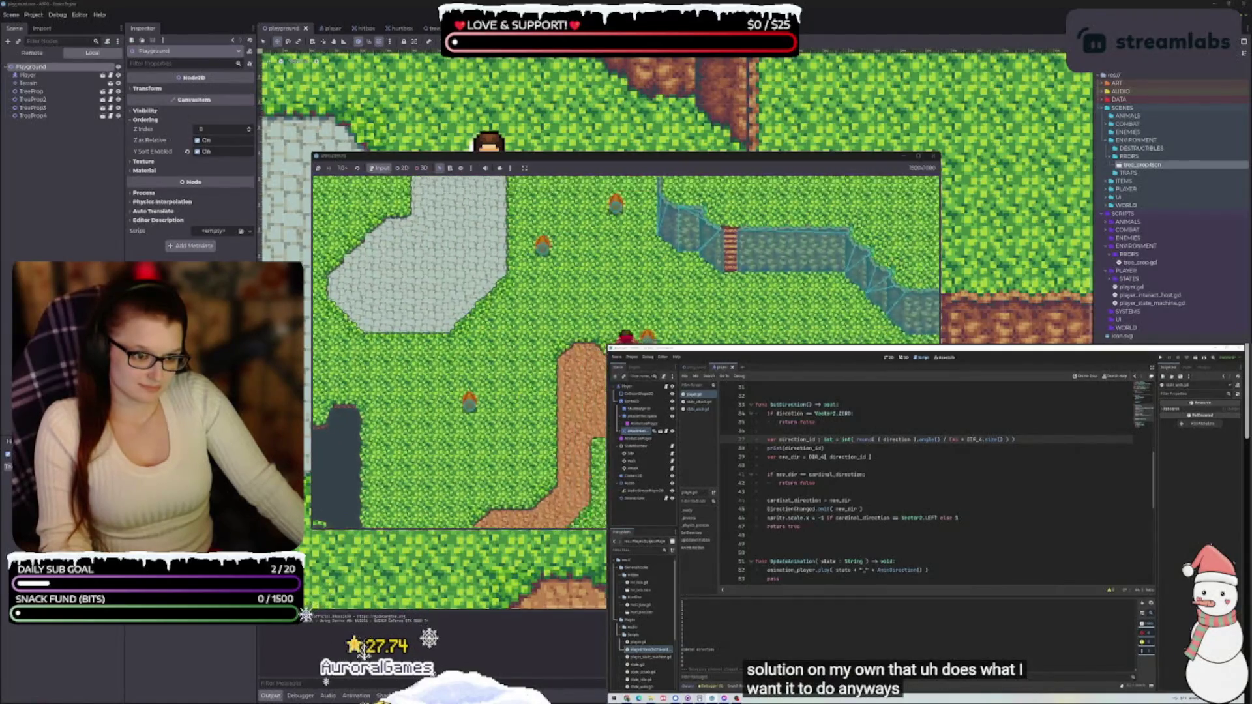
# Walk the player diagonally right-down, up-left and down-left, then stop the game.
pyautogui.press('Right')
pyautogui.press('Down')
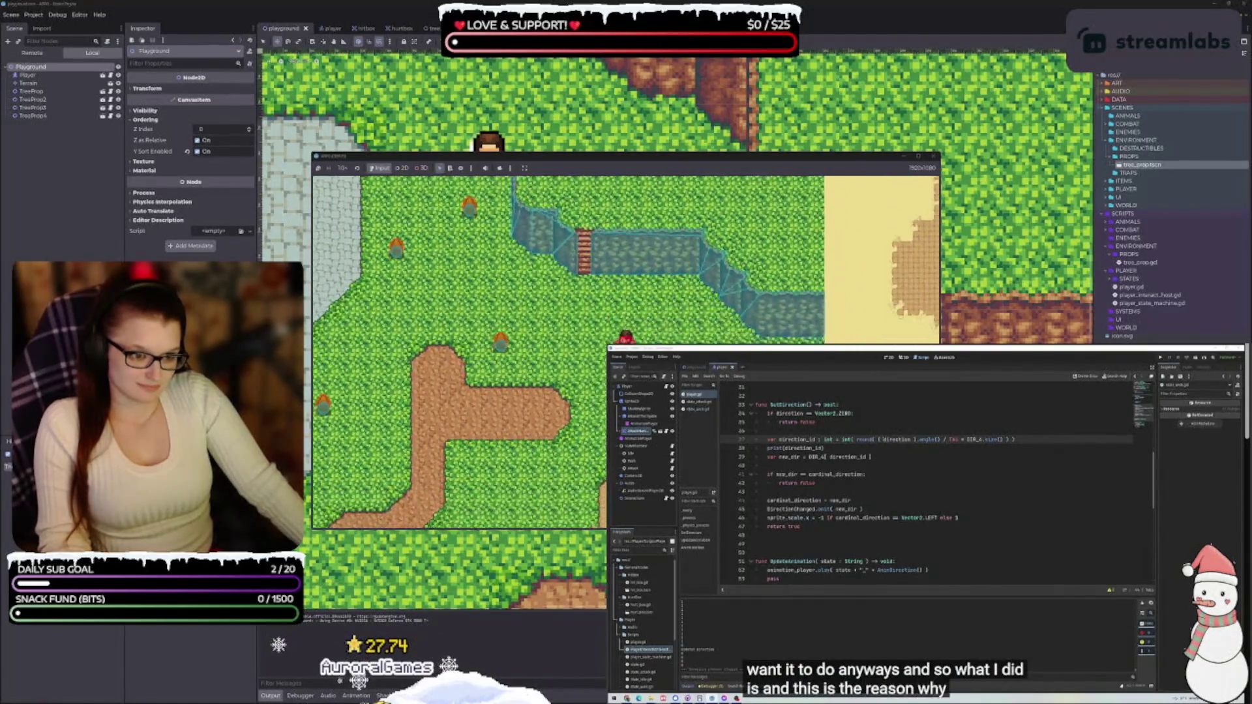
pyautogui.press('Up')
pyautogui.press('Left')
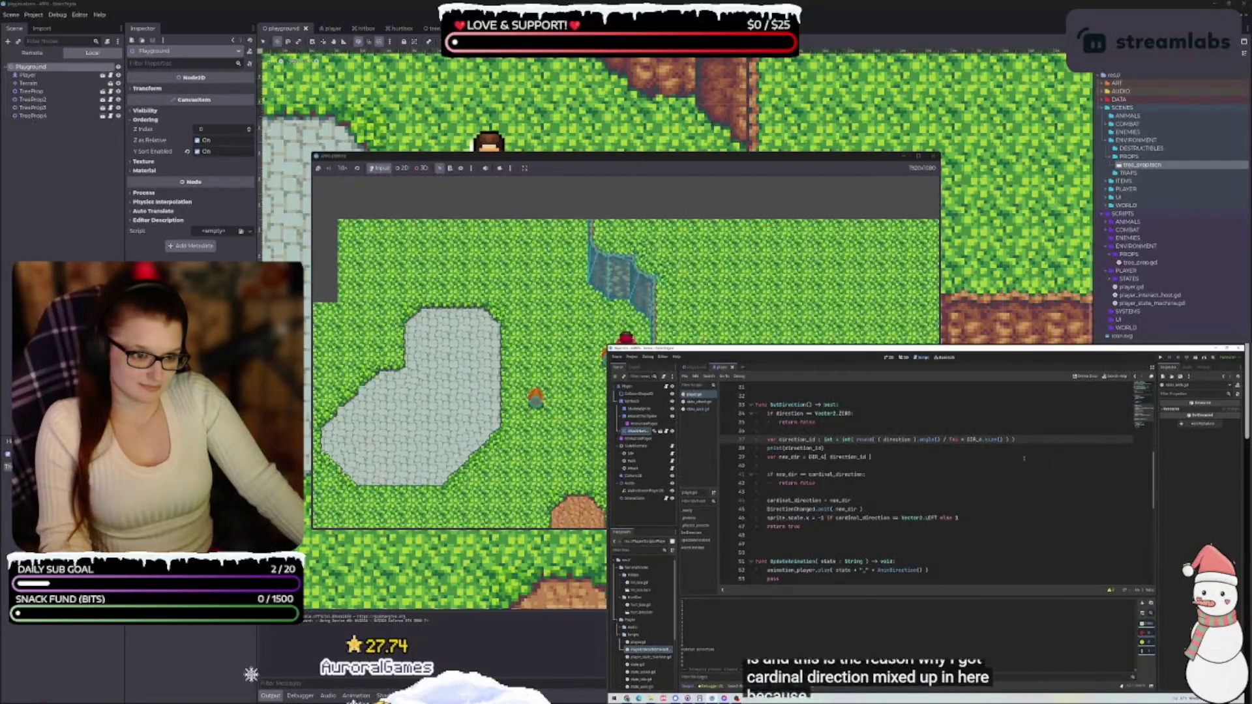
pyautogui.press('Down')
pyautogui.press('Left')
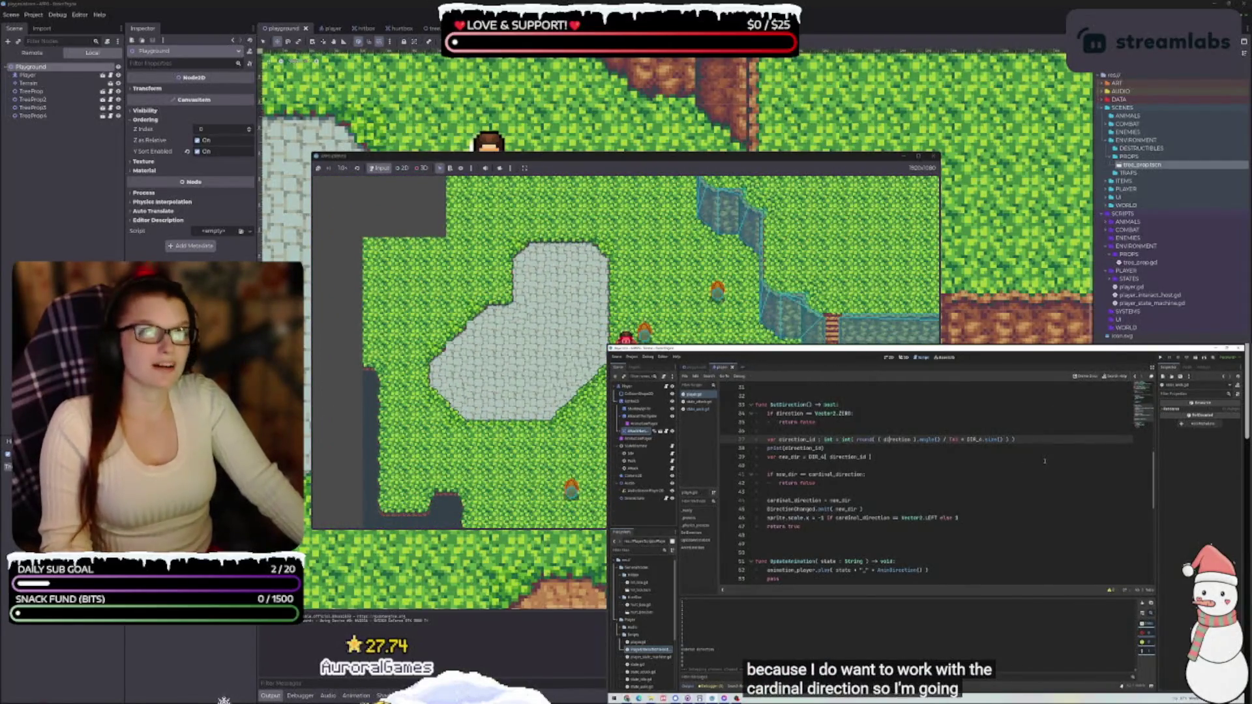
pyautogui.press('F8')
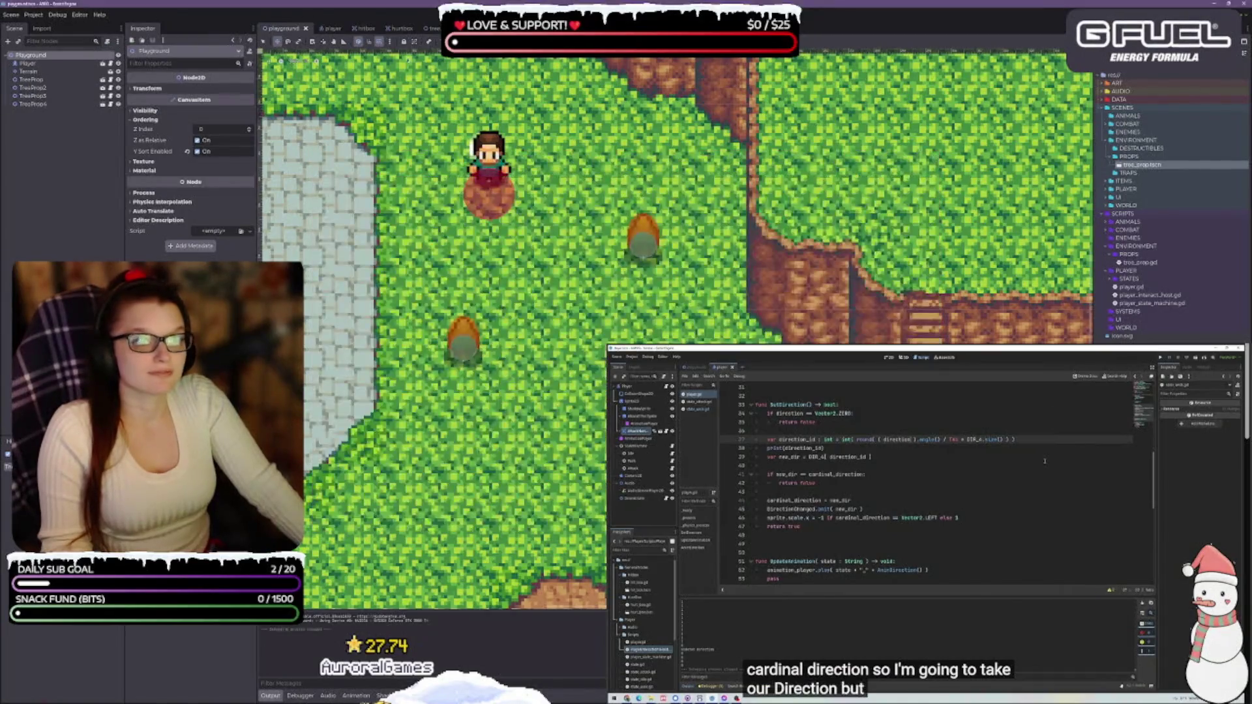
pyautogui.click(328, 29)
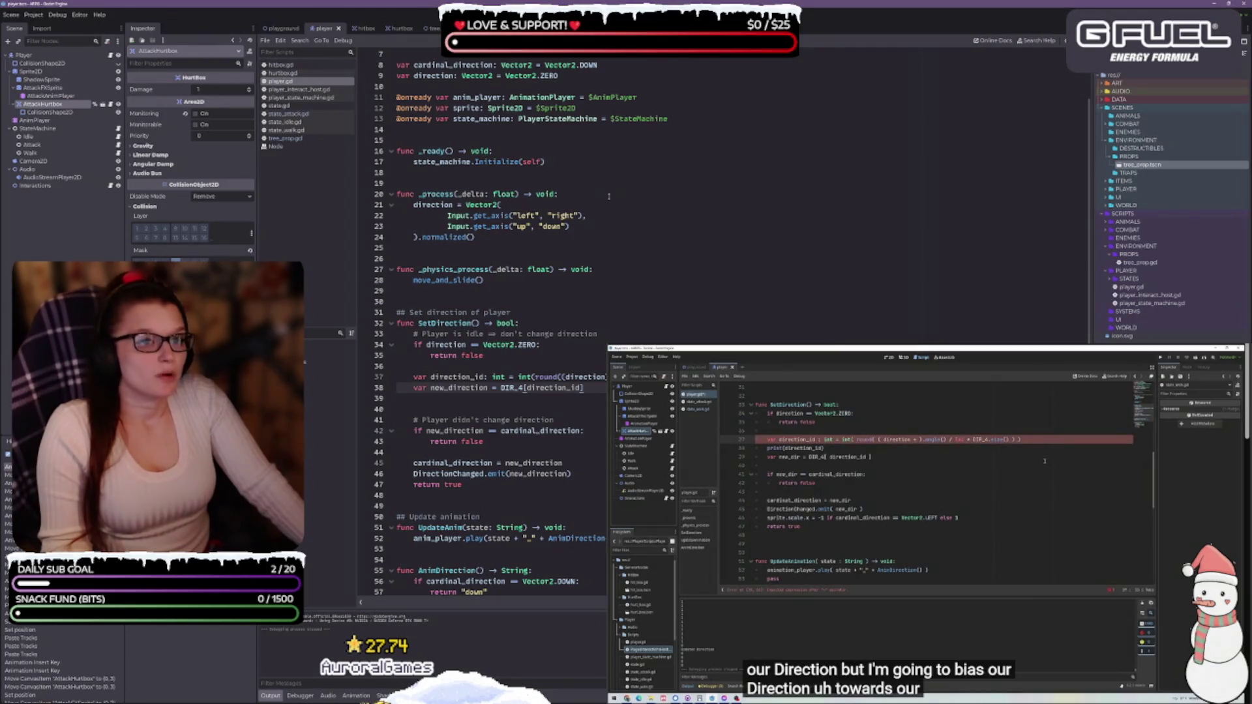
# Append '+cardinal_direction*0.1' after direction on line 37 using autocompletion.
pyautogui.scroll(-2, 594, 369)
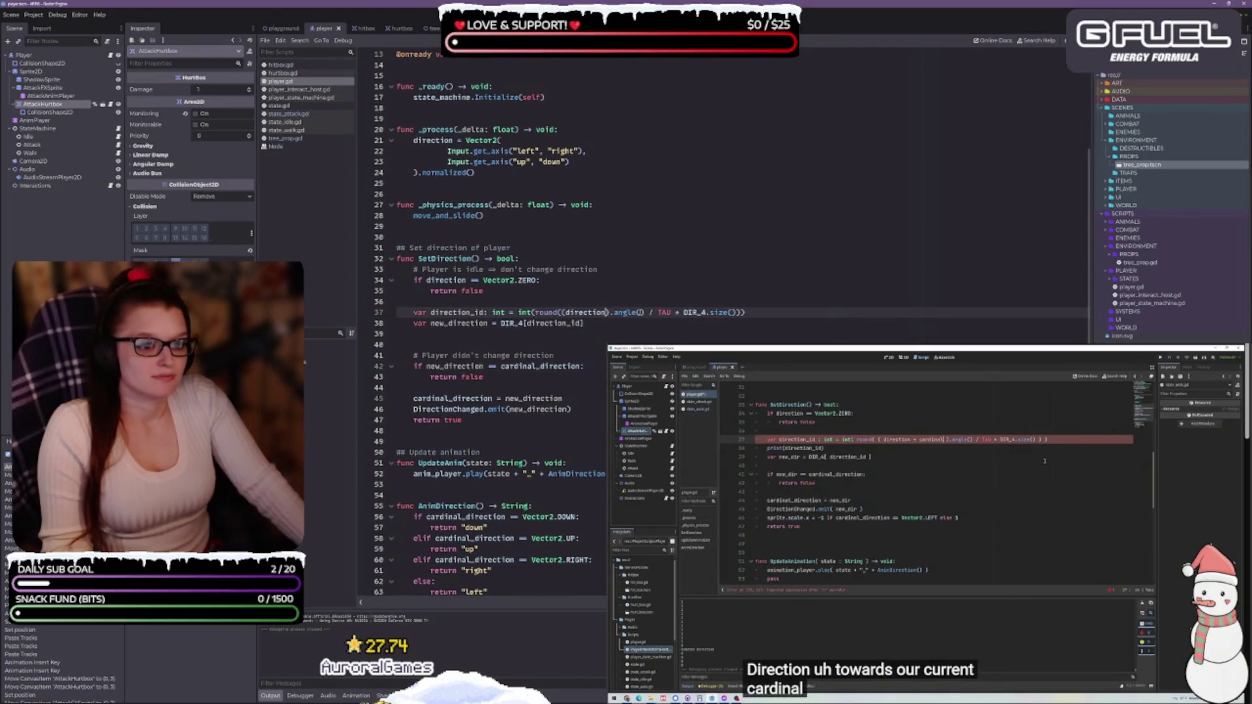
pyautogui.click(606, 313)
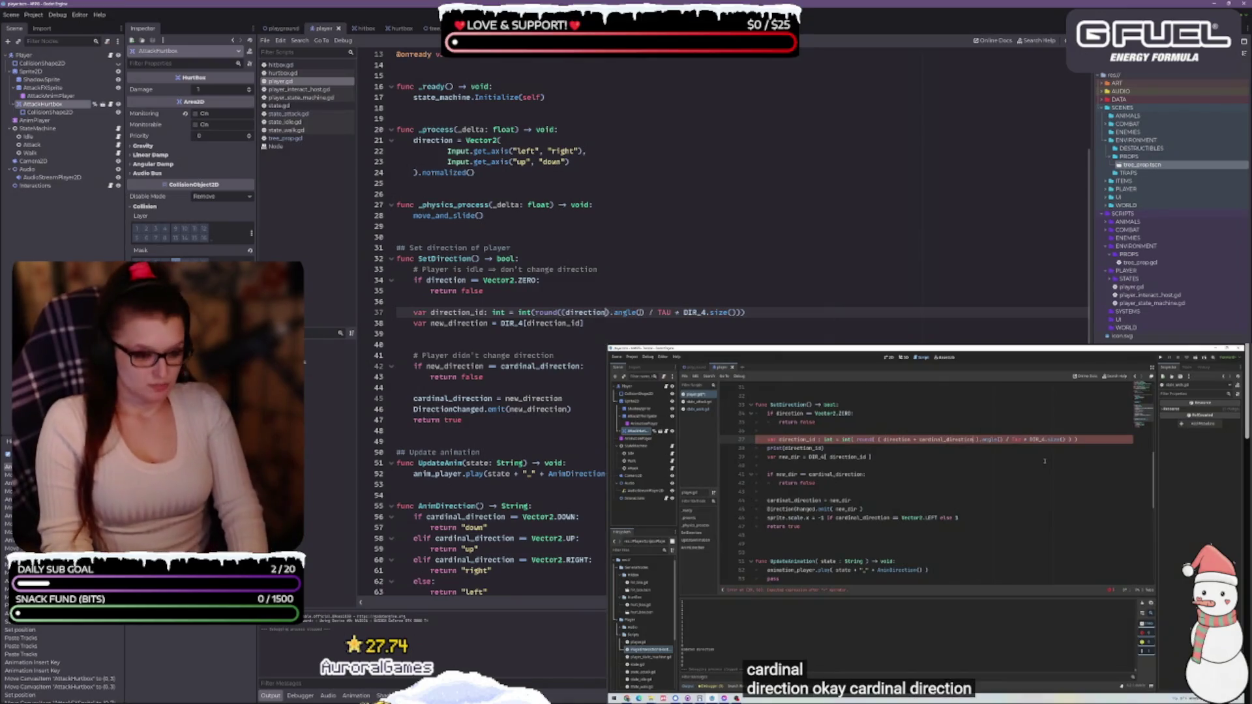
pyautogui.write('+card')
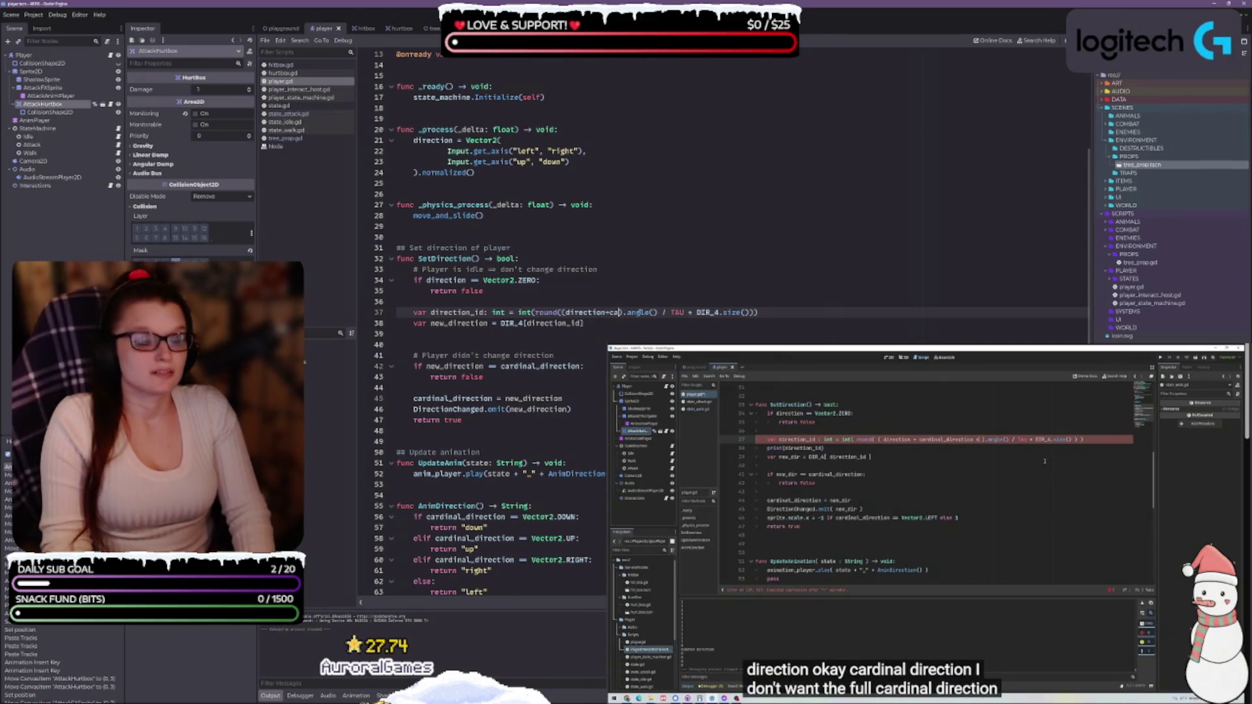
pyautogui.press('Return')
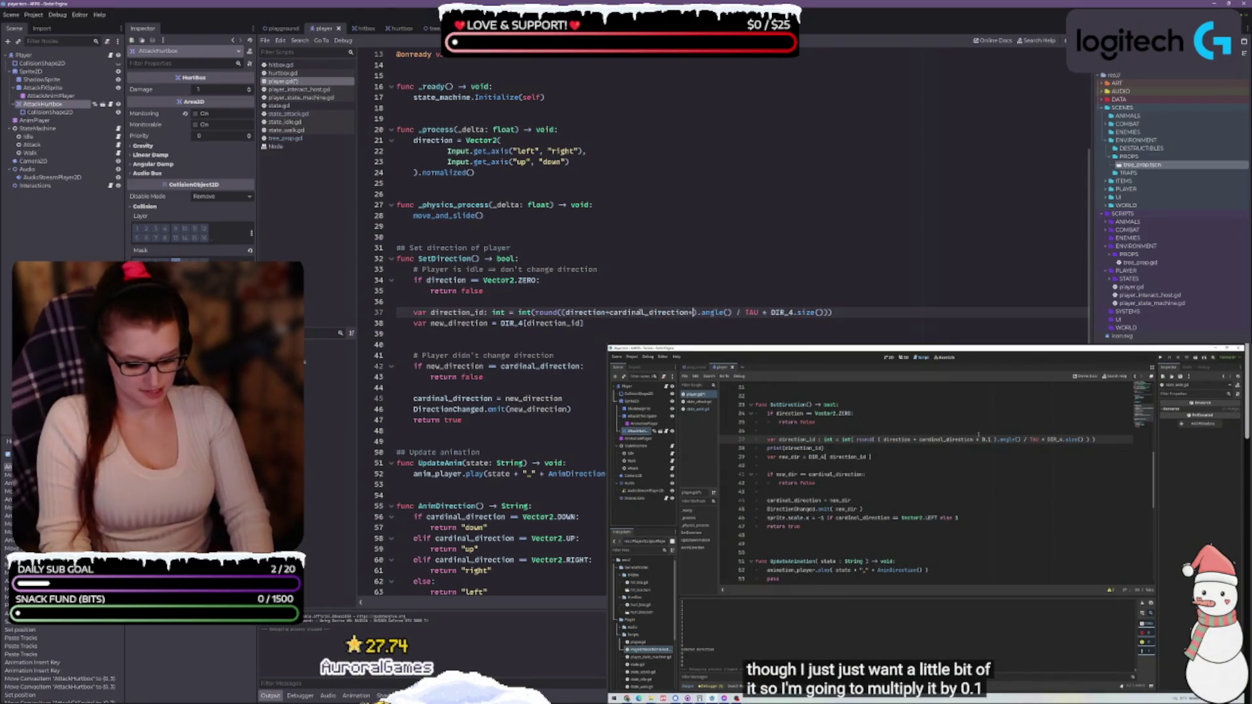
pyautogui.write('0.1')
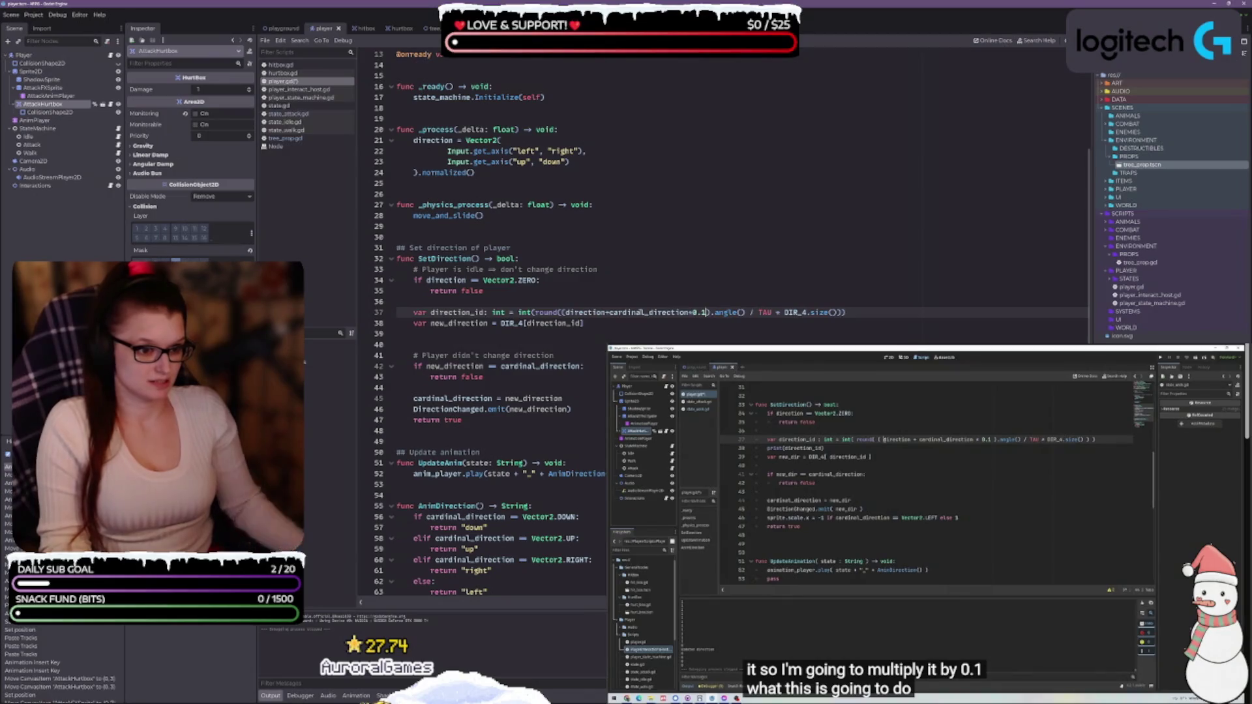
# Space out the multiplication and wrap 'cardinal_direction * 0.1' in parentheses on line 37.
pyautogui.click(606, 313)
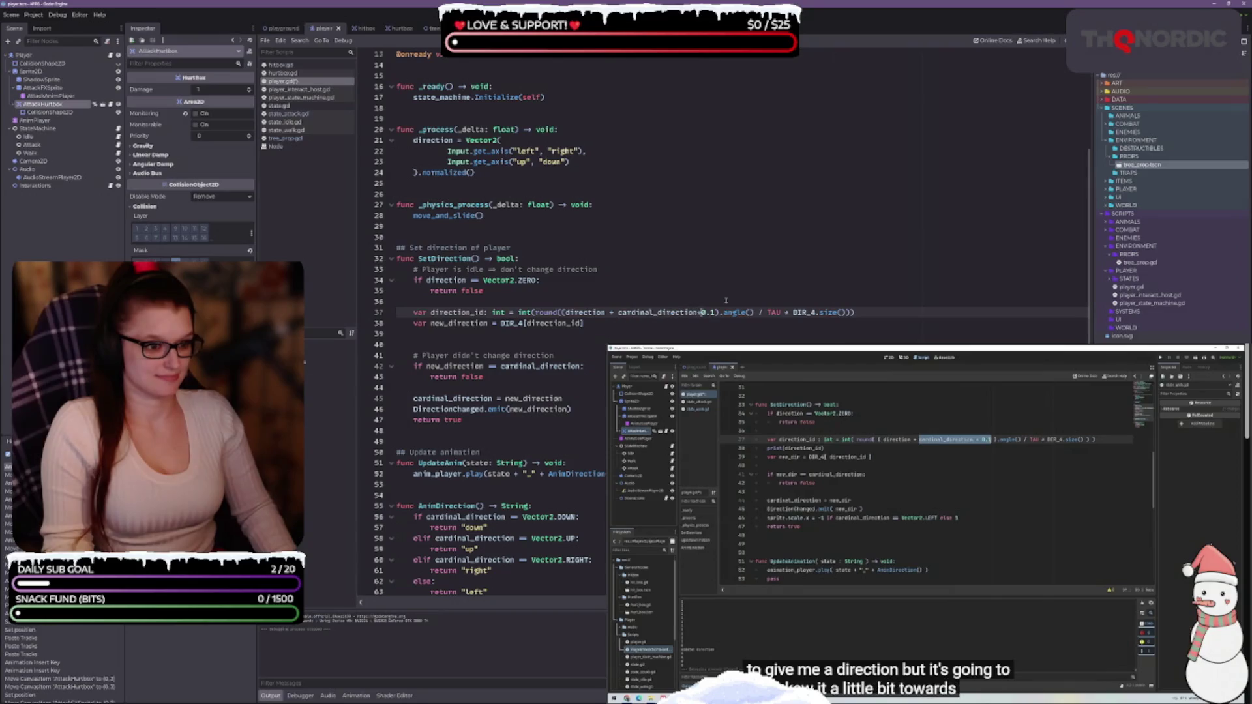
pyautogui.press('Right')
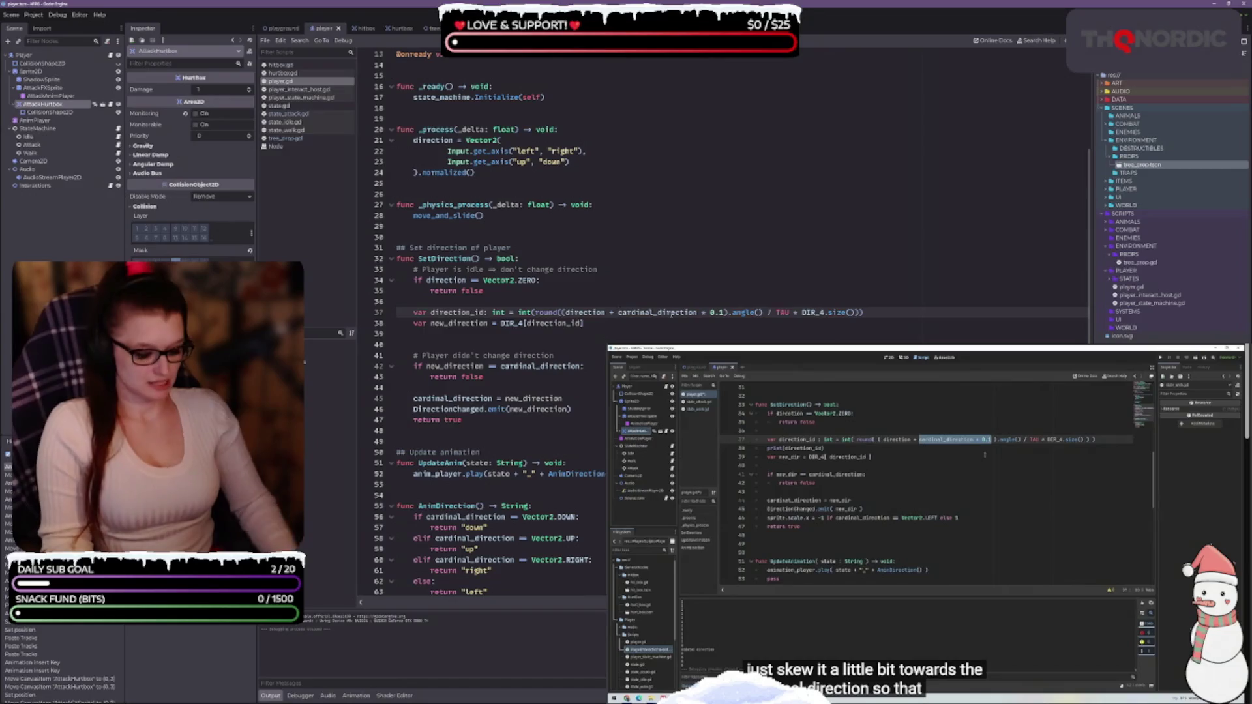
pyautogui.click(705, 312)
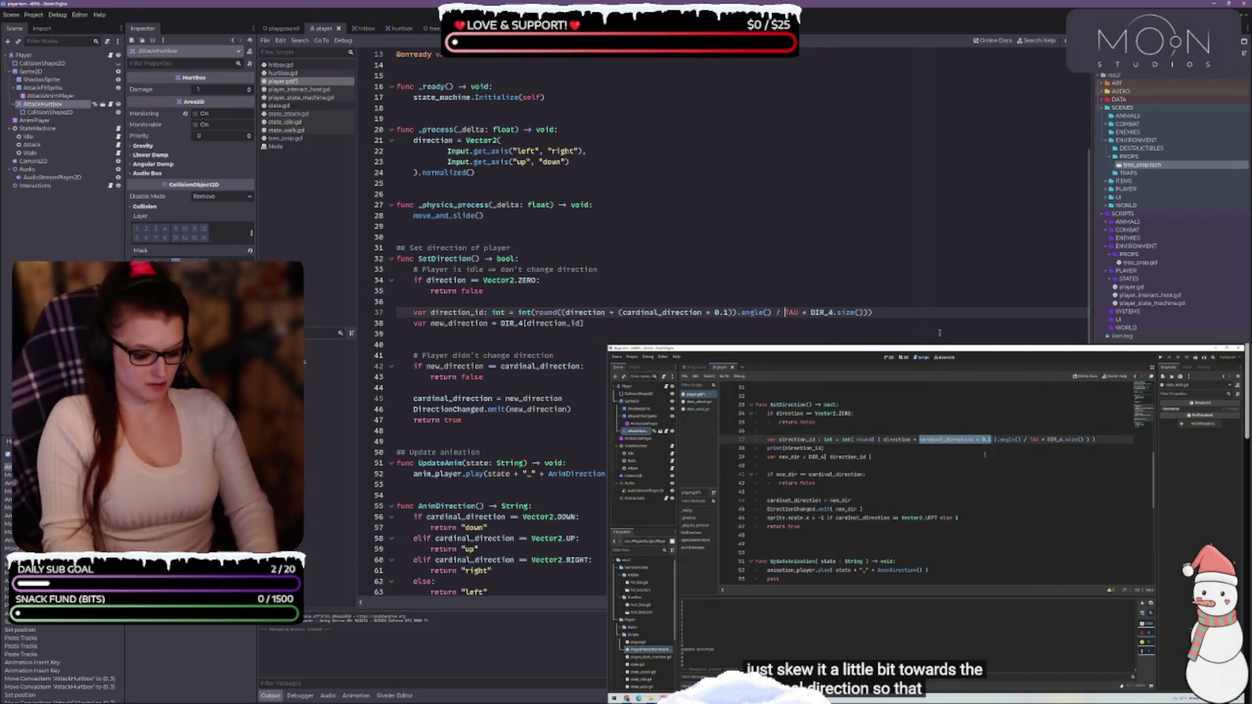
pyautogui.press('End')
pyautogui.write(')')
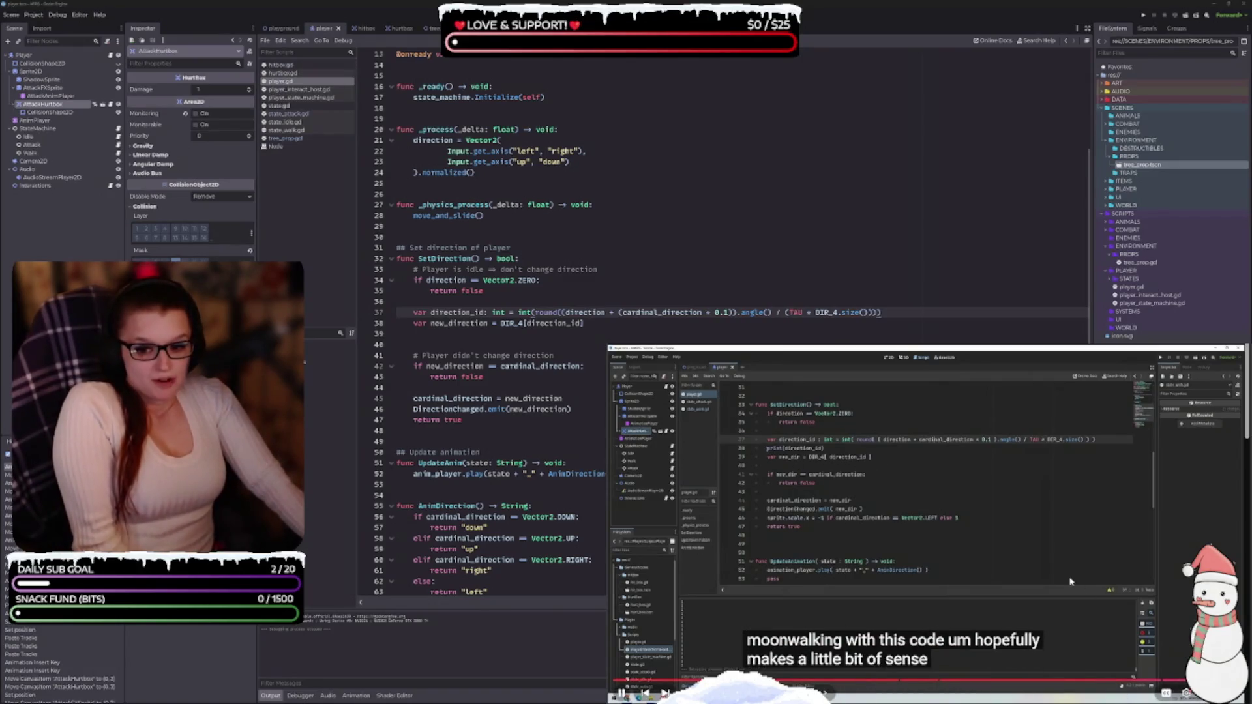
# Pause the tutorial video being followed.
pyautogui.click(985, 497)
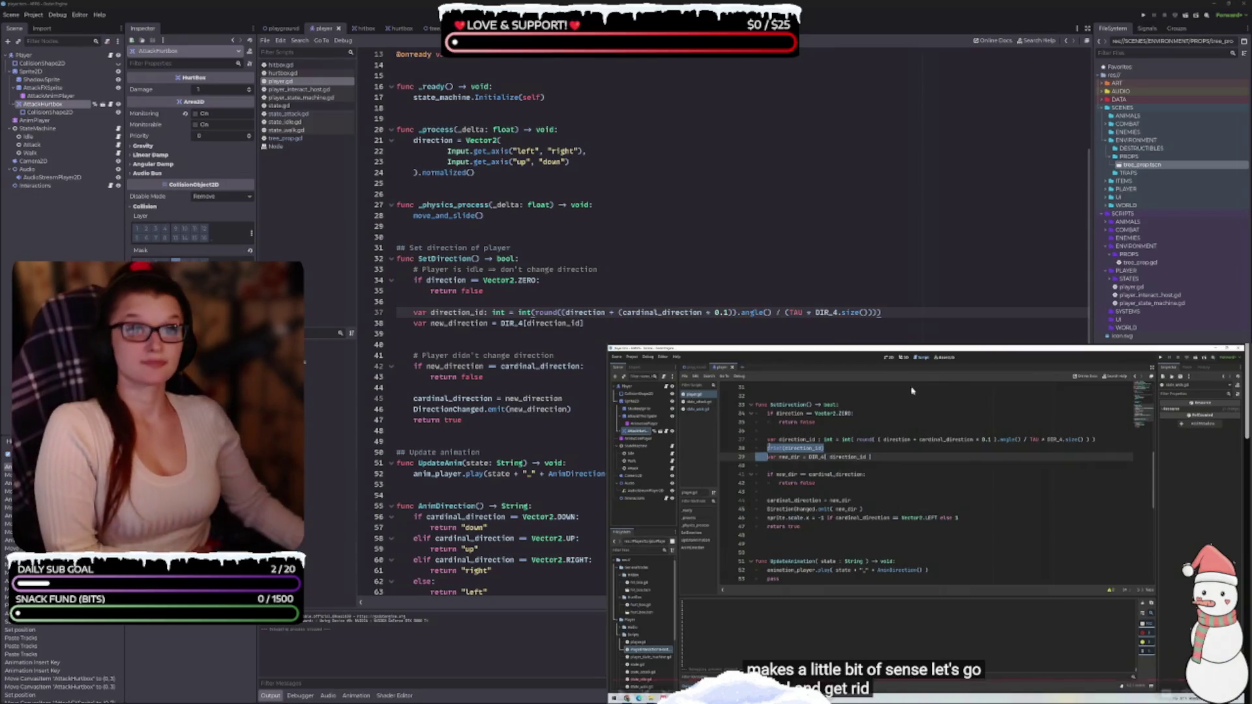
# Delete the blank line 39 following the new_direction assignment in SetDirection.
pyautogui.click(864, 494)
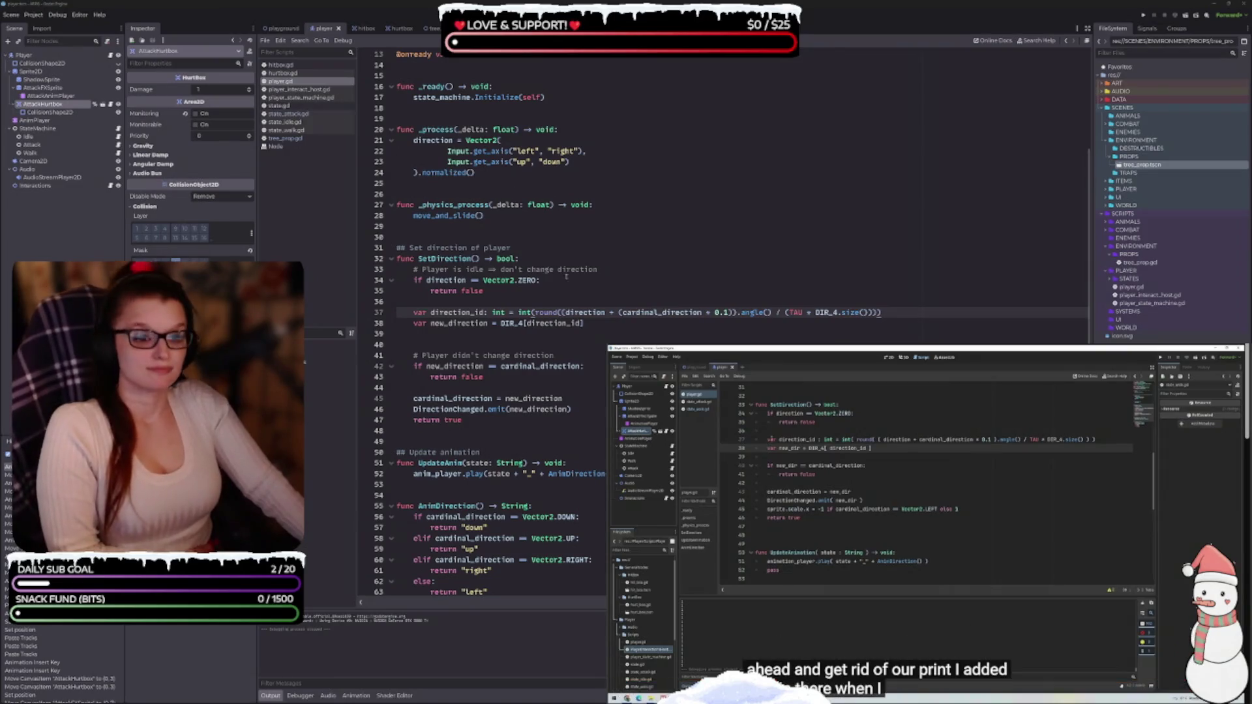
pyautogui.click(401, 333)
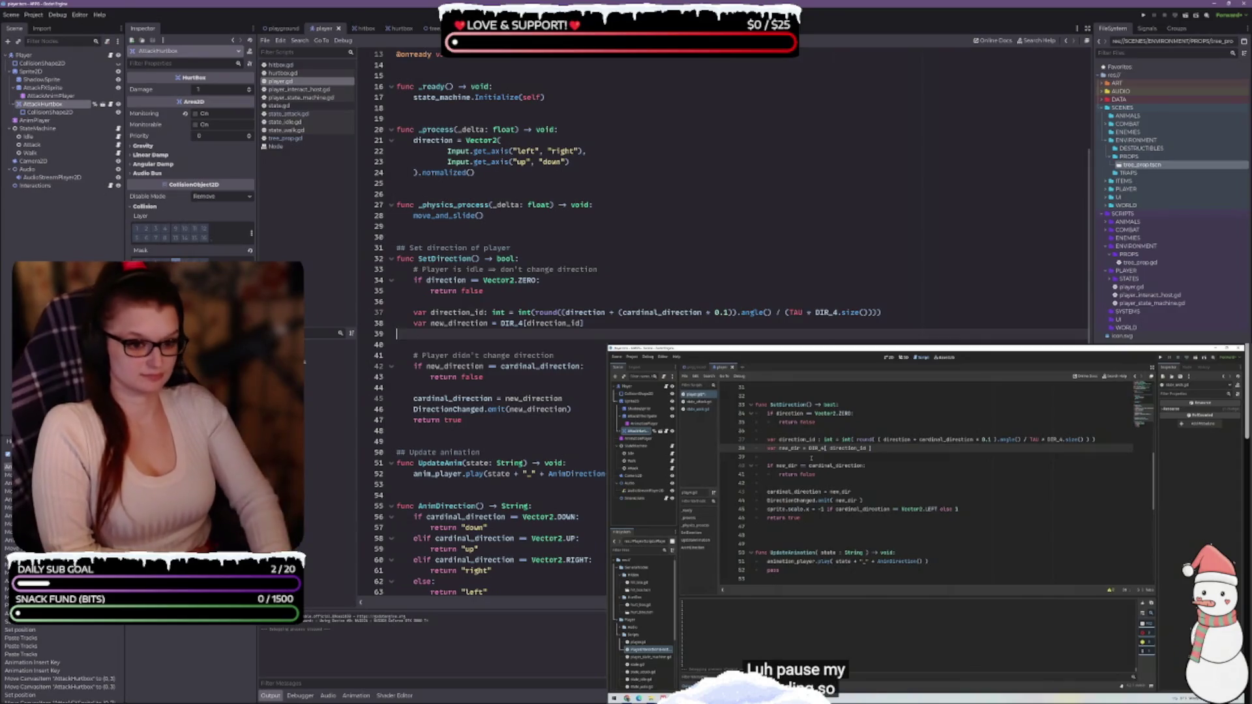
pyautogui.press('BackSpace')
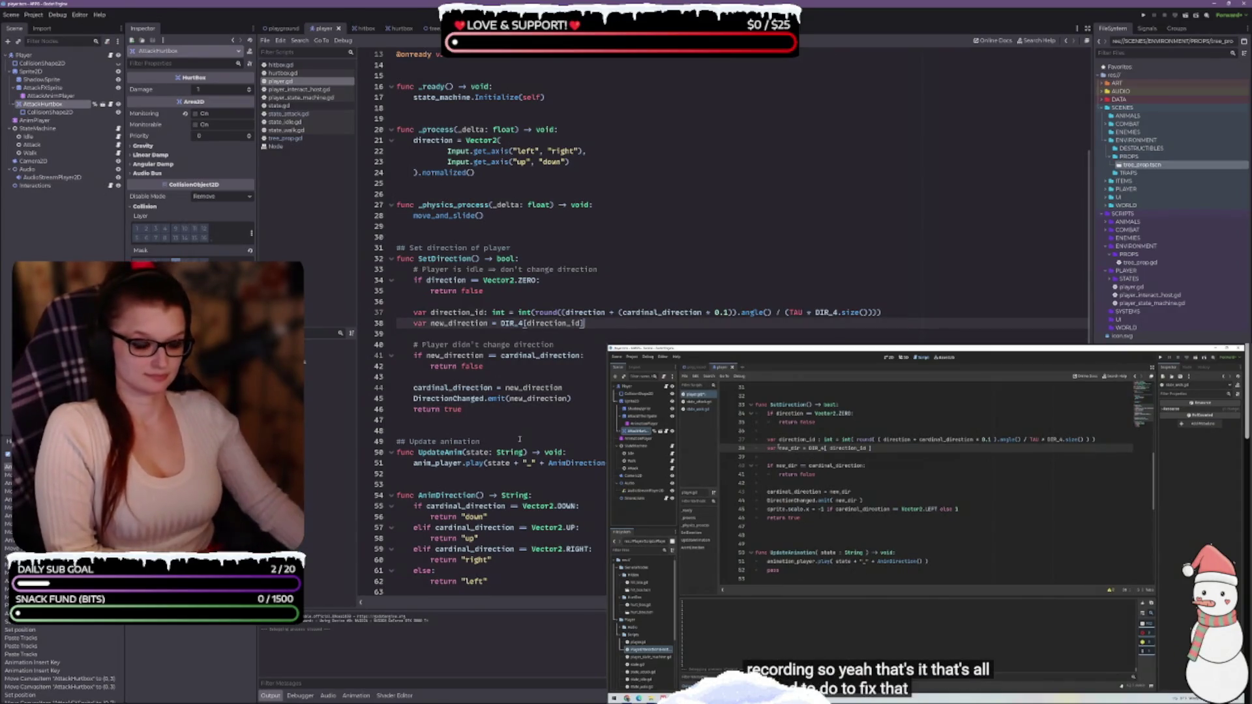
pyautogui.click(456, 420)
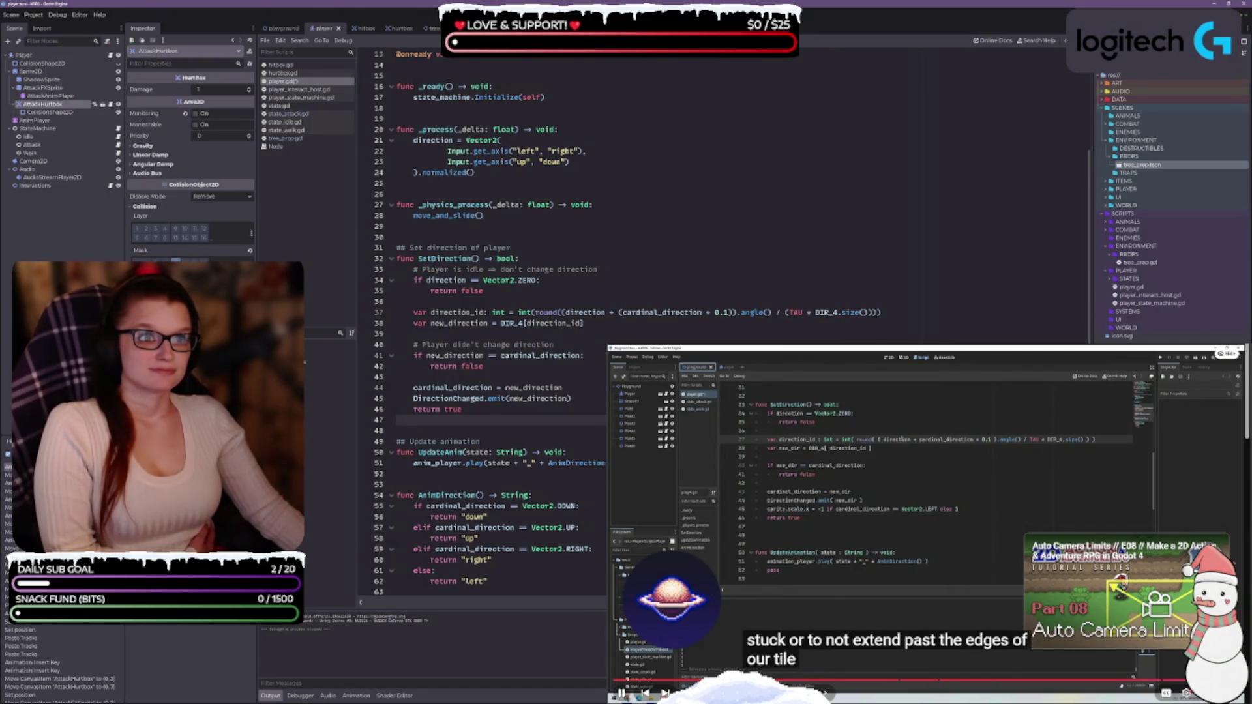
pyautogui.click(877, 496)
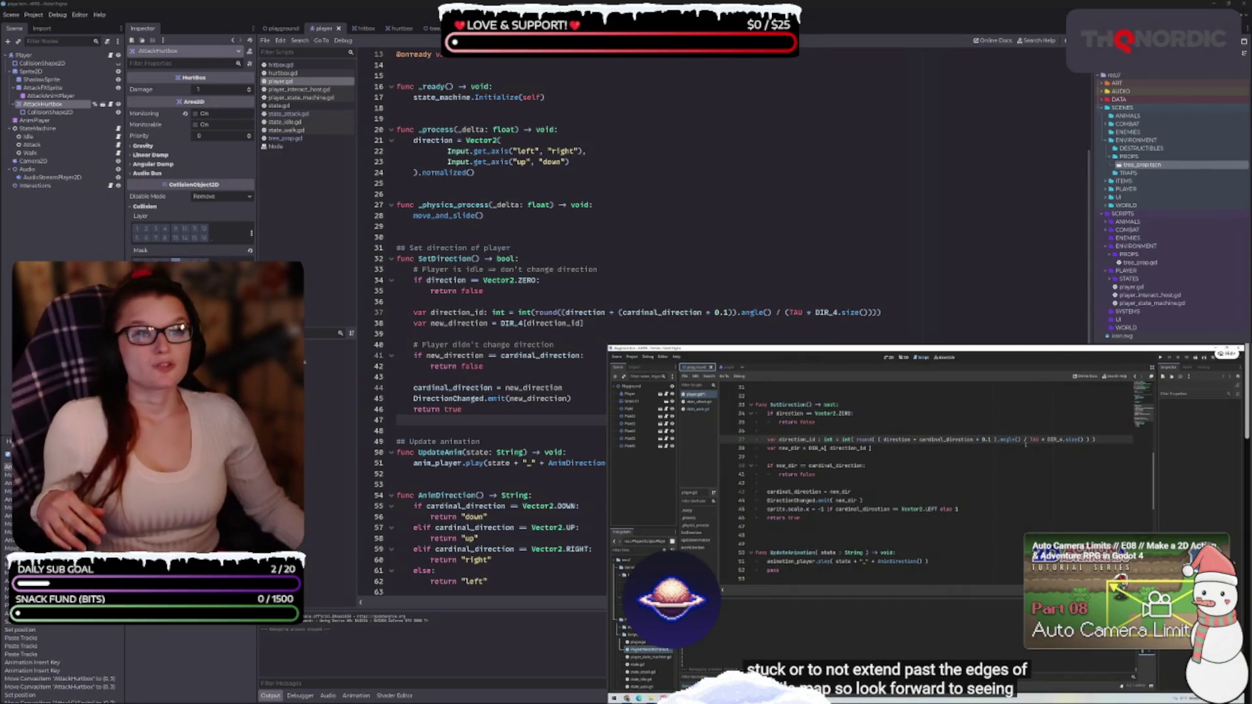
pyautogui.click(853, 508)
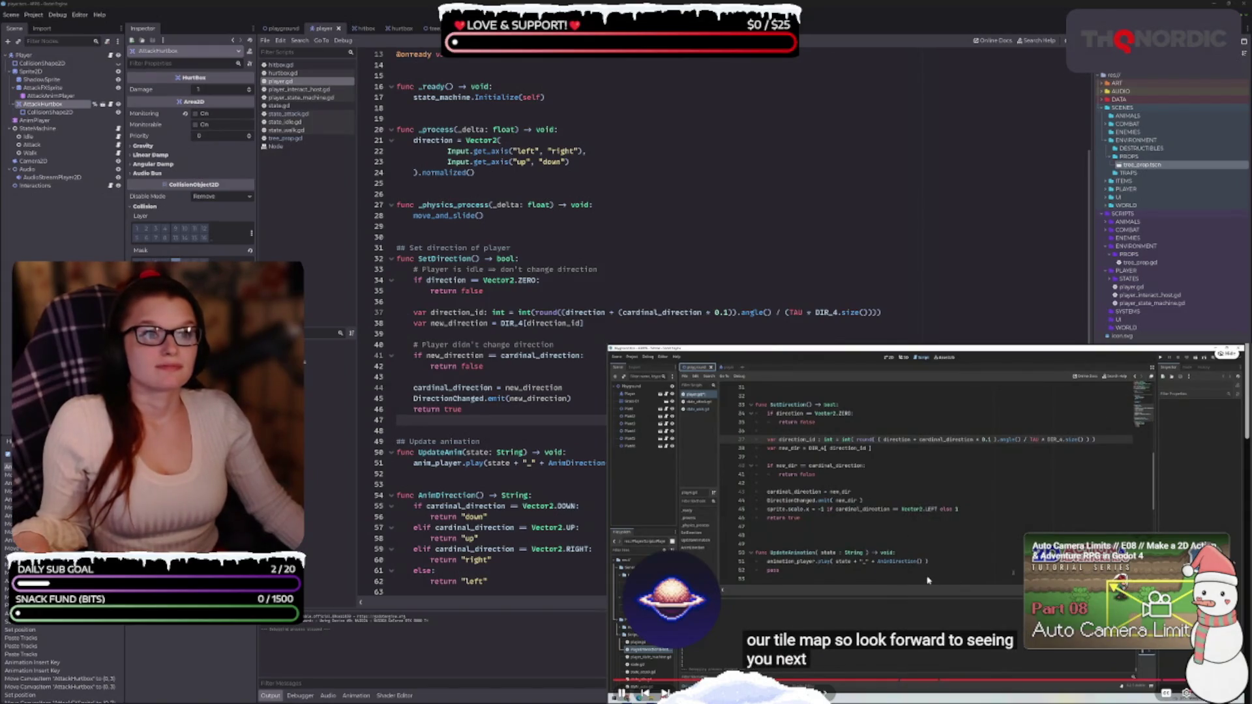
pyautogui.scroll(-2, 912, 562)
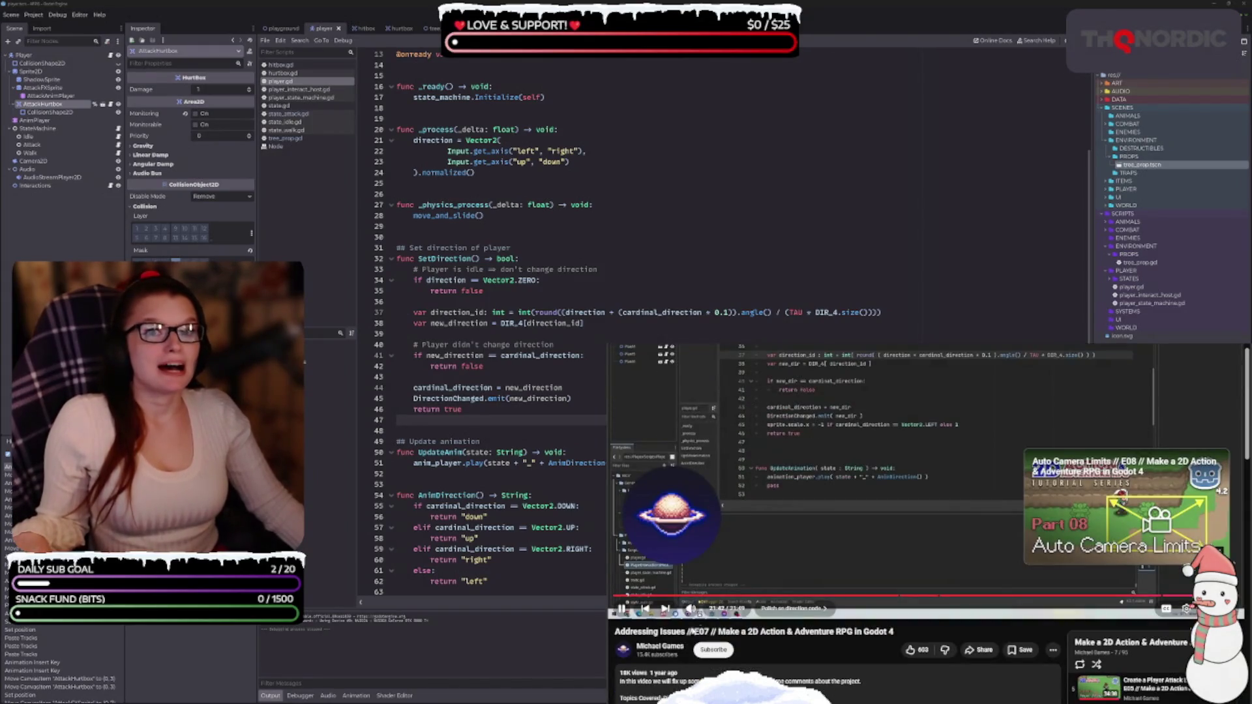
pyautogui.scroll(2, 1012, 489)
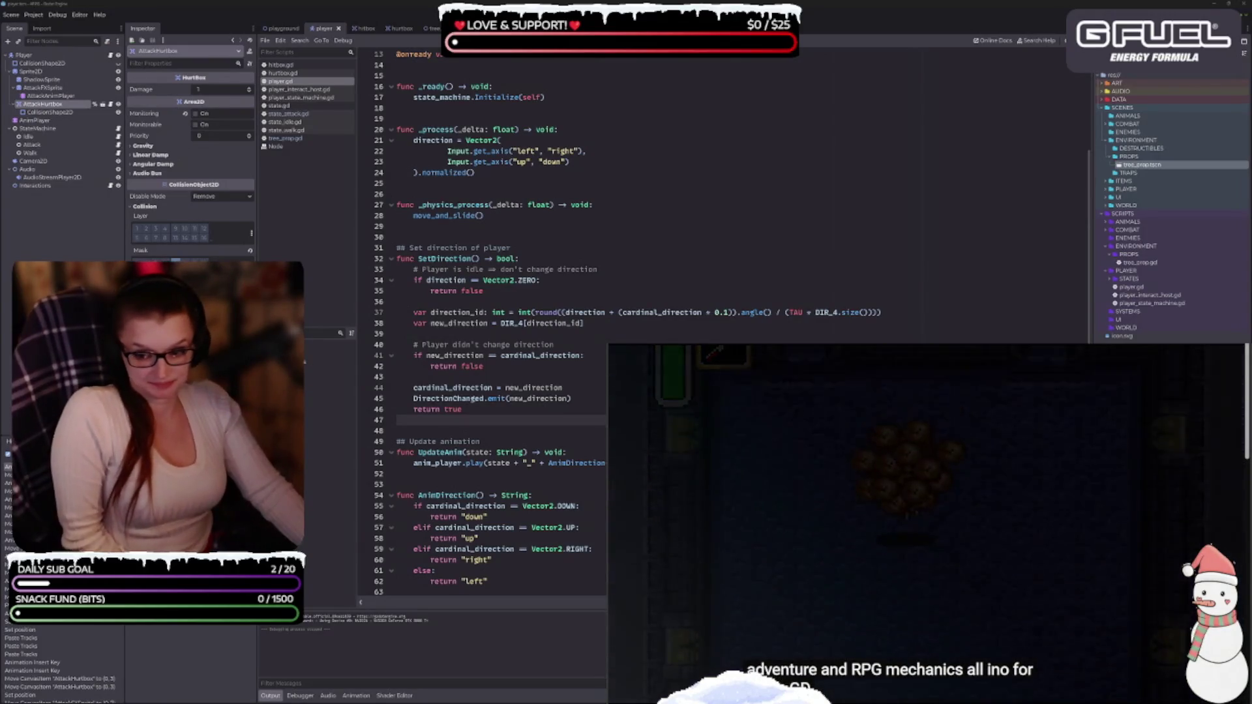
# Select the Camera2D node in the Scene tree to show its properties in the Inspector.
pyautogui.moveTo(951, 553)
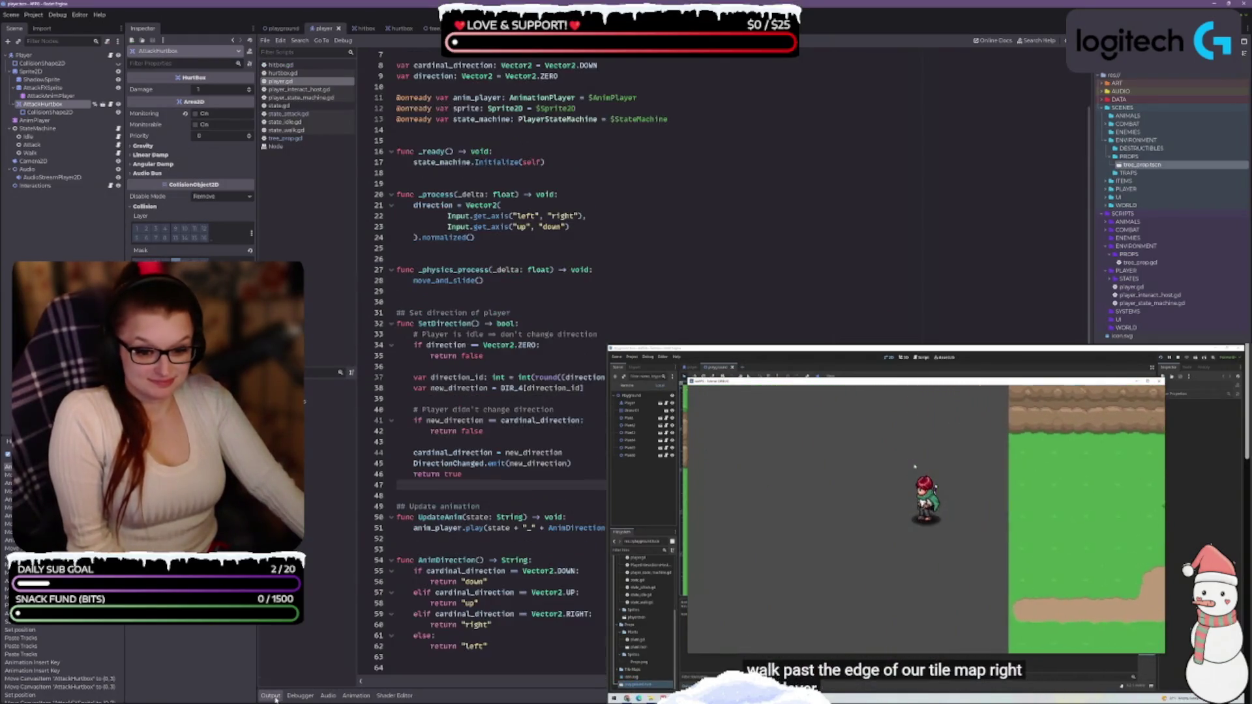
pyautogui.scroll(4, 486, 326)
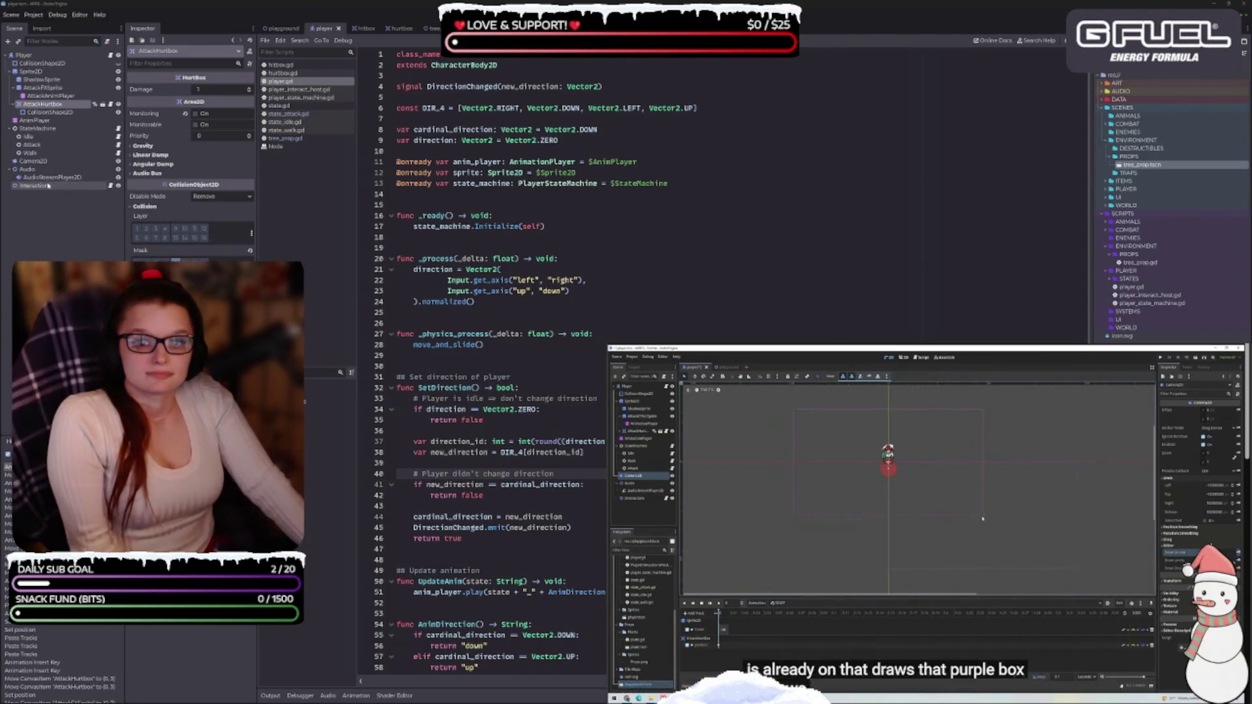
pyautogui.click(58, 160)
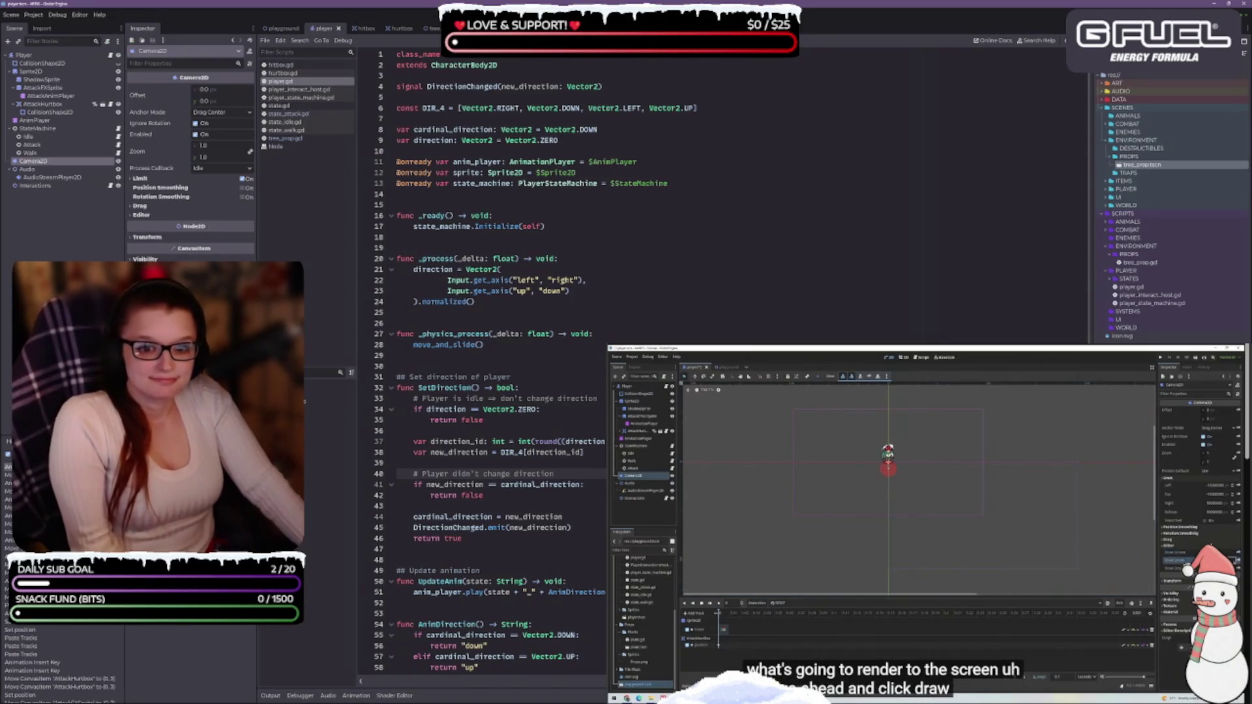
pyautogui.click(1040, 493)
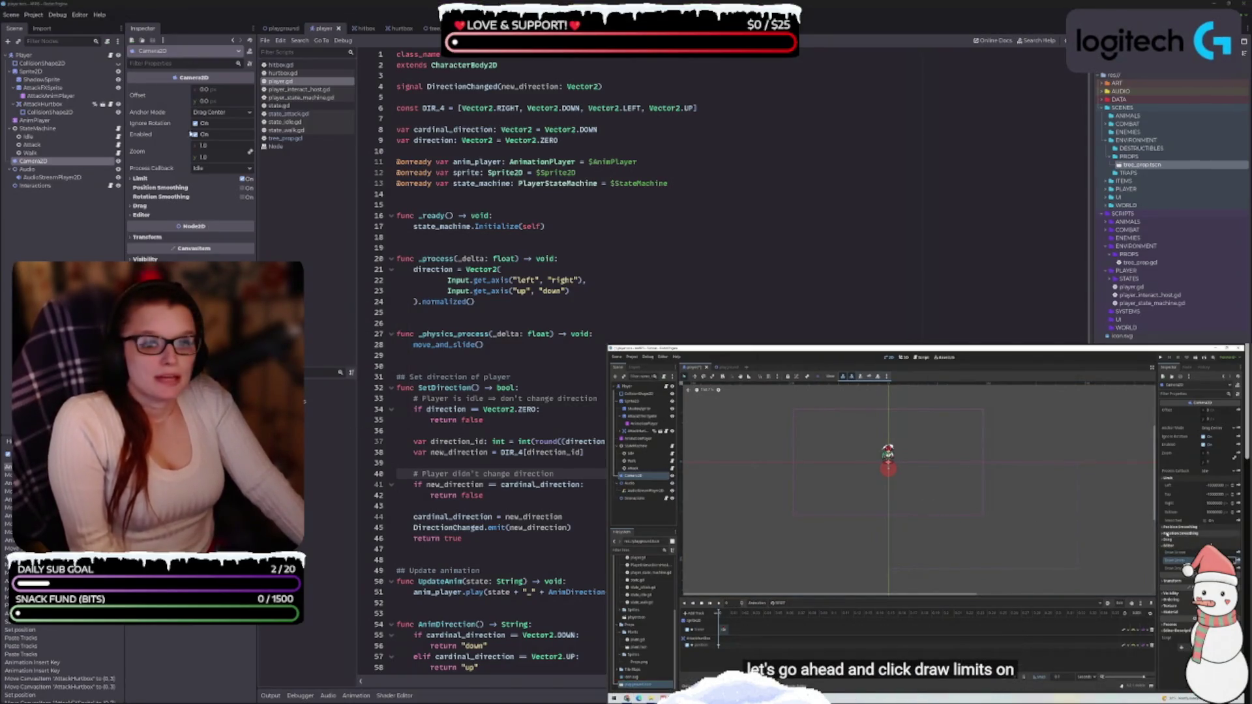
# Enable Draw Limits on the Camera2D, save, and frame the player scene in the 2D view.
pyautogui.click(132, 216)
pyautogui.click(197, 235)
pyautogui.hotkey('ctrl', 's')
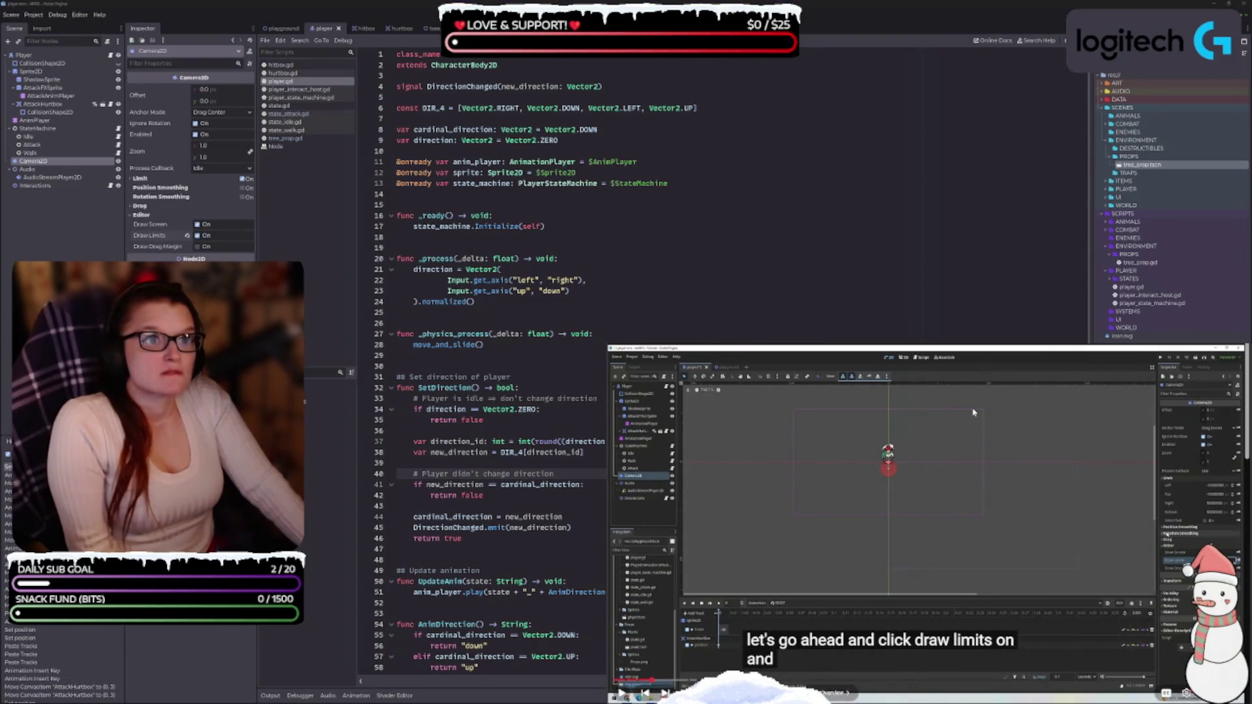
pyautogui.click(975, 595)
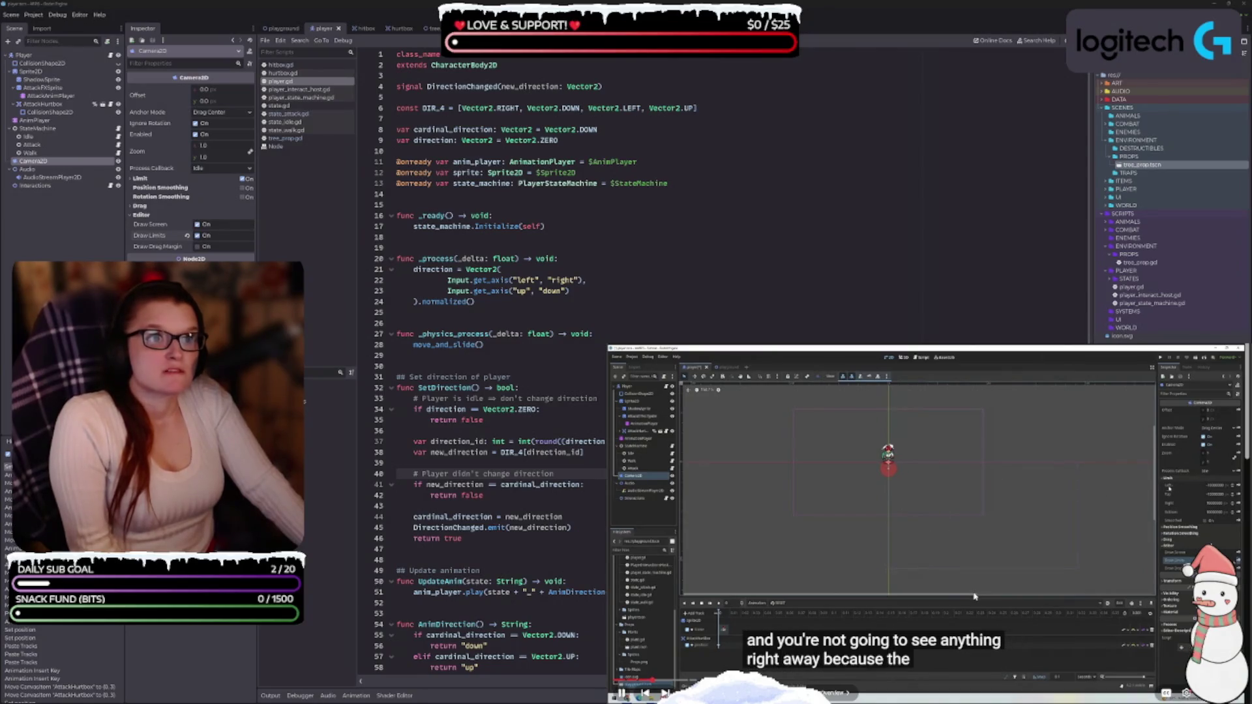
pyautogui.hotkey('ctrl', 'F1')
pyautogui.scroll(-8, 608, 355)
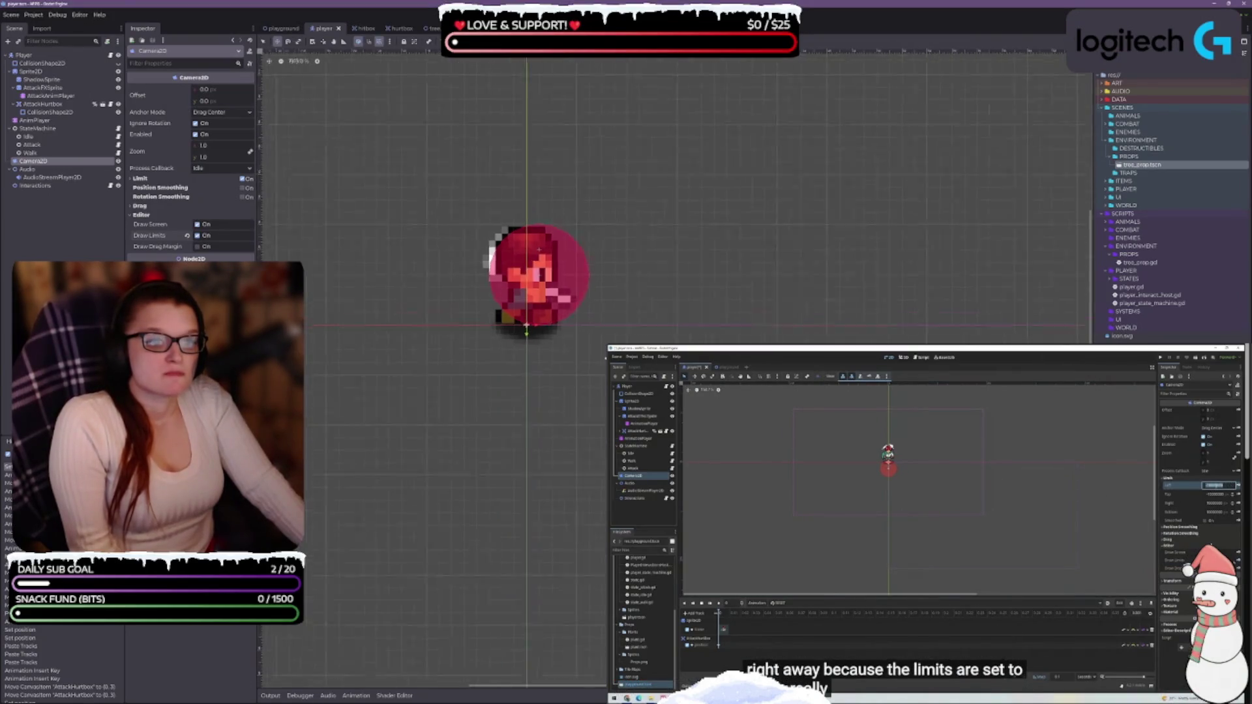
pyautogui.moveTo(608, 356); pyautogui.dragTo(682, 341)
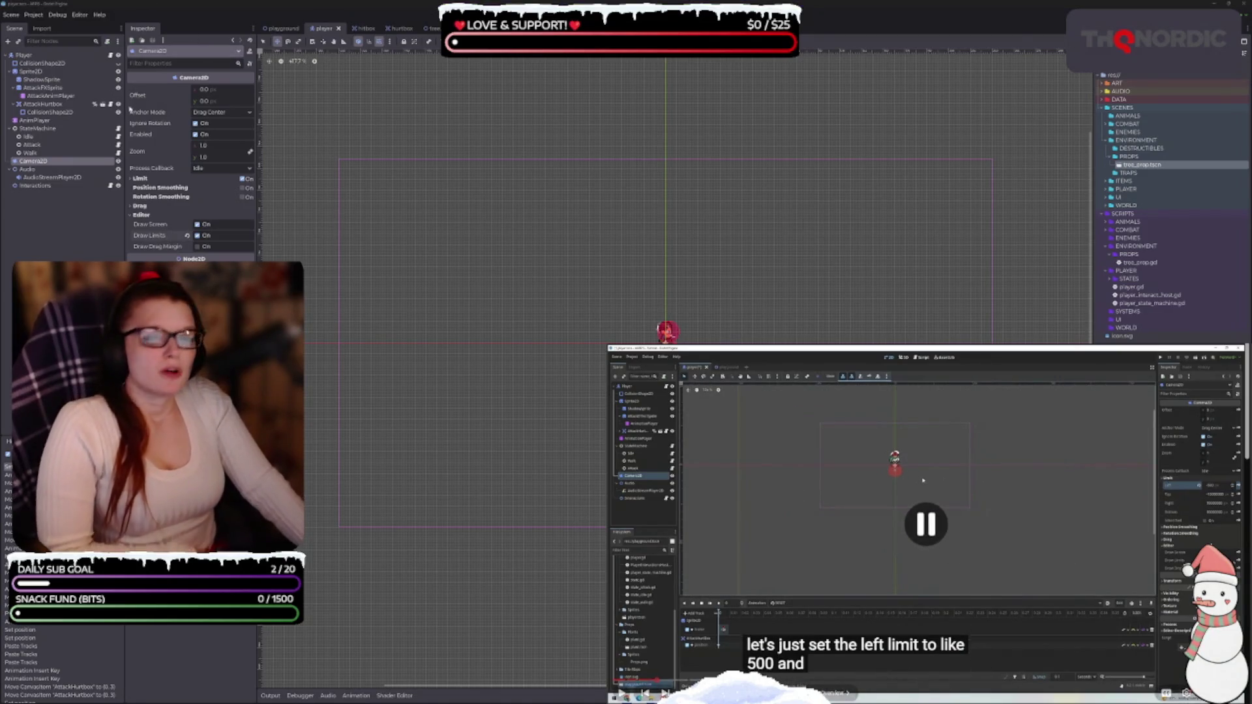
# Set the camera's Left limit to -500 and save the scene.
pyautogui.click(139, 178)
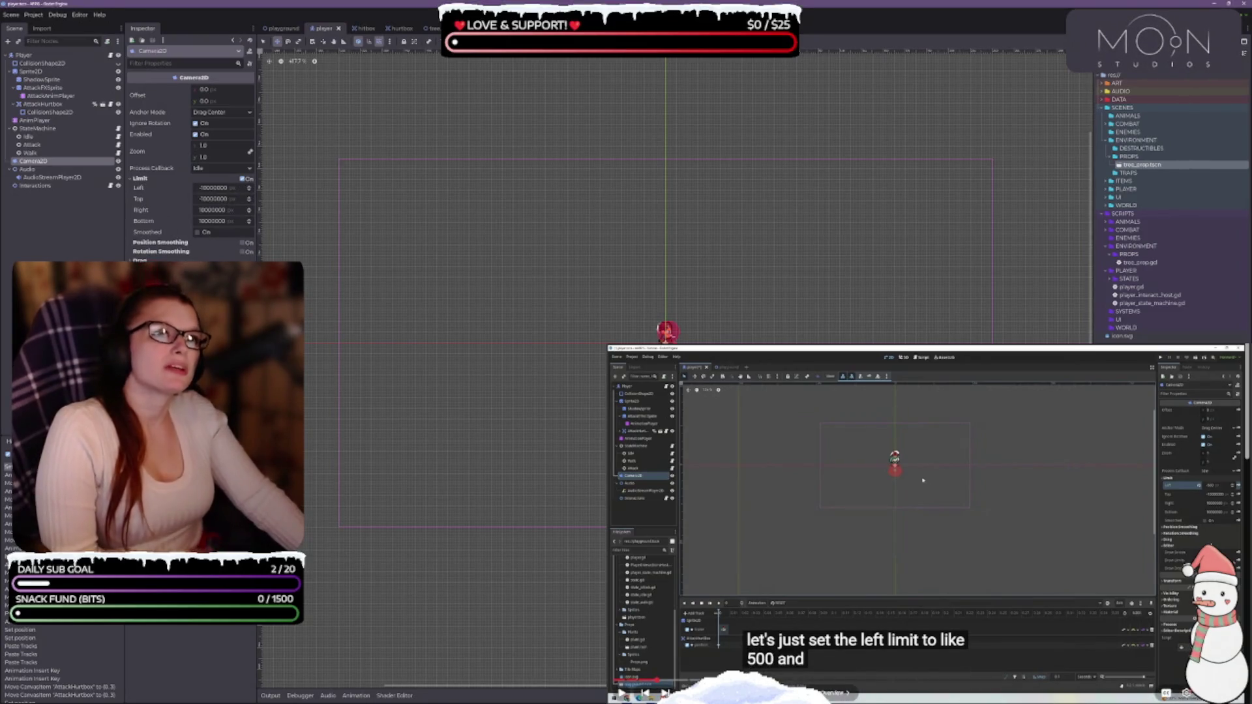
pyautogui.click(226, 186)
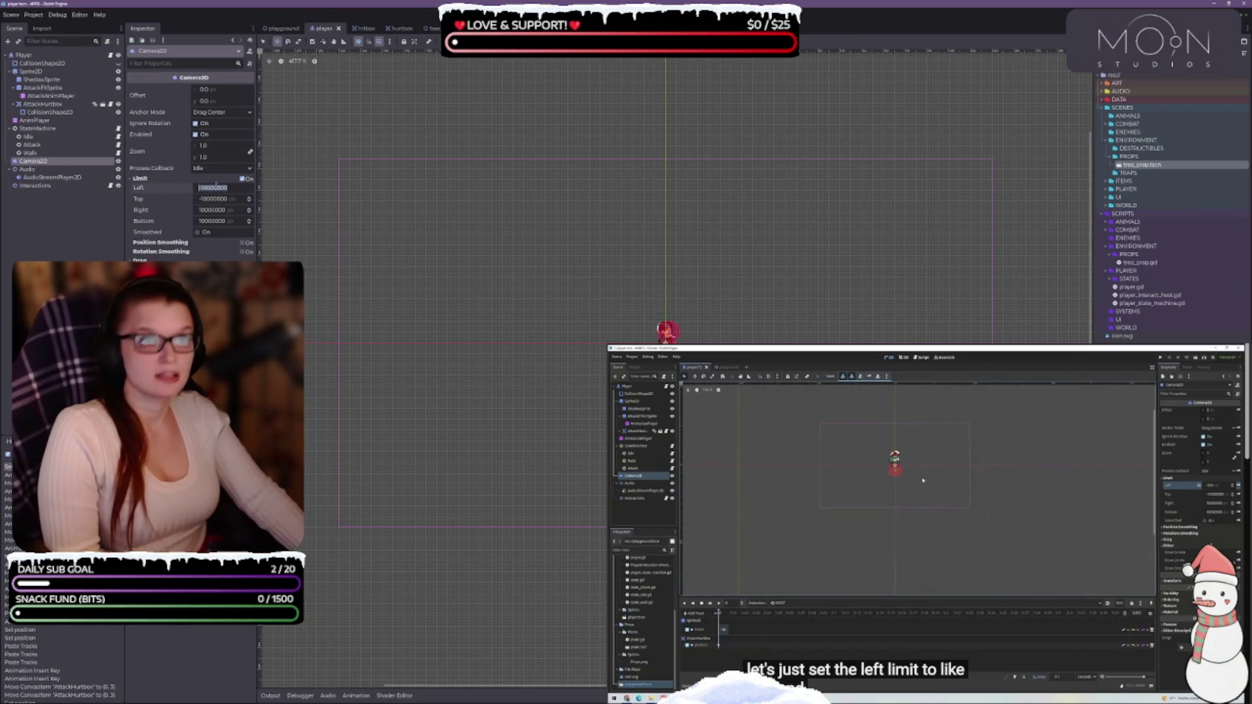
pyautogui.write('-500')
pyautogui.press('Return')
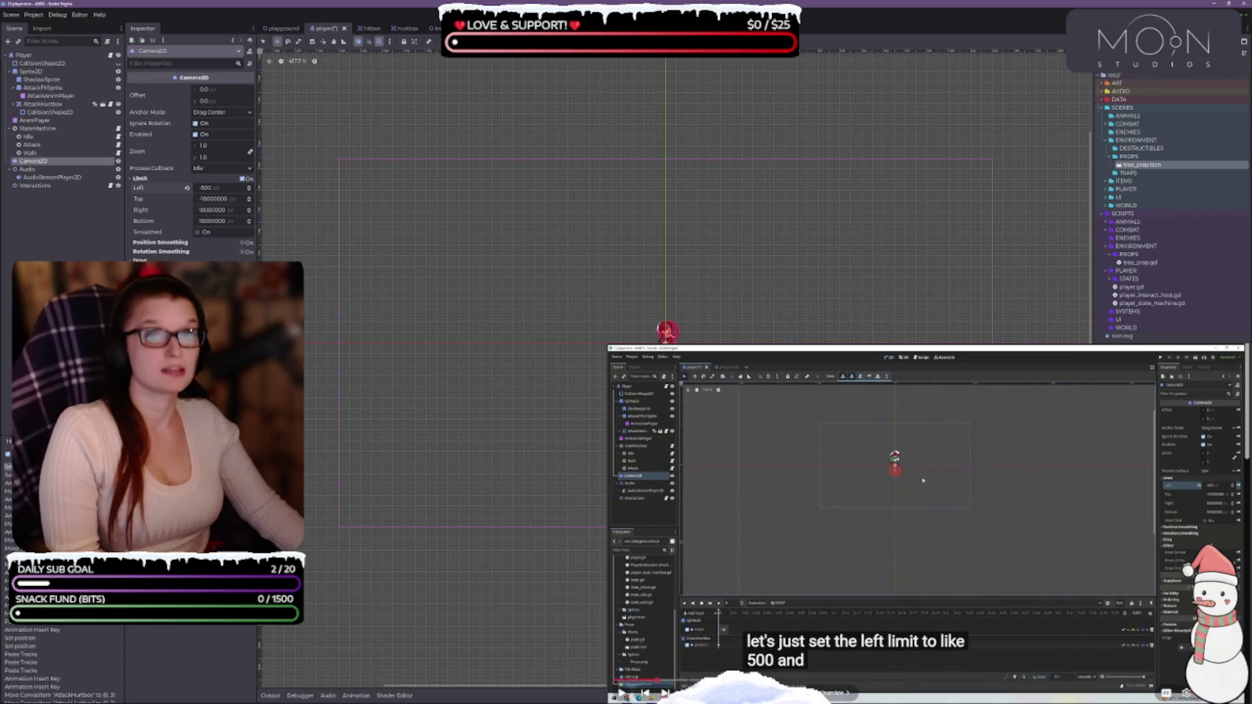
pyautogui.hotkey('ctrl', 's')
pyautogui.click(898, 534)
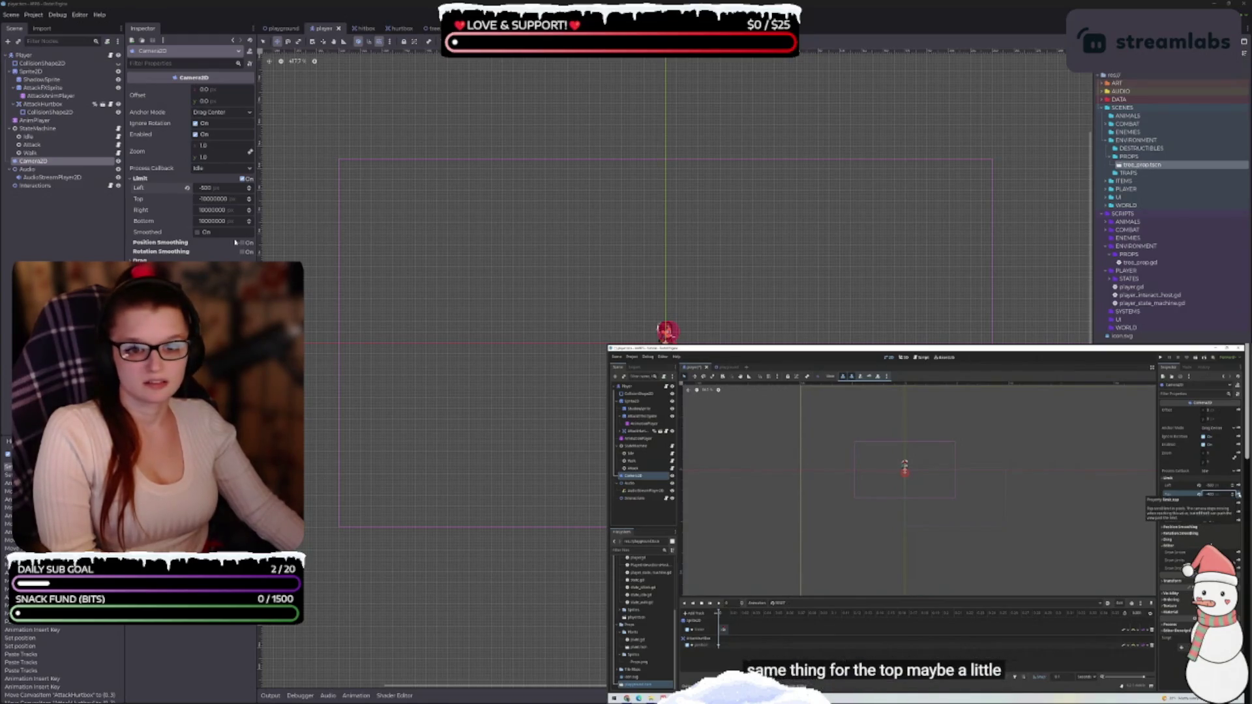
# Set the camera's Top limit to -300, Right to 500 and Bottom to 300.
pyautogui.click(214, 199)
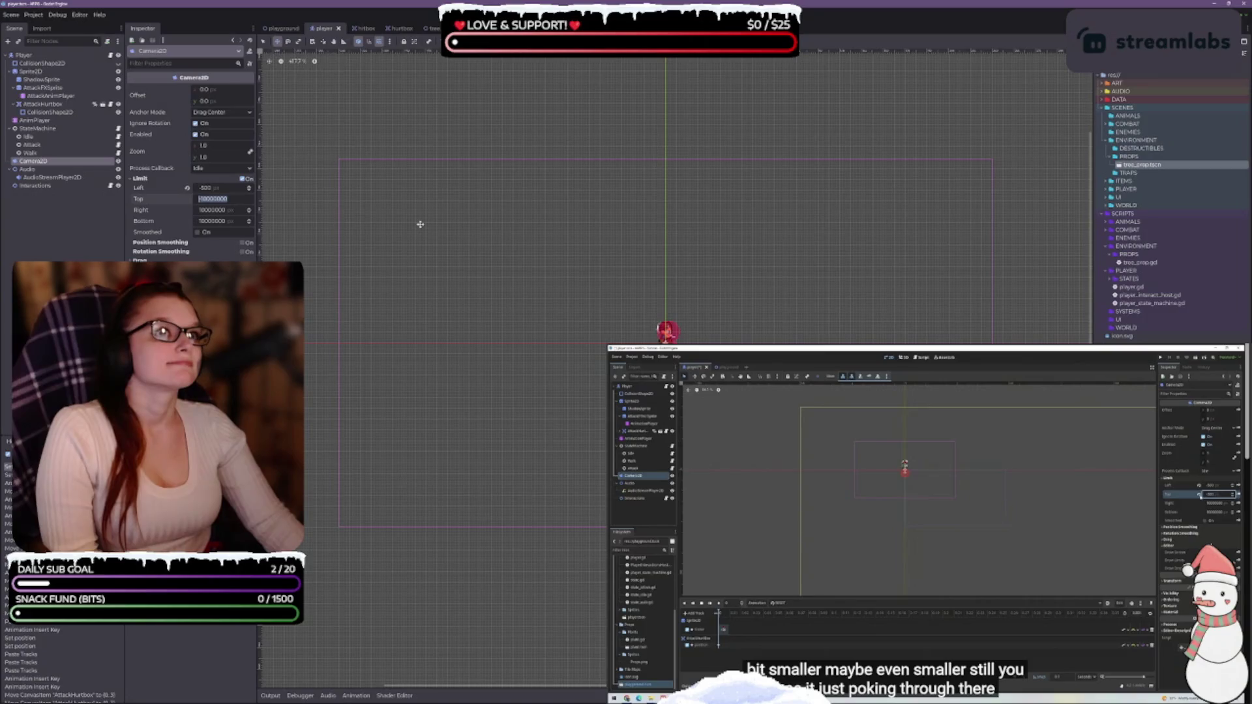
pyautogui.write('-30')
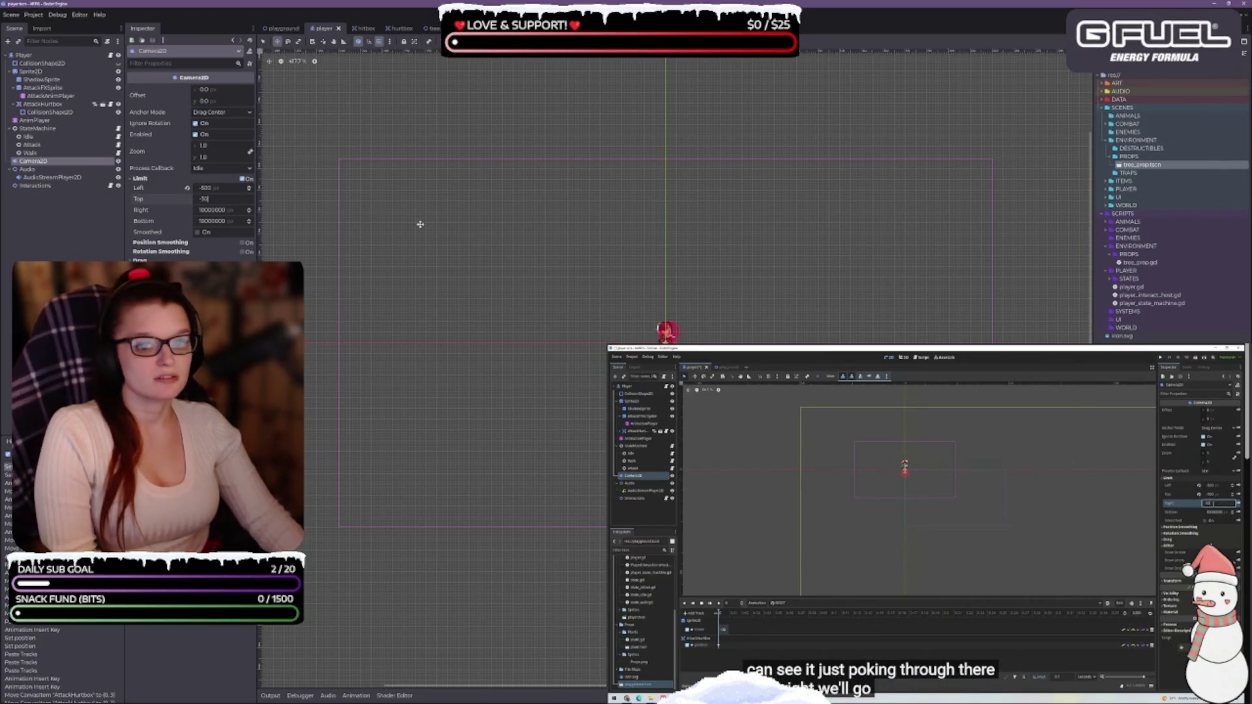
pyautogui.write('0')
pyautogui.press('Return')
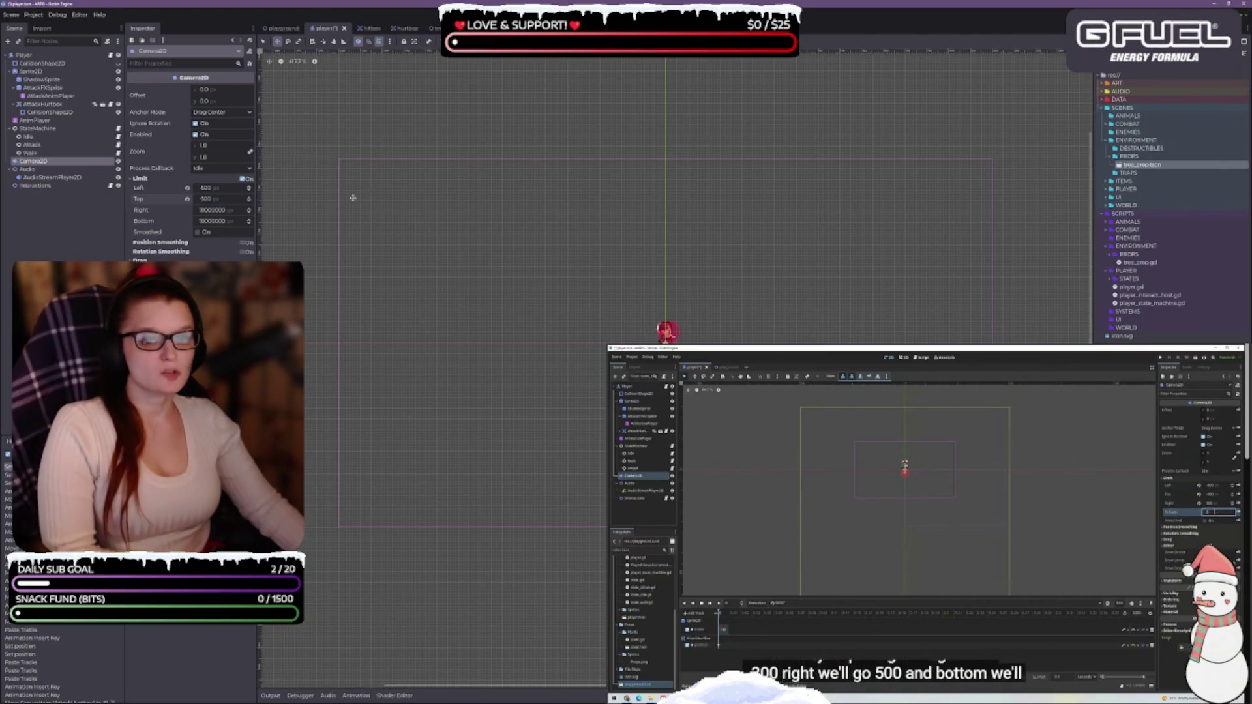
pyautogui.press('Tab')
pyautogui.write('500')
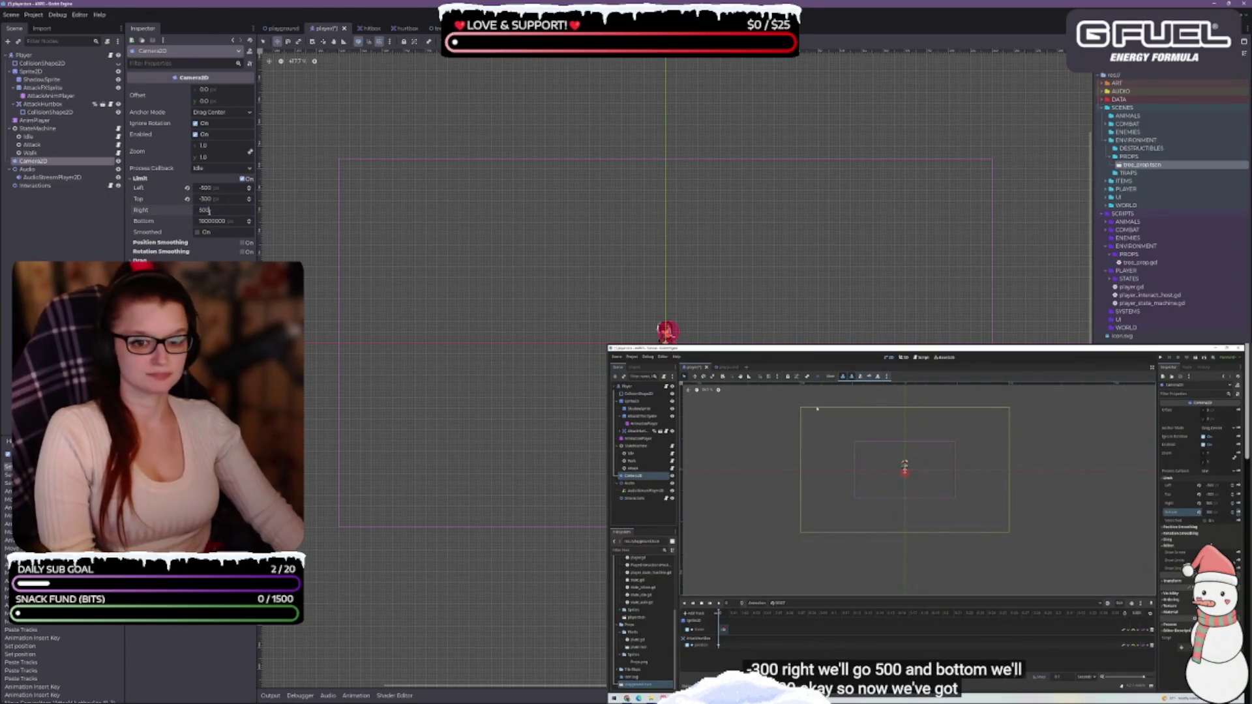
pyautogui.press('Tab')
pyautogui.write('300')
pyautogui.press('Return')
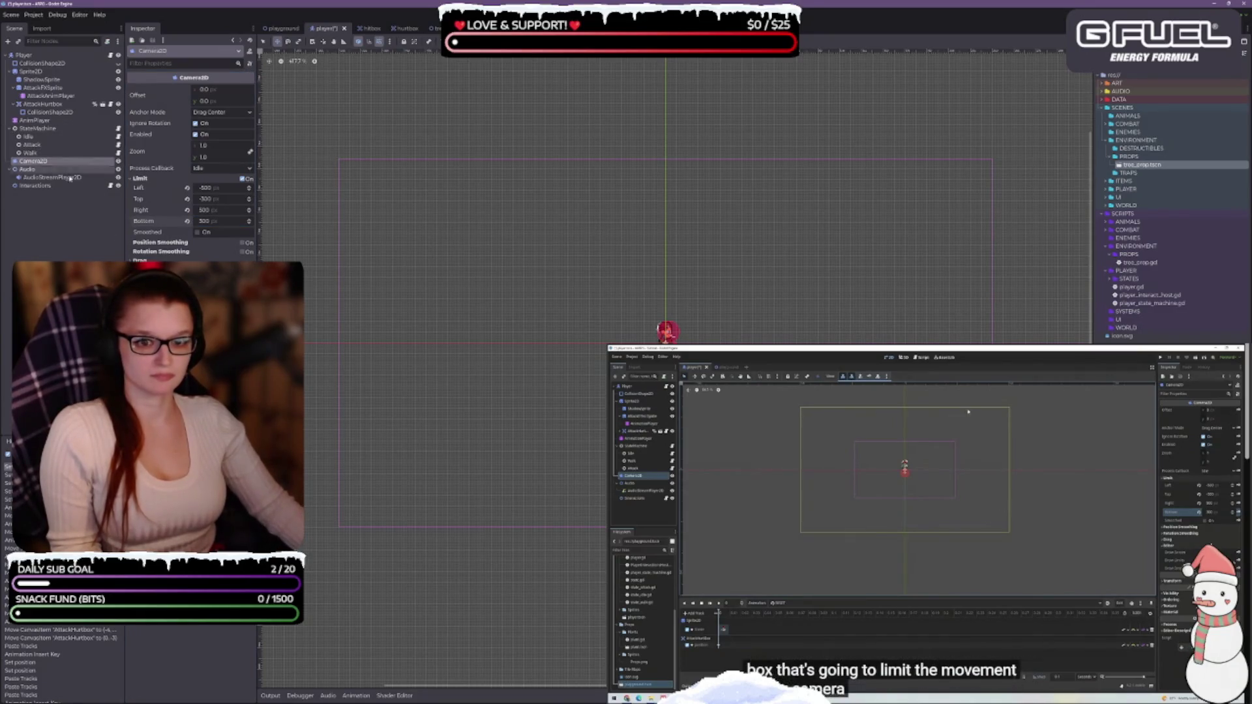
pyautogui.scroll(-1, 646, 488)
pyautogui.scroll(-4, 674, 317)
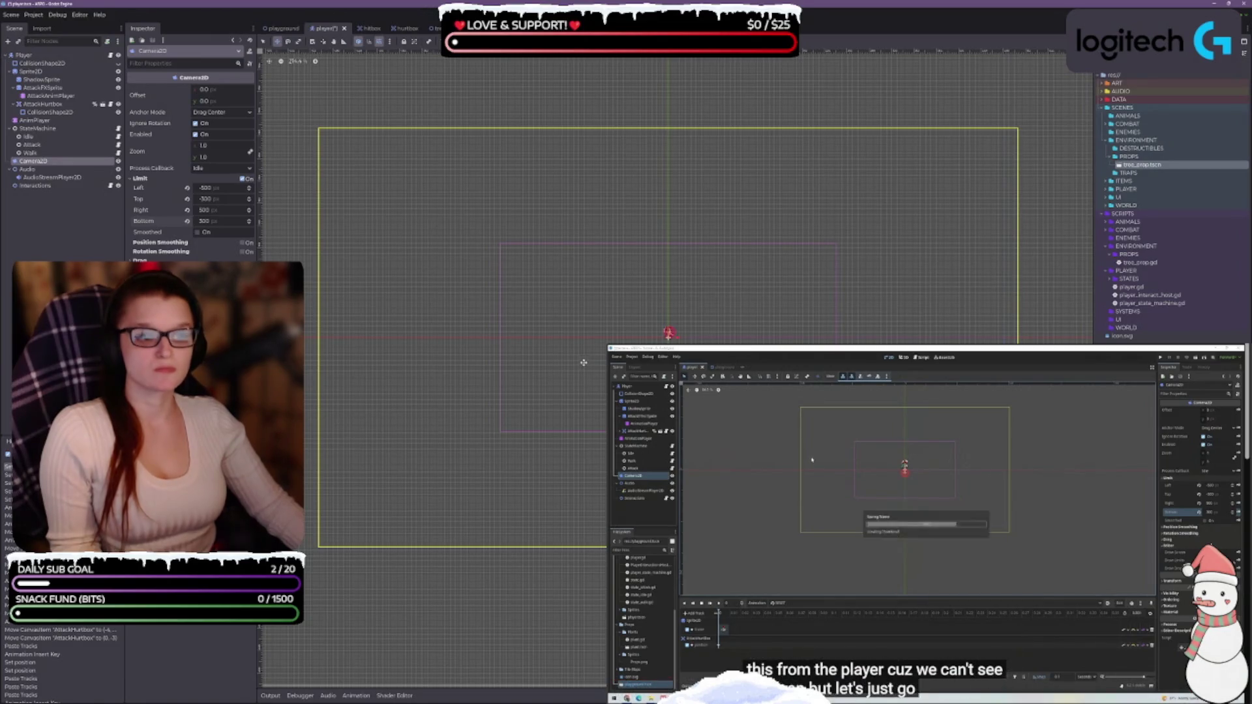
pyautogui.scroll(-1, 665, 313)
# Save the player scene, glance at the playground tab, then return to the player scene.
pyautogui.hotkey('ctrl', 's')
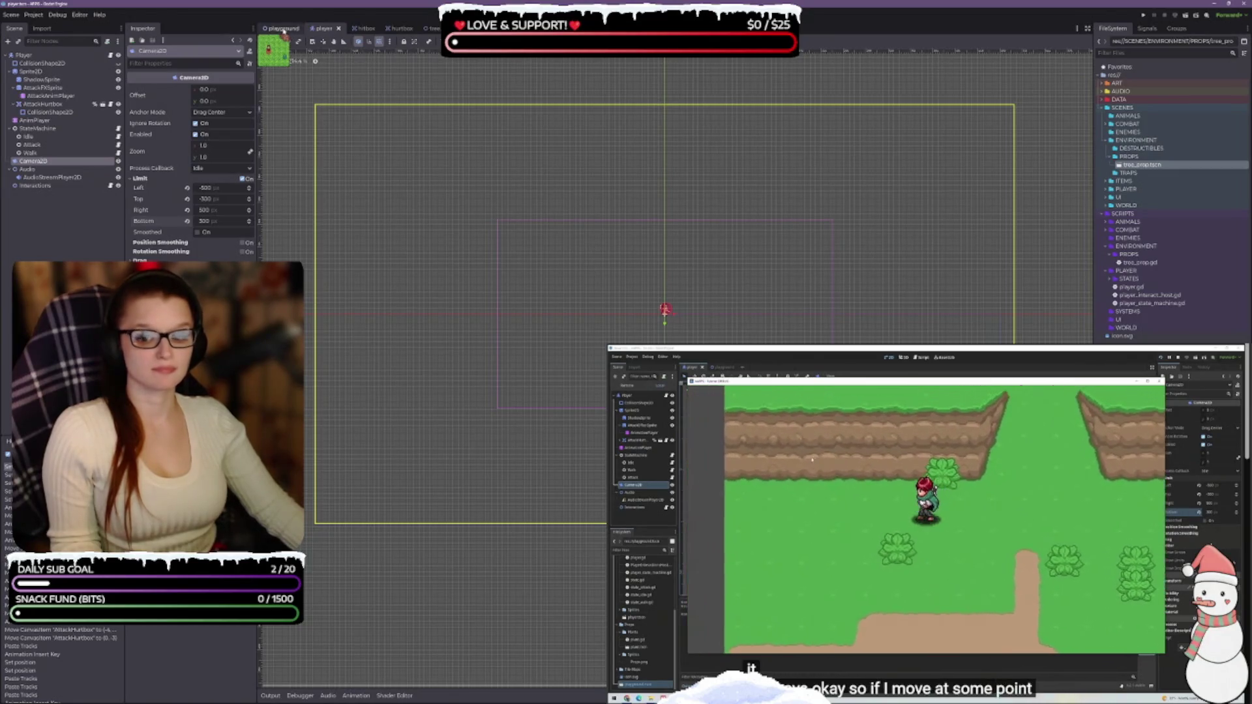
pyautogui.click(285, 29)
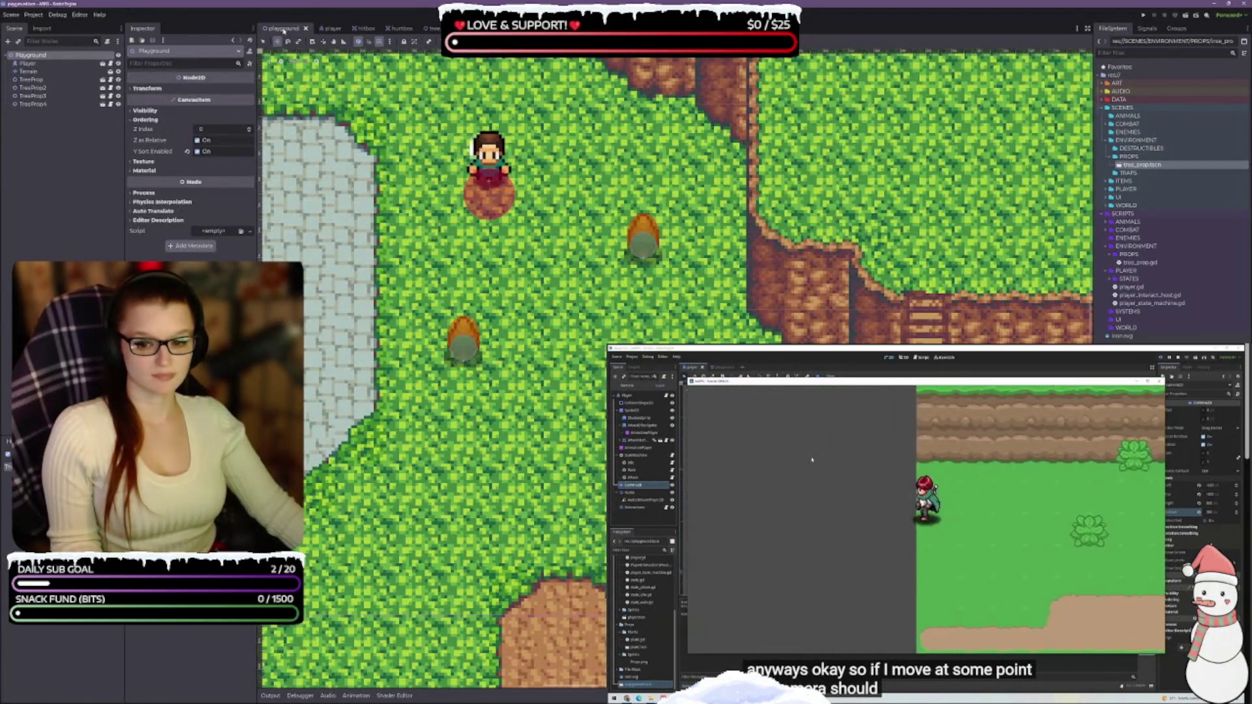
pyautogui.click(324, 30)
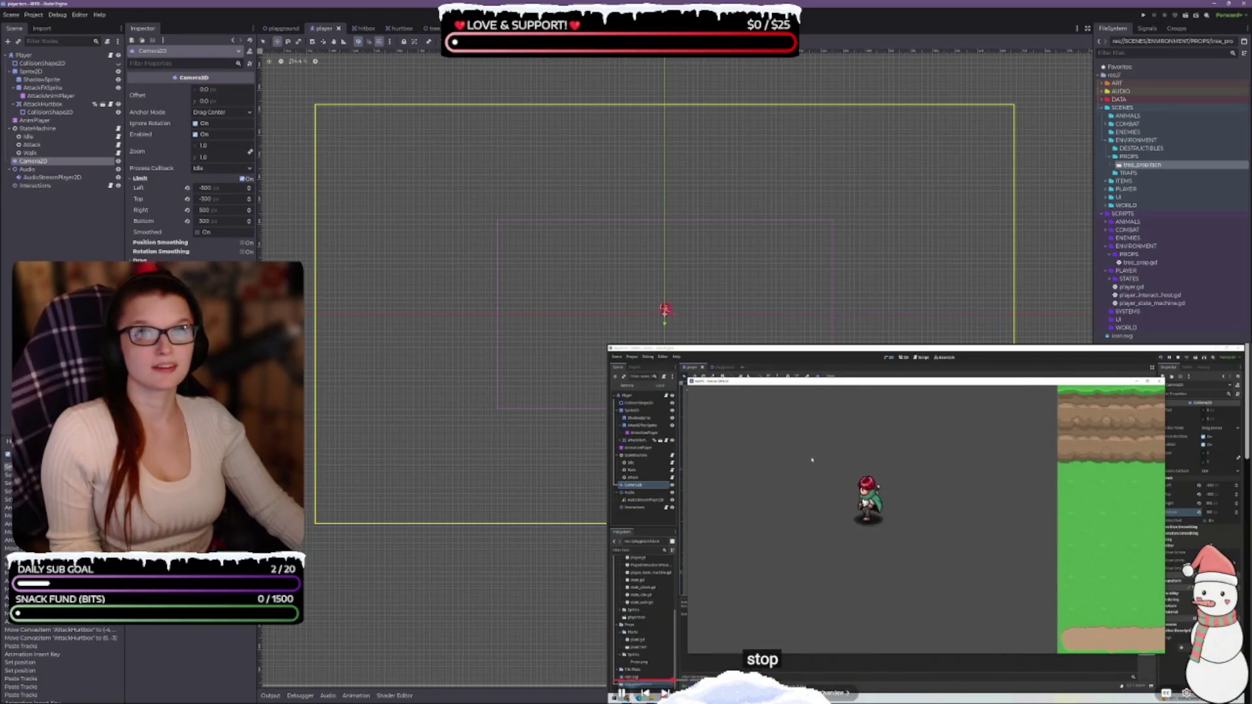
pyautogui.click(905, 662)
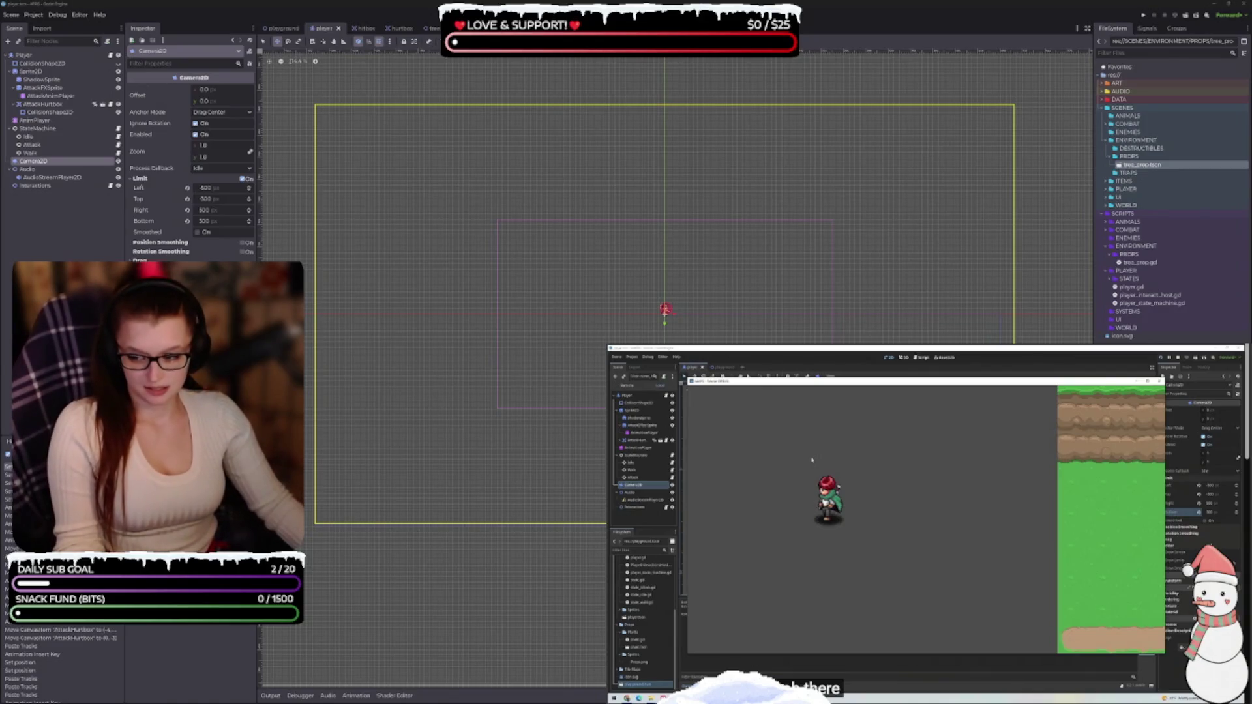
# Highlight the 'Screen-by-screen transitions' line under Camera & Movement in the Obsidian design document.
pyautogui.hotkey('alt', 'Tab')
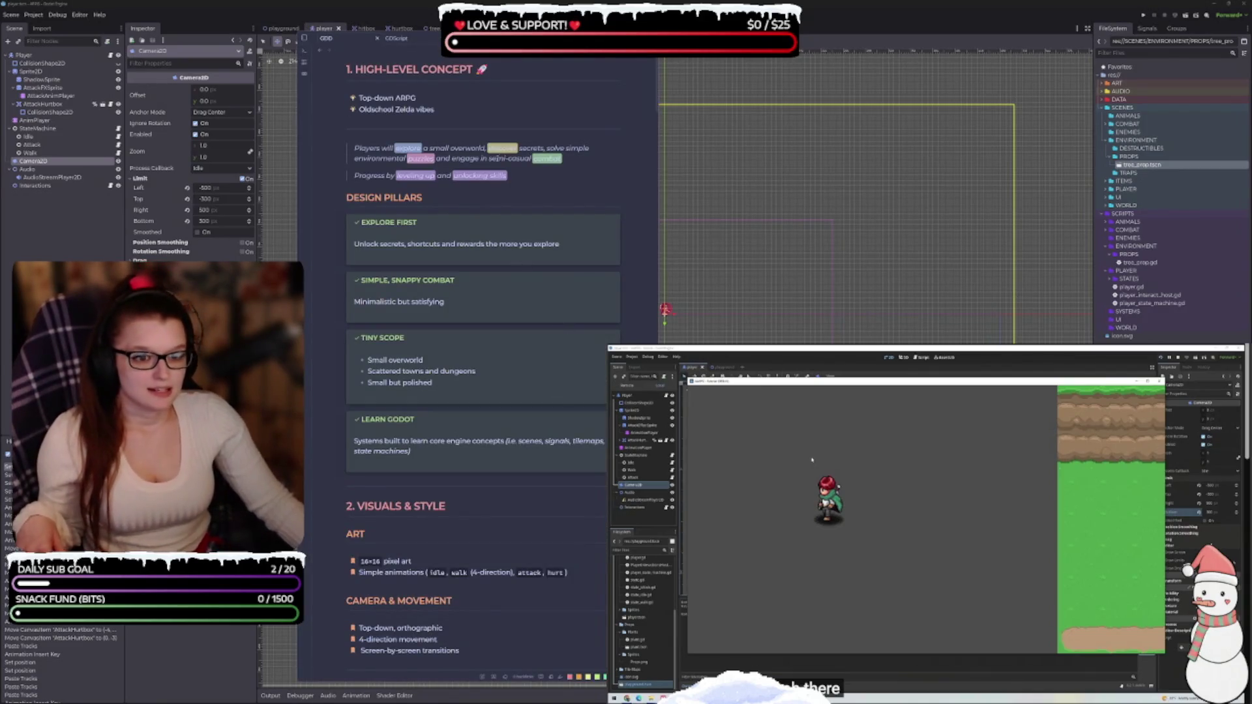
pyautogui.scroll(-10, 503, 181)
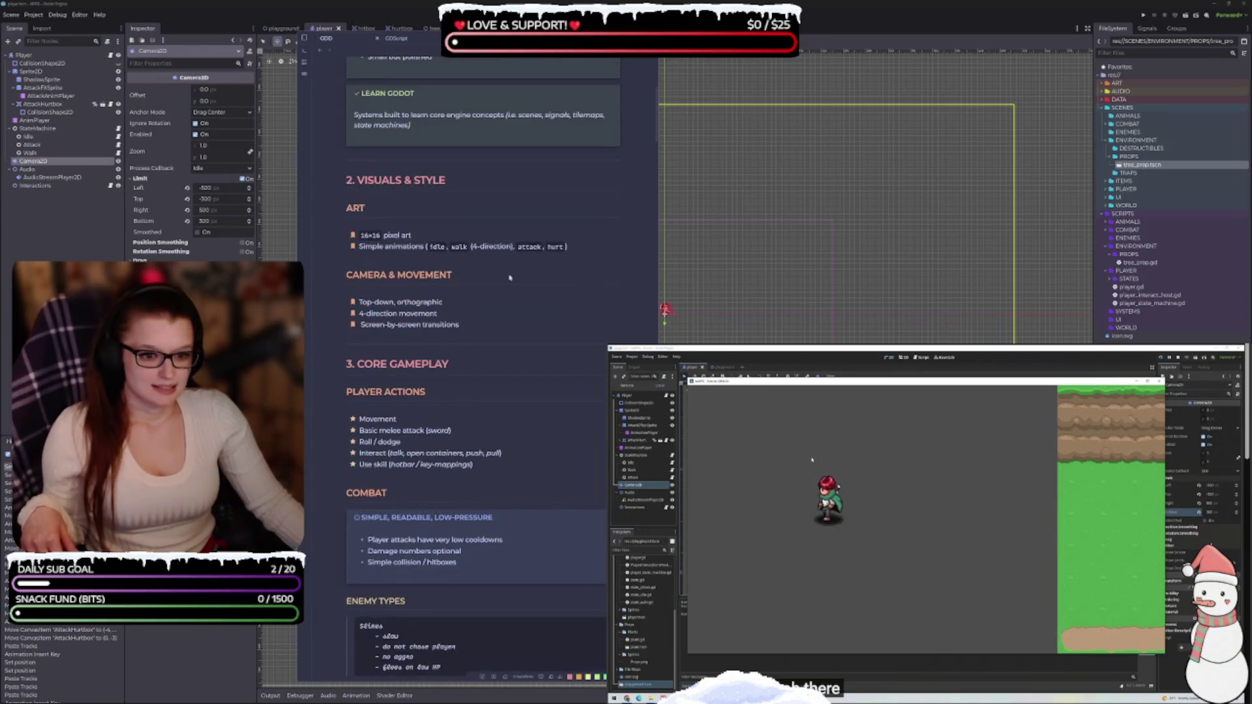
pyautogui.moveTo(418, 326); pyautogui.dragTo(359, 325)
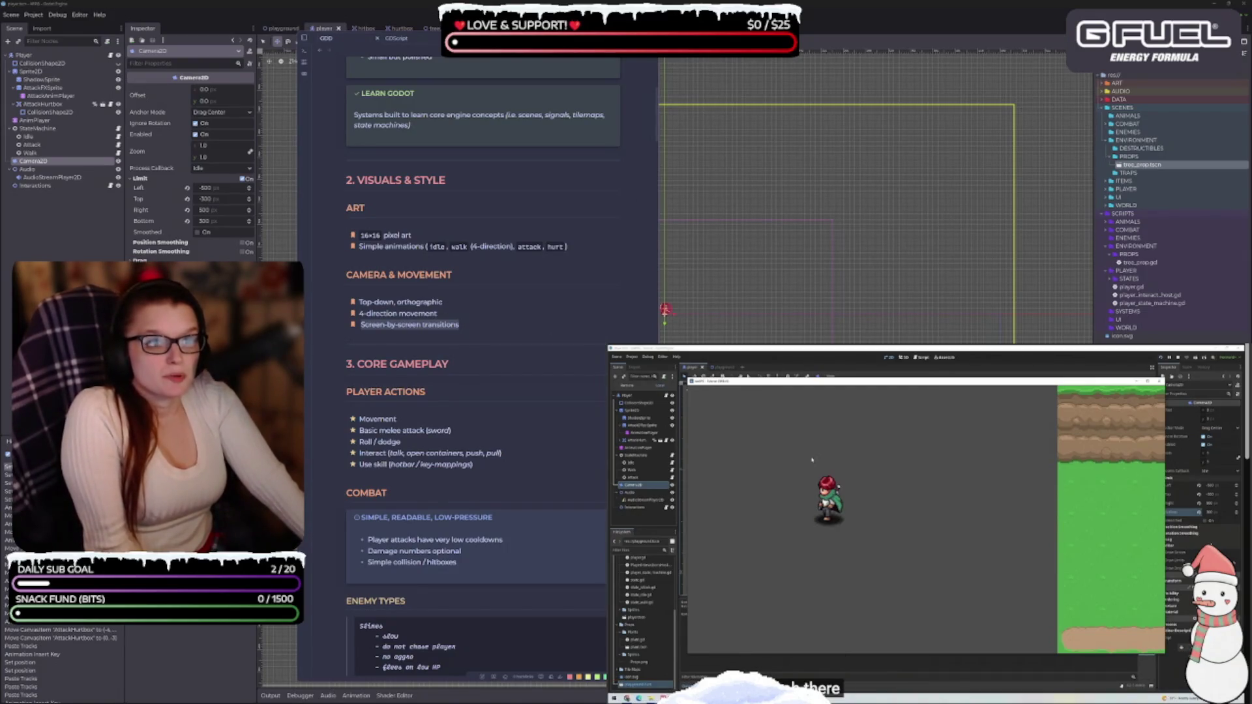
pyautogui.click(878, 227)
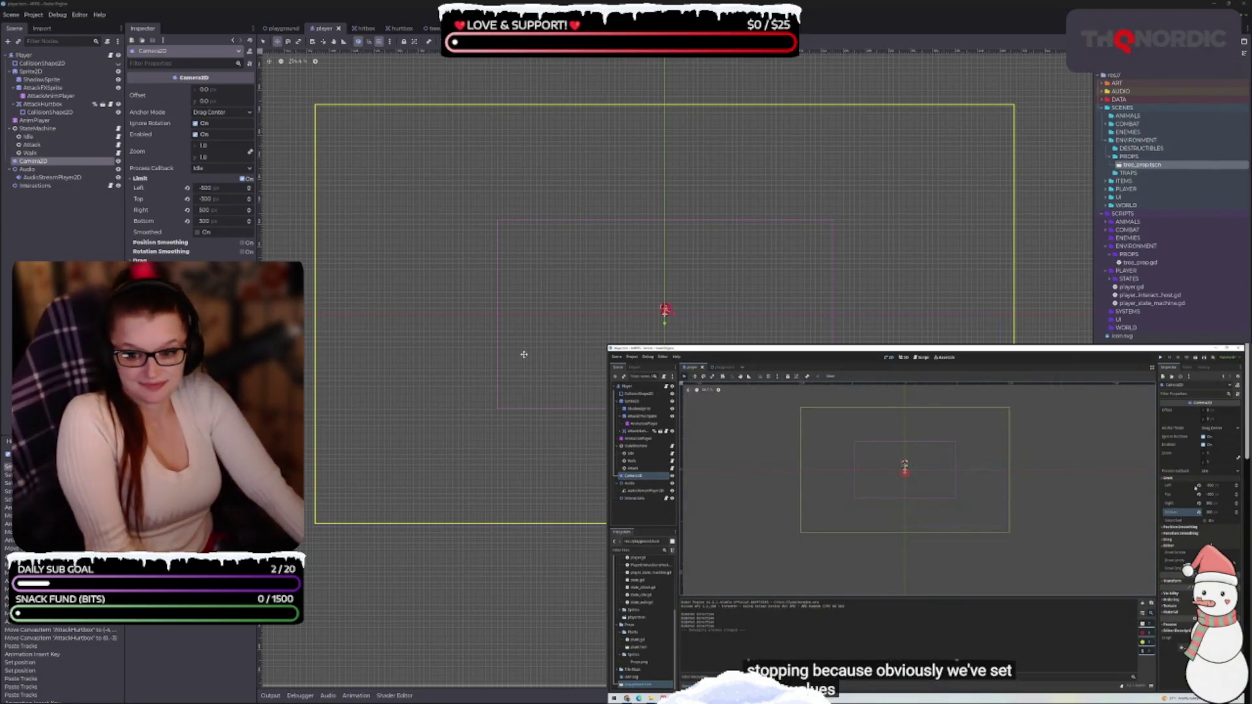
# Revert the Camera2D's Bottom, Right, Top and Left limits to their default values.
pyautogui.click(939, 497)
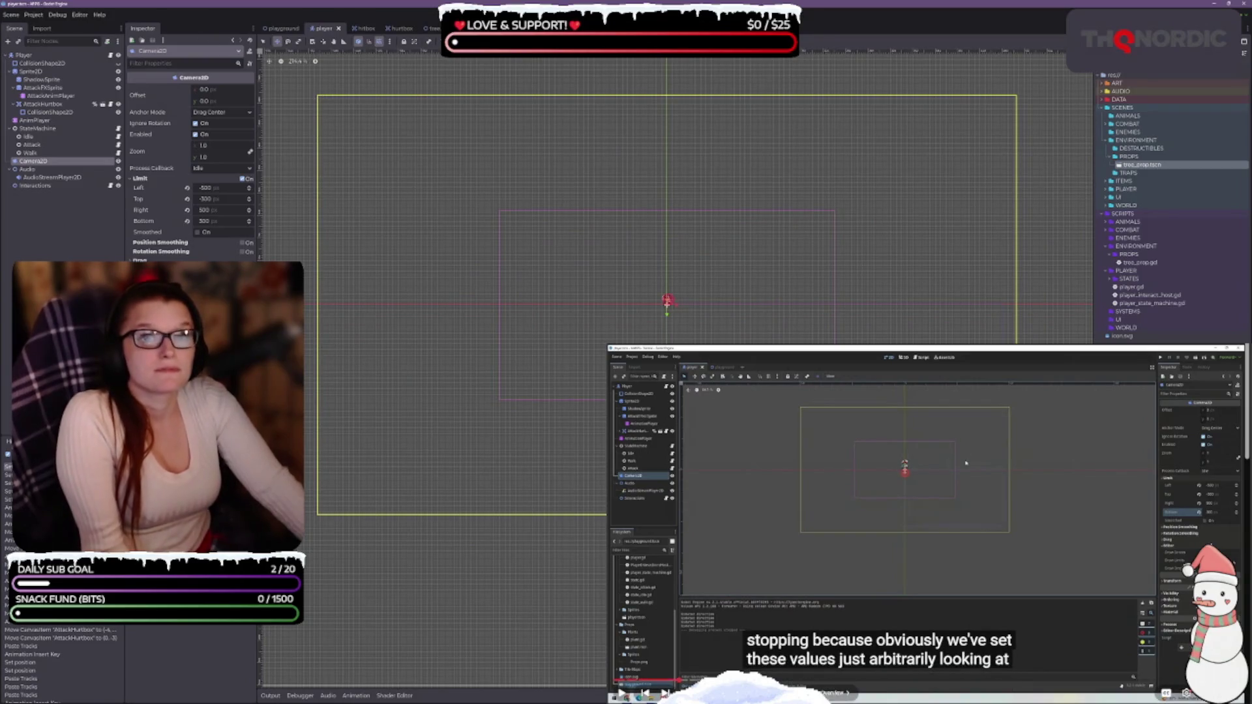
pyautogui.click(879, 494)
pyautogui.click(879, 493)
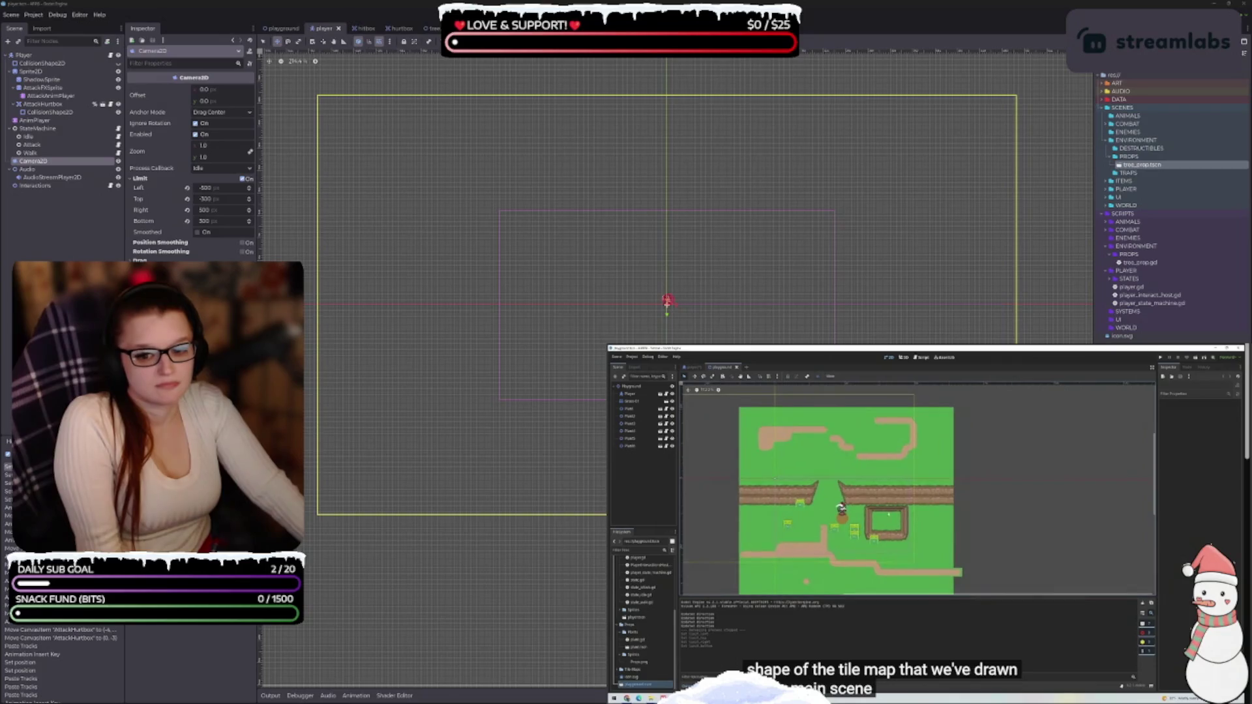
pyautogui.press('space')
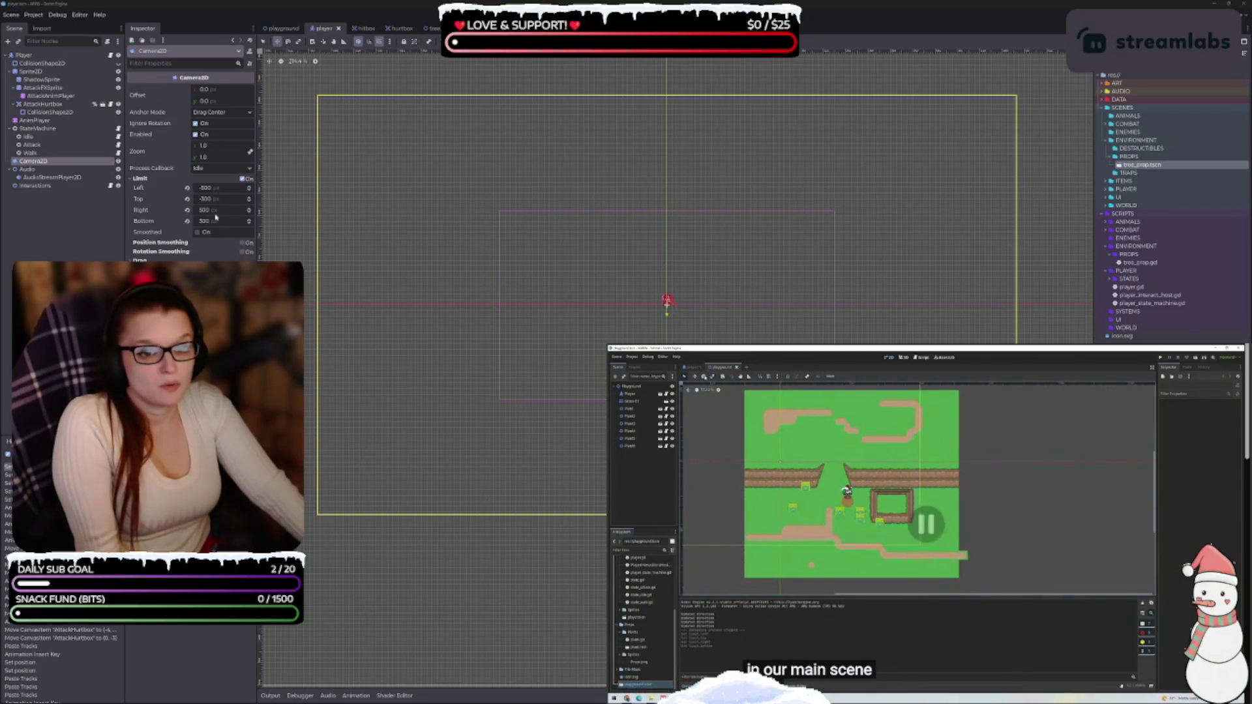
pyautogui.click(187, 221)
pyautogui.click(186, 210)
pyautogui.click(187, 199)
pyautogui.click(187, 188)
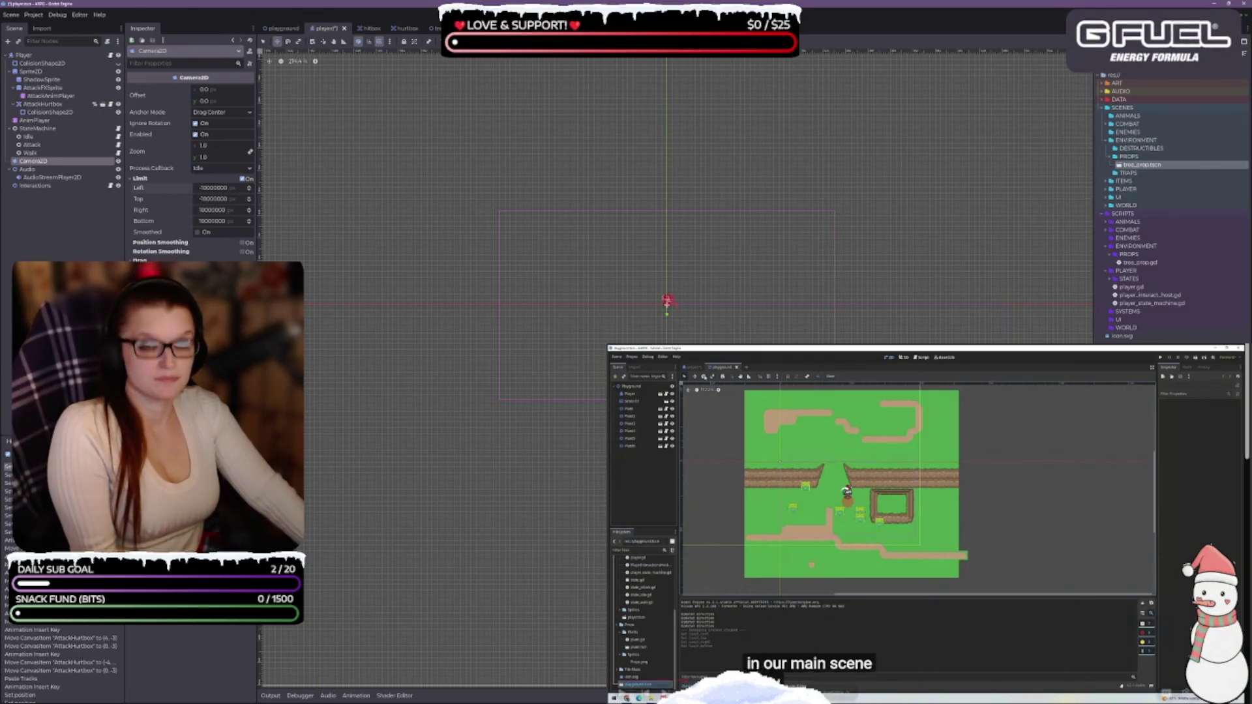
# Save the player scene, nudge the 2D view, and bring up the PLAYER scripts folder's options.
pyautogui.hotkey('ctrl', 's')
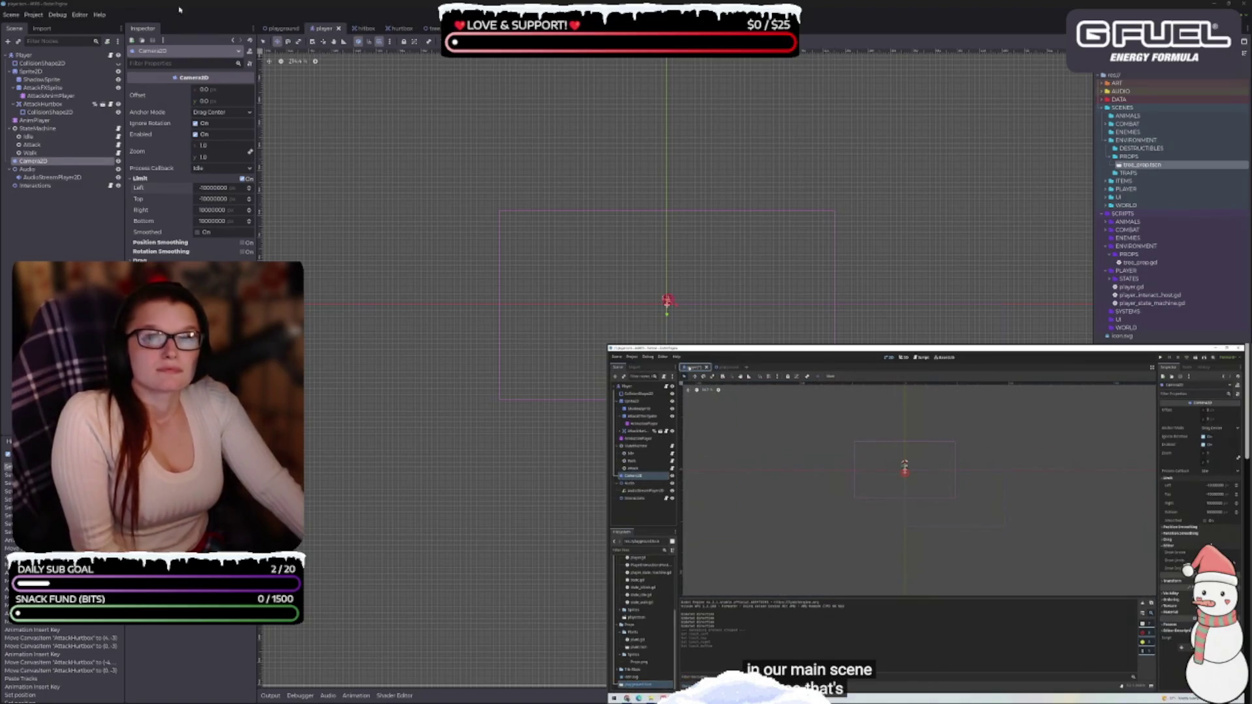
pyautogui.moveTo(525, 302); pyautogui.dragTo(620, 302)
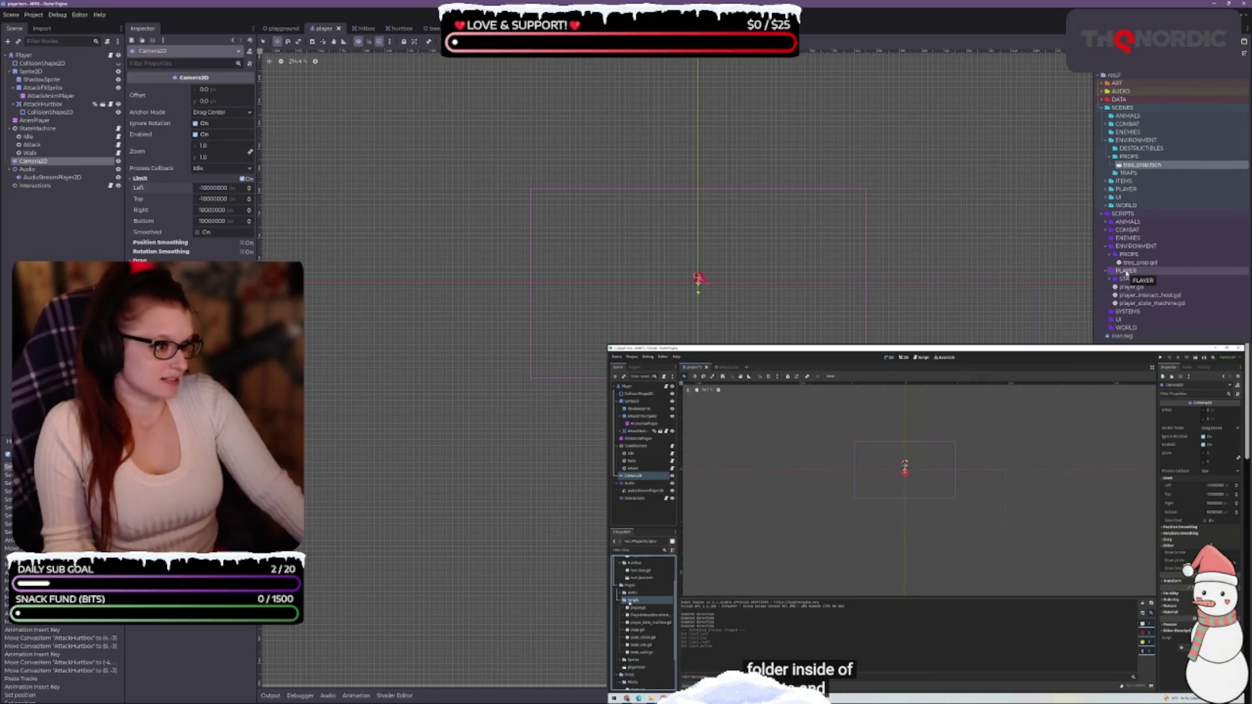
pyautogui.rightClick(1126, 272)
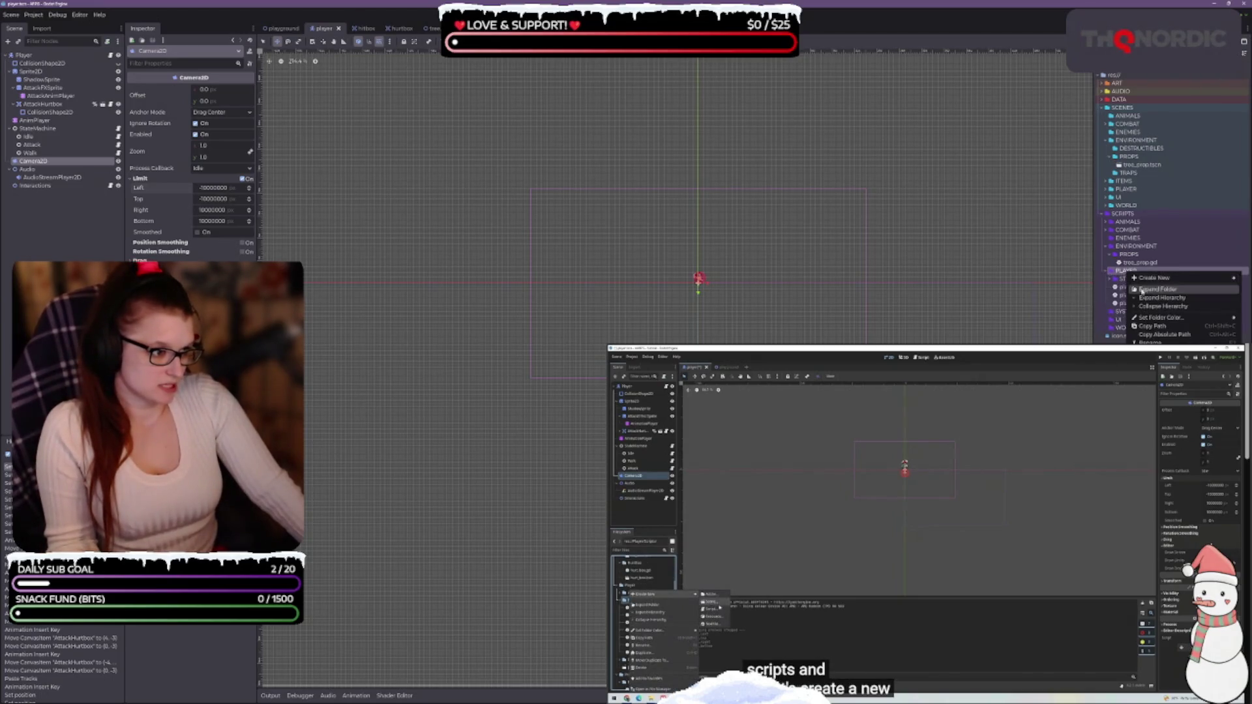
# Create a new script named player_camera.gd in the scripts PLAYER folder.
pyautogui.moveTo(1153, 278)
pyautogui.click(1107, 300)
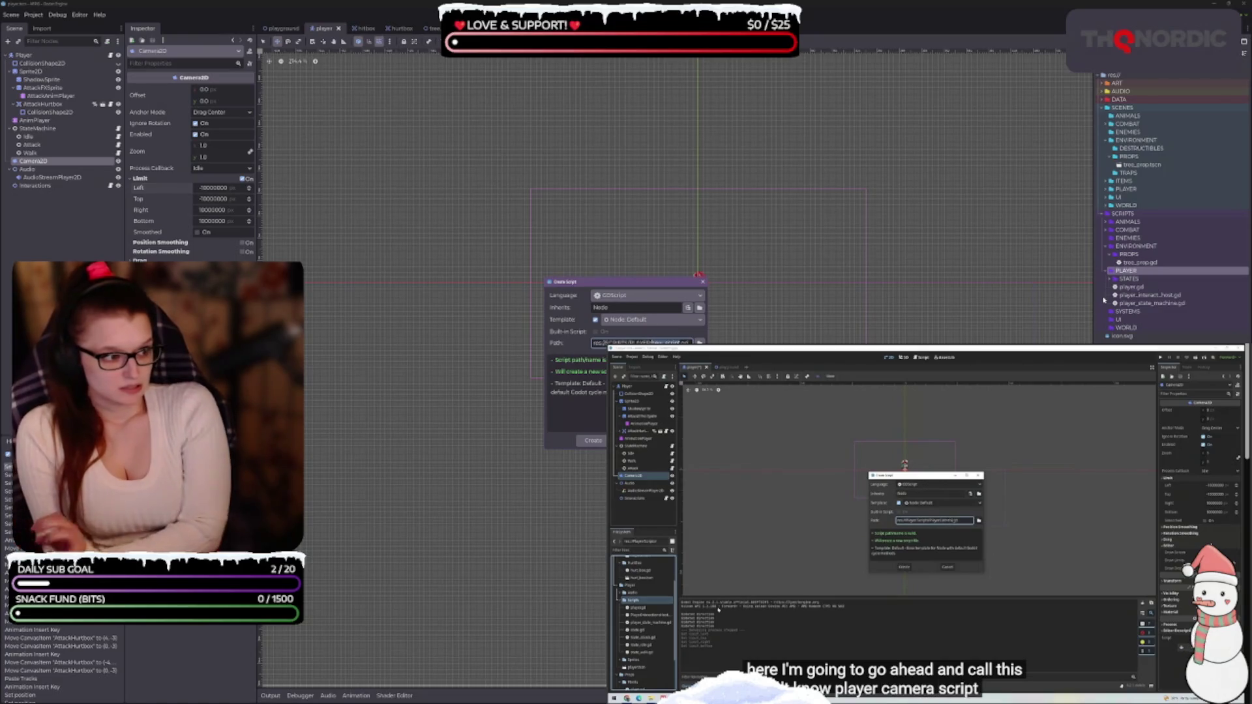
pyautogui.write('player_camera')
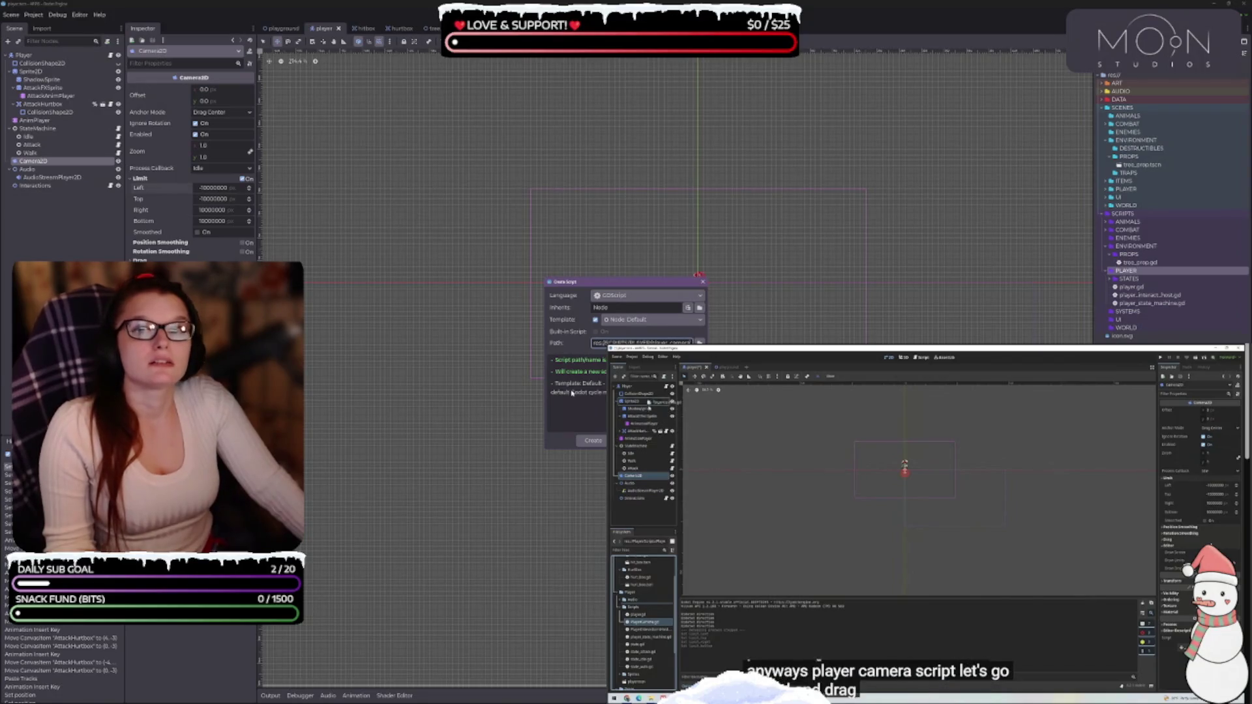
pyautogui.click(593, 440)
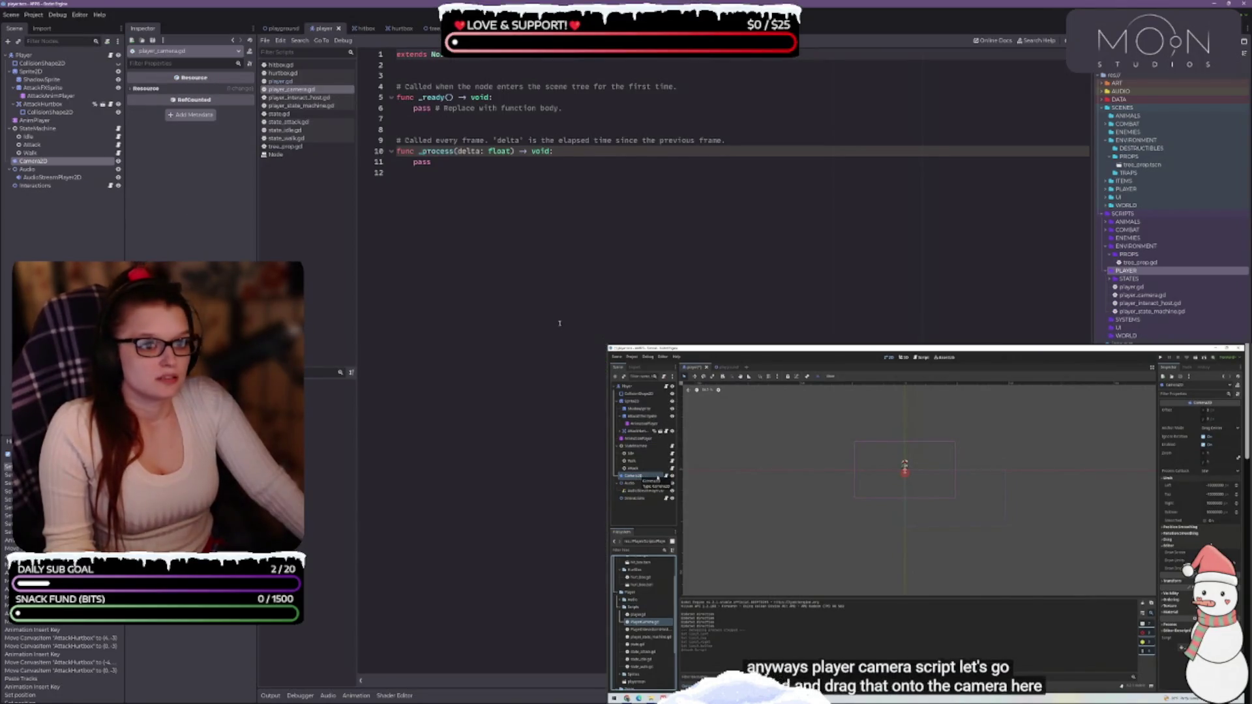
# Attach player_camera.gd to the Camera2D node and start editing on line 3.
pyautogui.moveTo(929, 390)
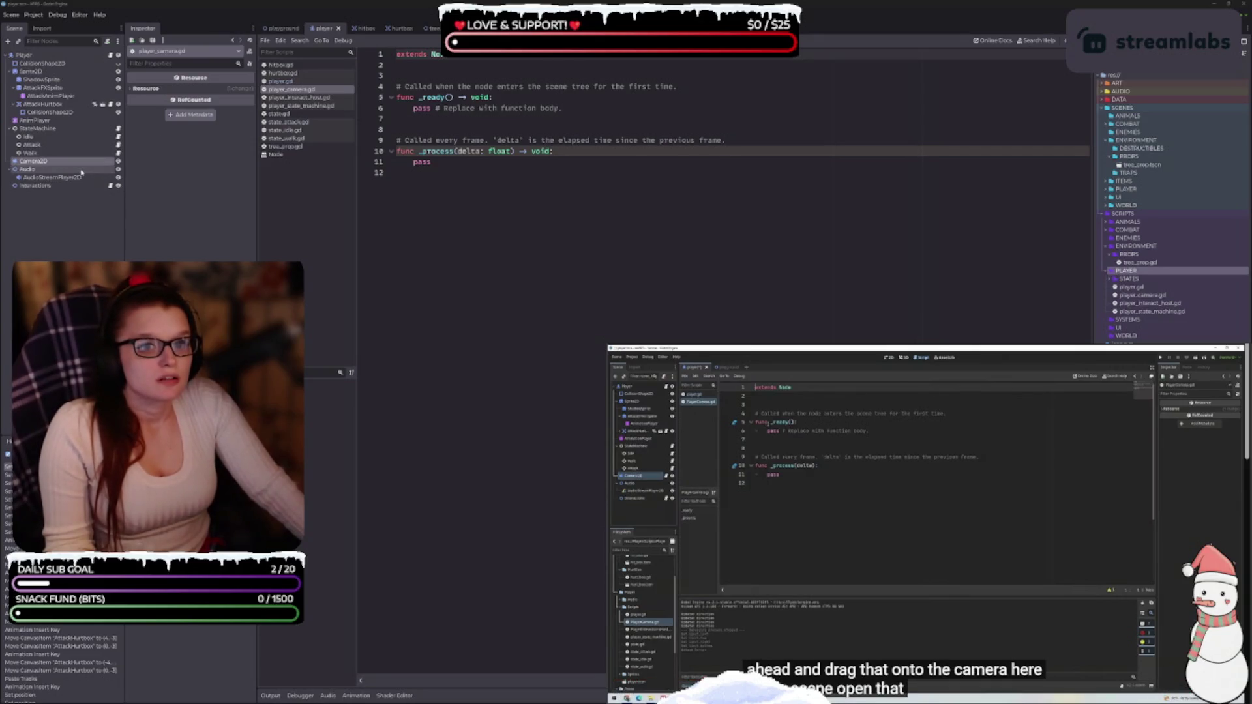
pyautogui.click(42, 162)
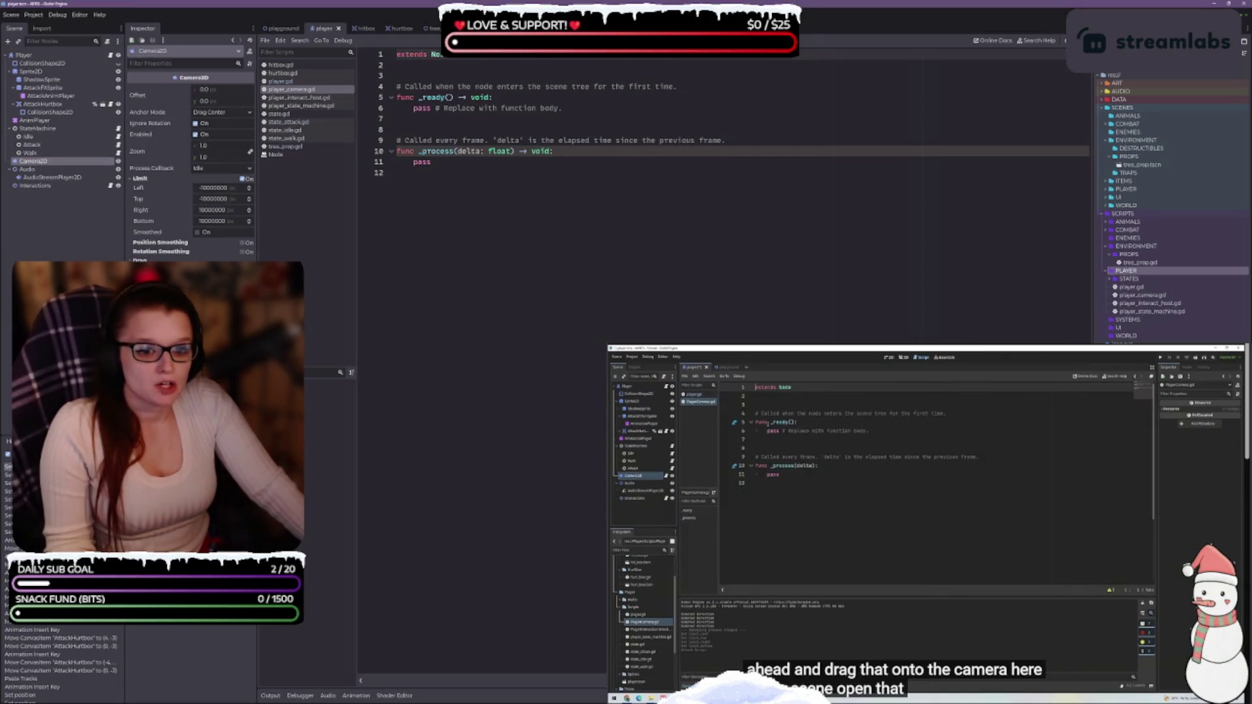
pyautogui.moveTo(1152, 298)
pyautogui.mouseDown()
pyautogui.moveTo(652, 196)
pyautogui.moveTo(32, 161)
pyautogui.mouseUp()
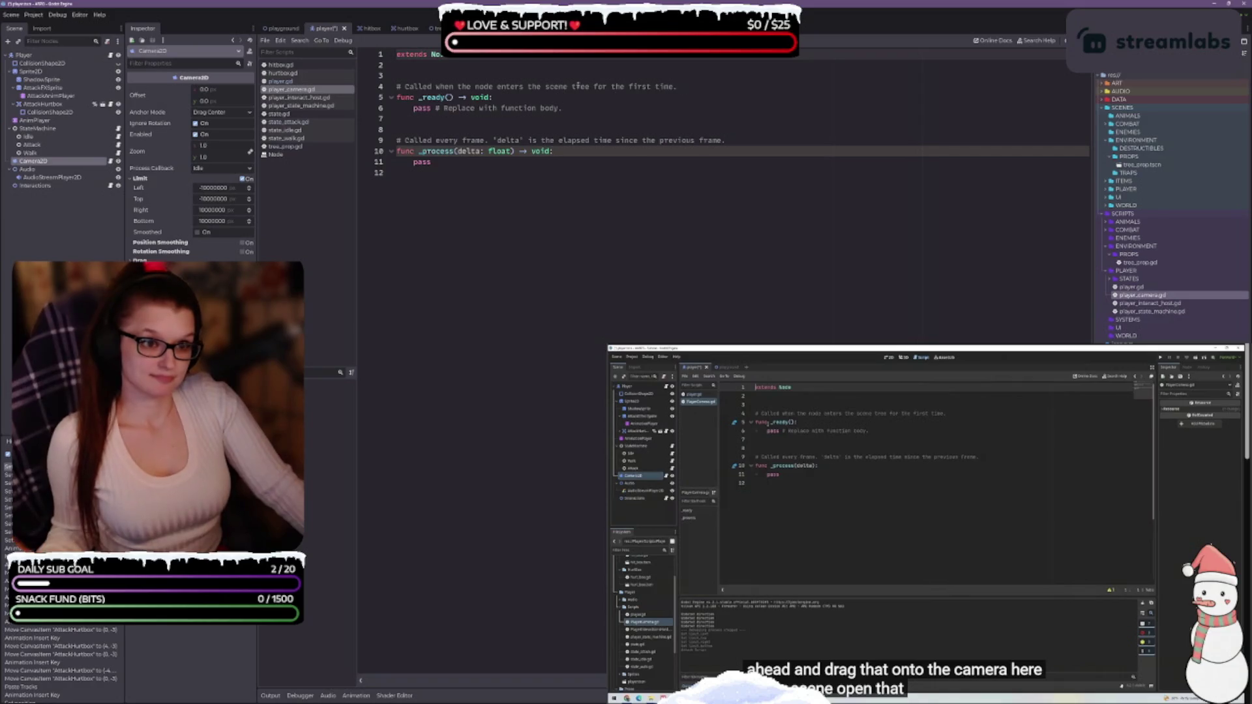
pyautogui.click(471, 77)
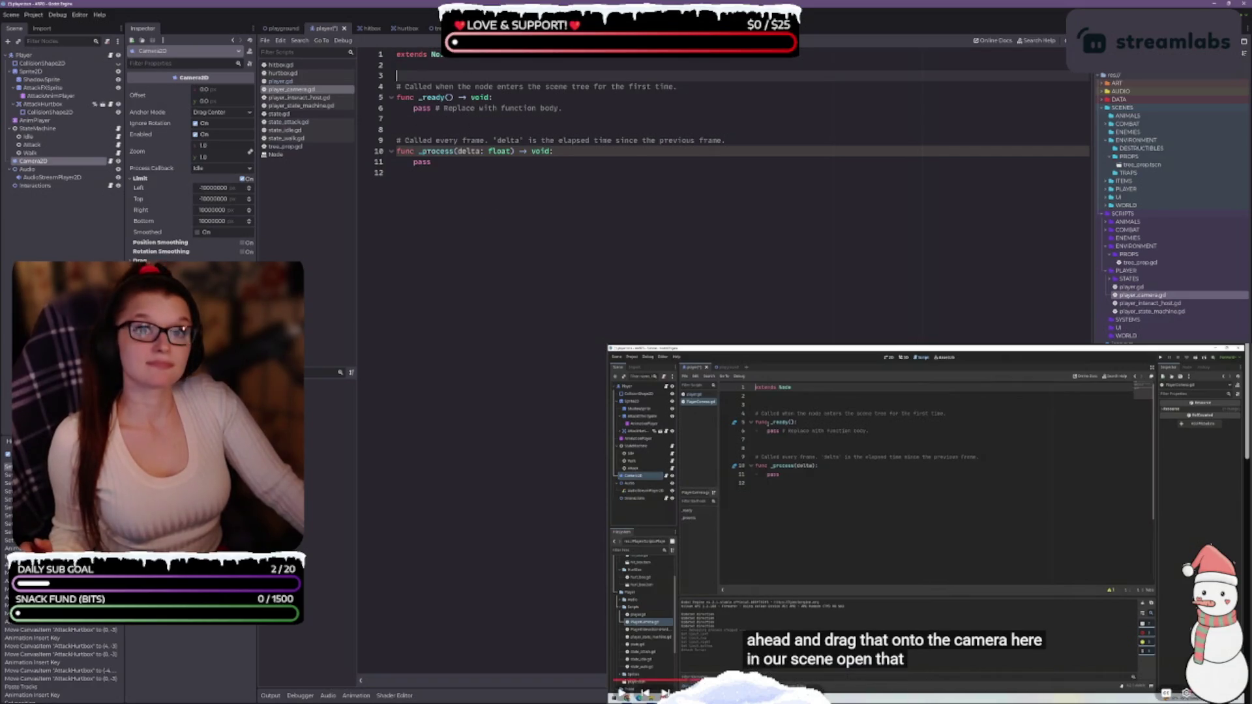
# Save, then add class_name PlayerCamera as the first line of the script.
pyautogui.hotkey('ctrl', 's')
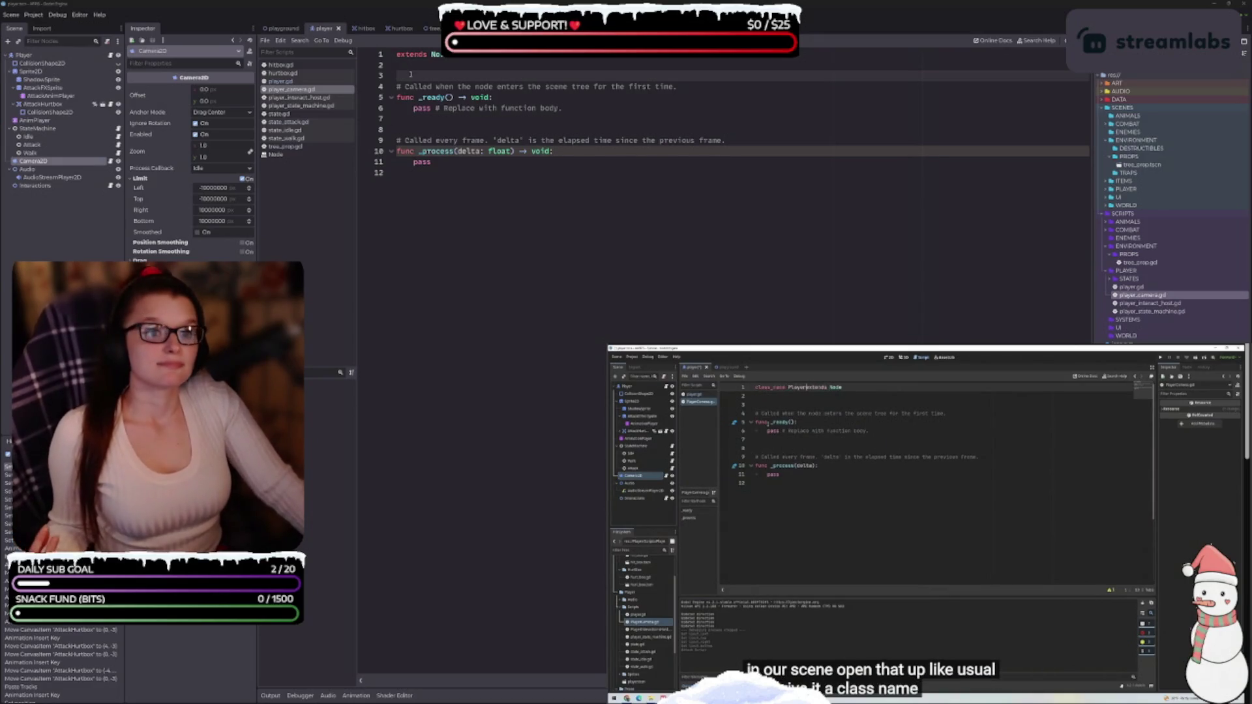
pyautogui.click(398, 54)
pyautogui.write('classexte')
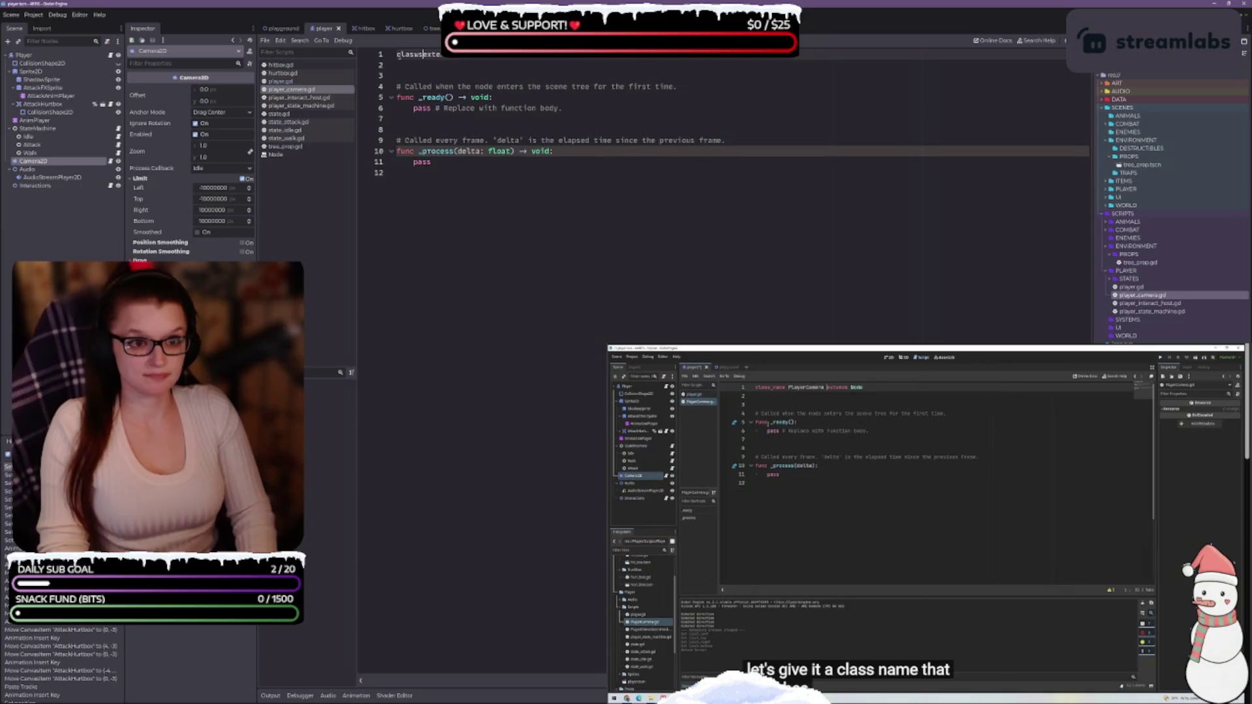
pyautogui.press('BackSpace')
pyautogui.write('_namePlayerCamera')
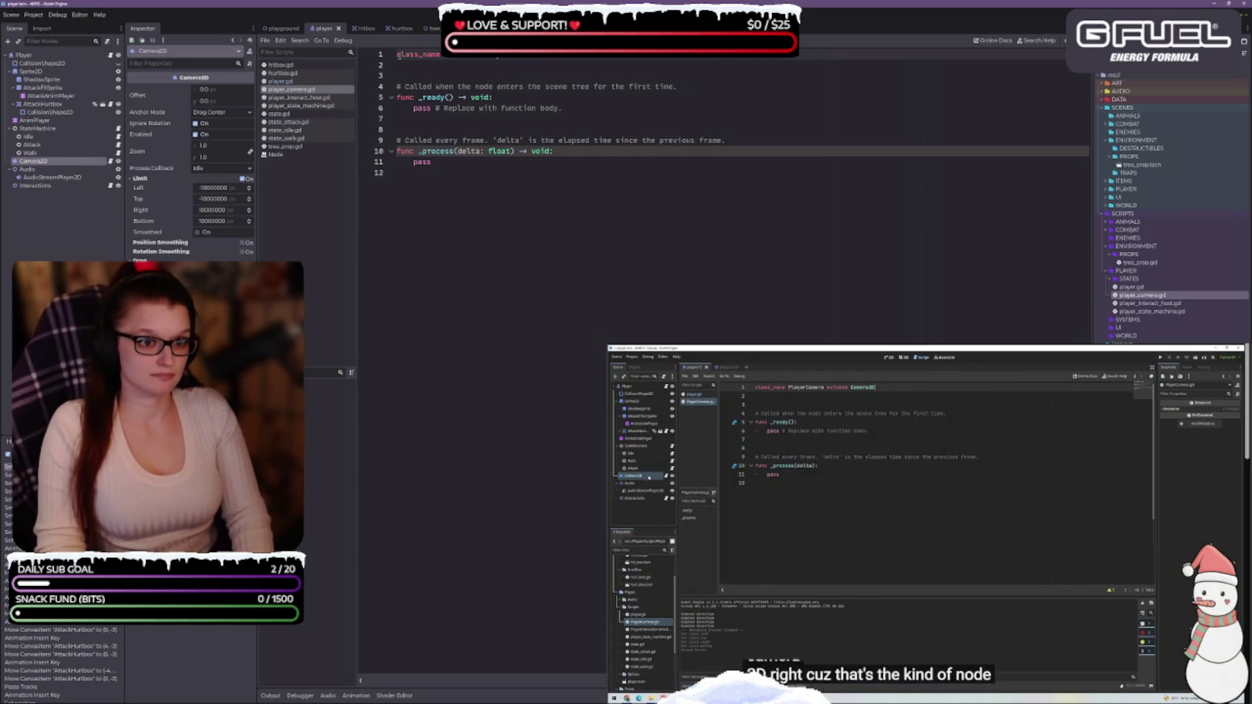
pyautogui.press('Return')
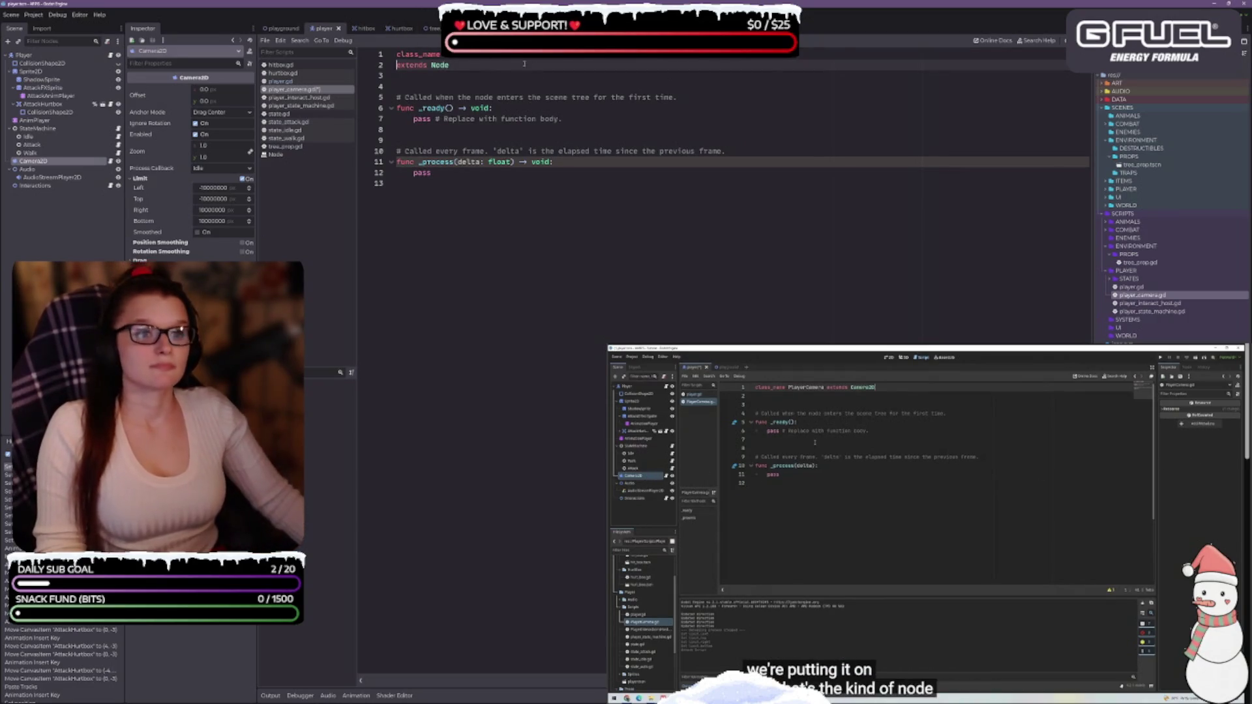
# Change the script's base type from Node to Camera2D.
pyautogui.click(457, 71)
pyautogui.click(458, 67)
pyautogui.press('BackSpace')
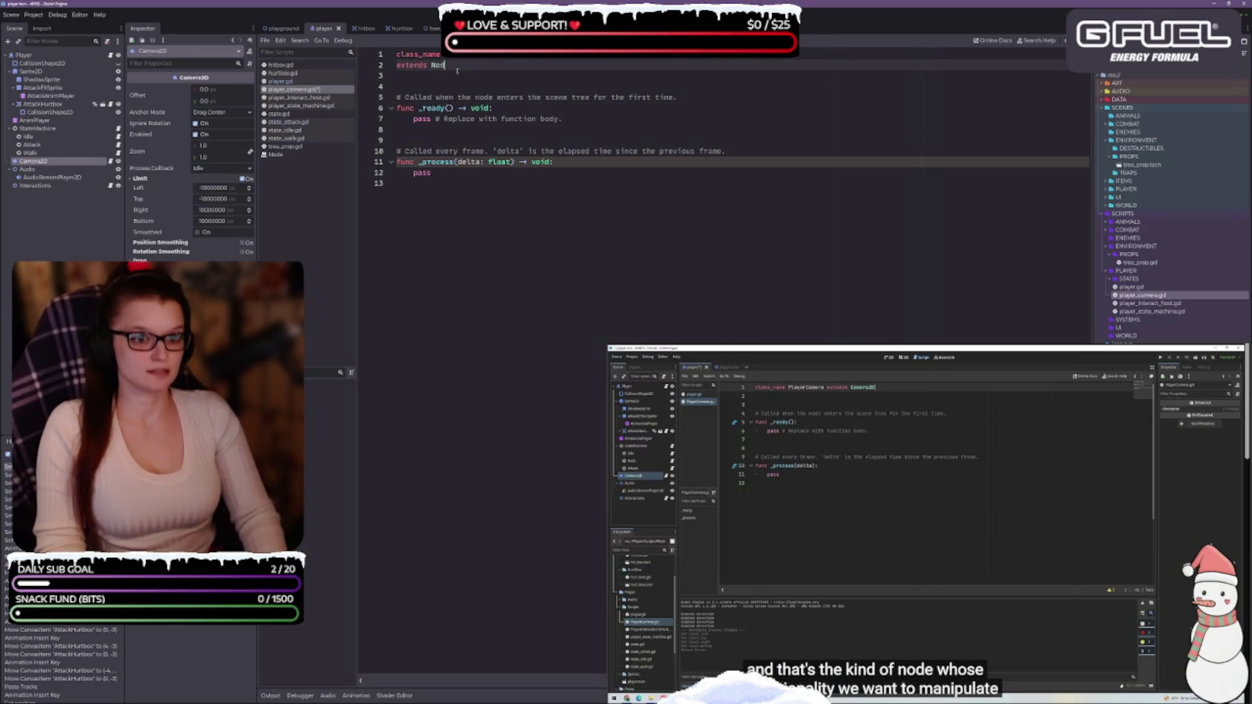
pyautogui.write('Camera2')
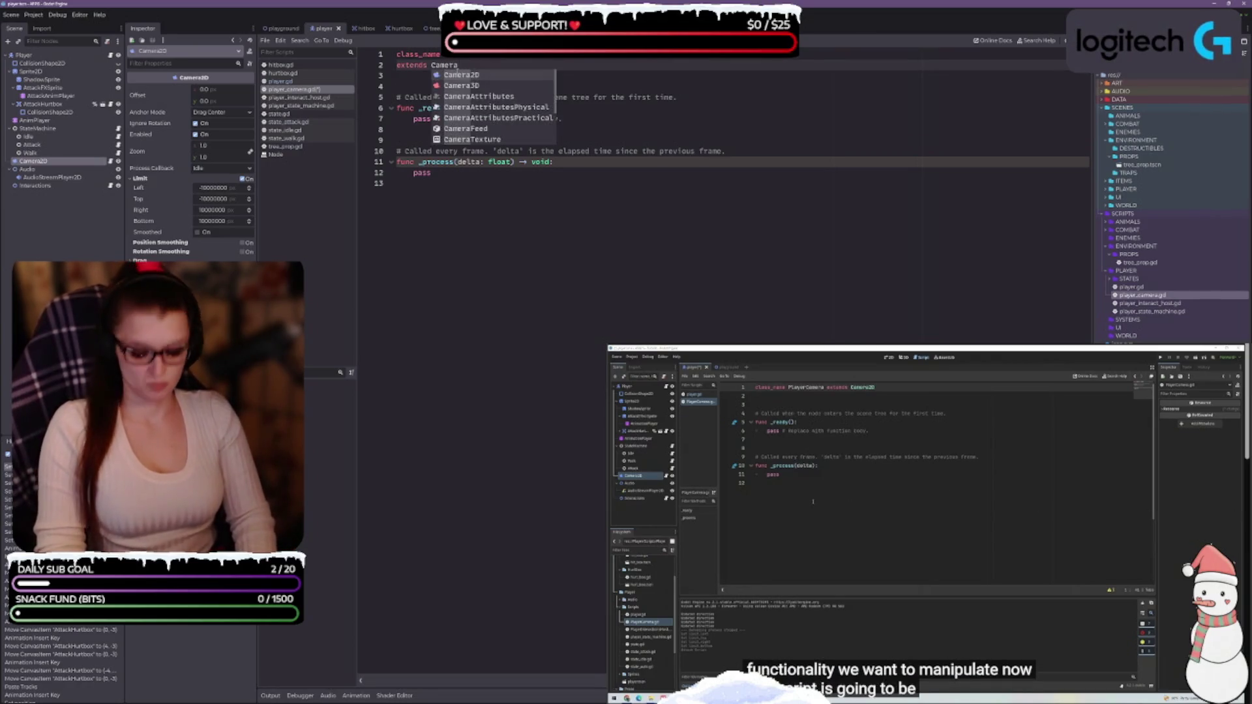
pyautogui.press('Return')
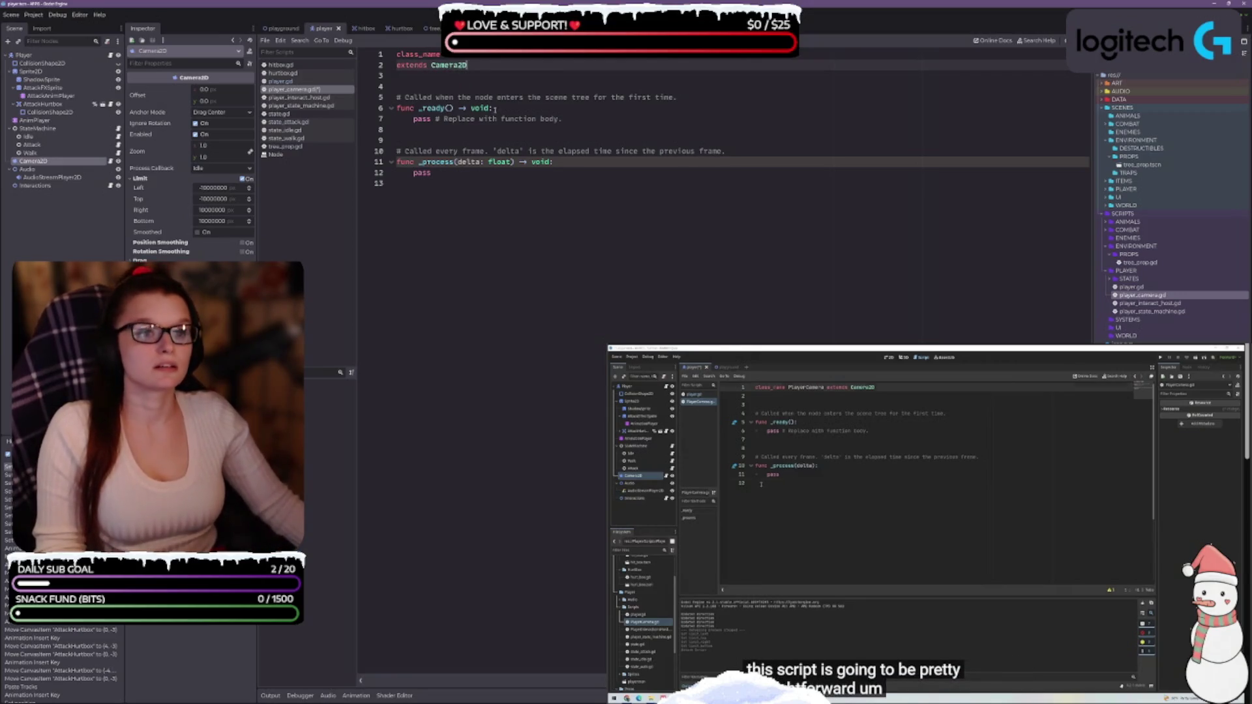
# Delete the template comments, the _process function and trailing empty lines.
pyautogui.moveTo(750, 99); pyautogui.dragTo(398, 87)
pyautogui.press('BackSpace')
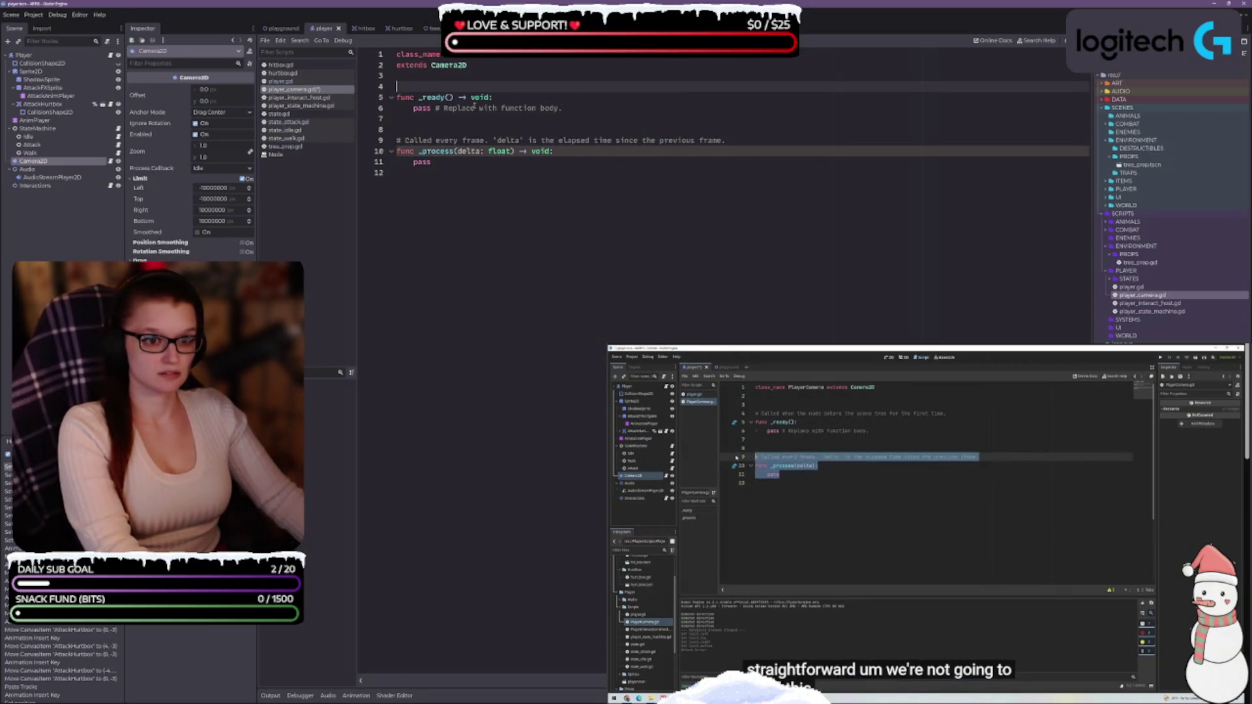
pyautogui.moveTo(562, 108); pyautogui.dragTo(436, 108)
pyautogui.press('BackSpace')
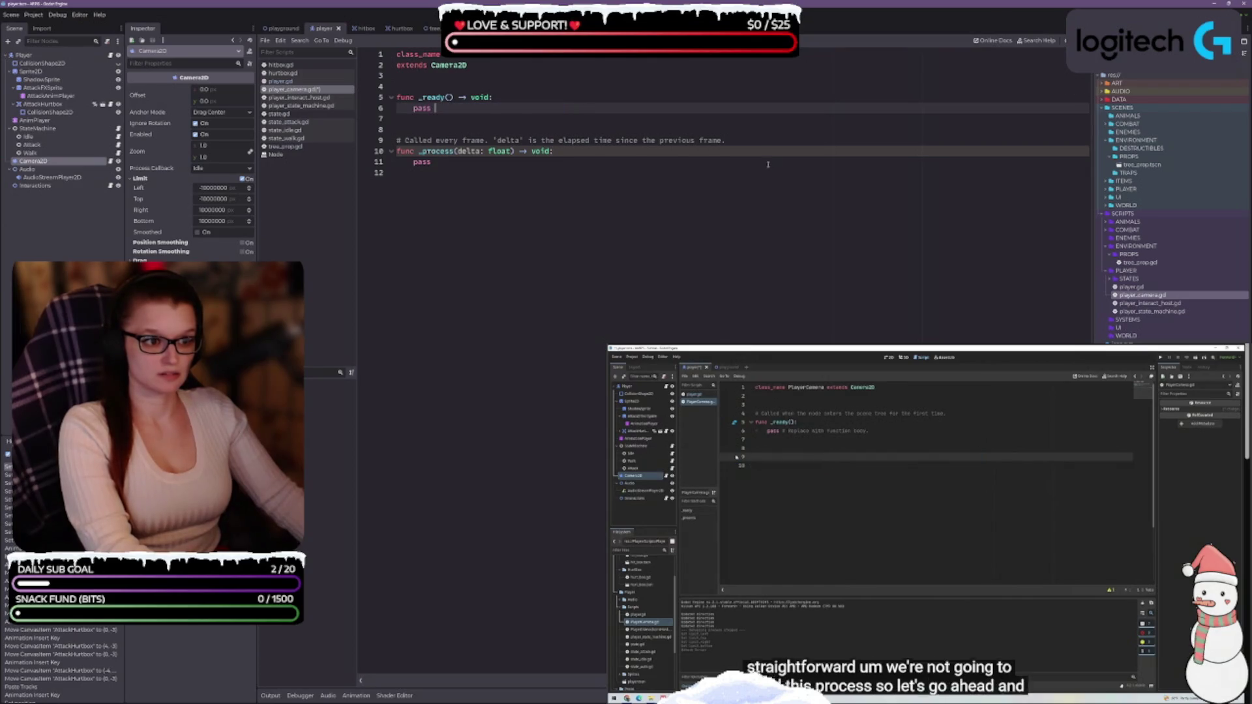
pyautogui.moveTo(432, 162); pyautogui.dragTo(398, 129)
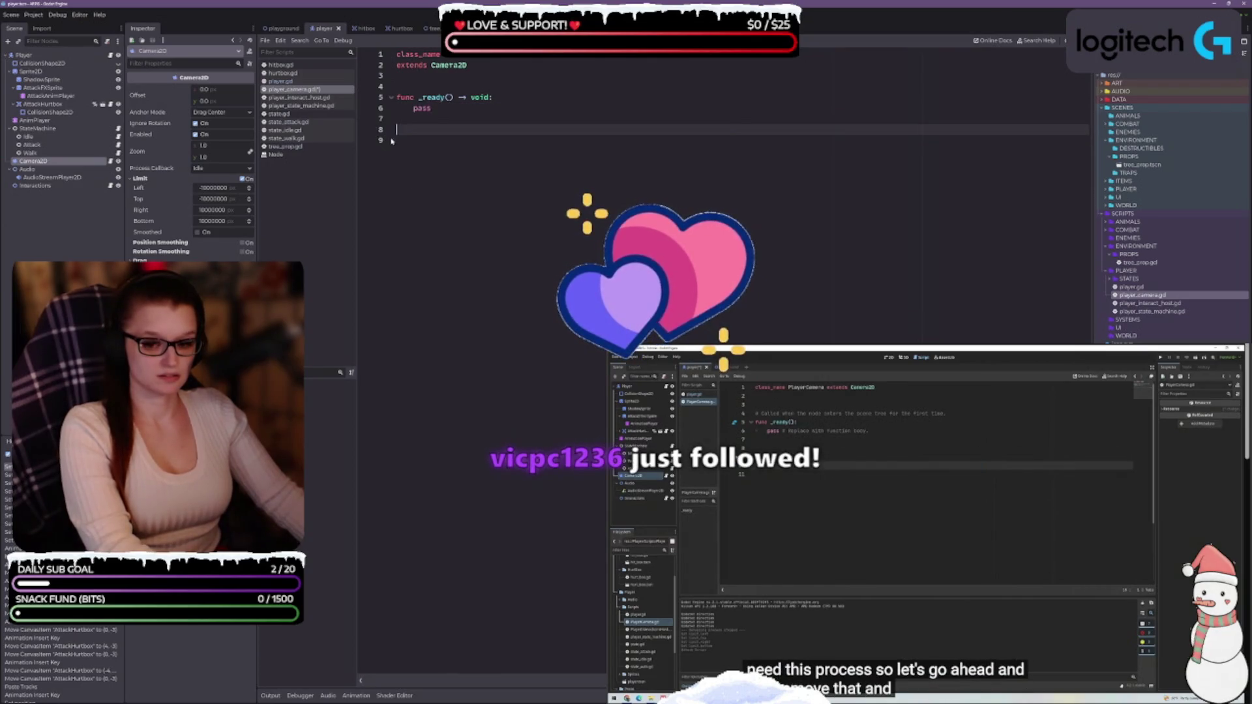
pyautogui.press('BackSpace')
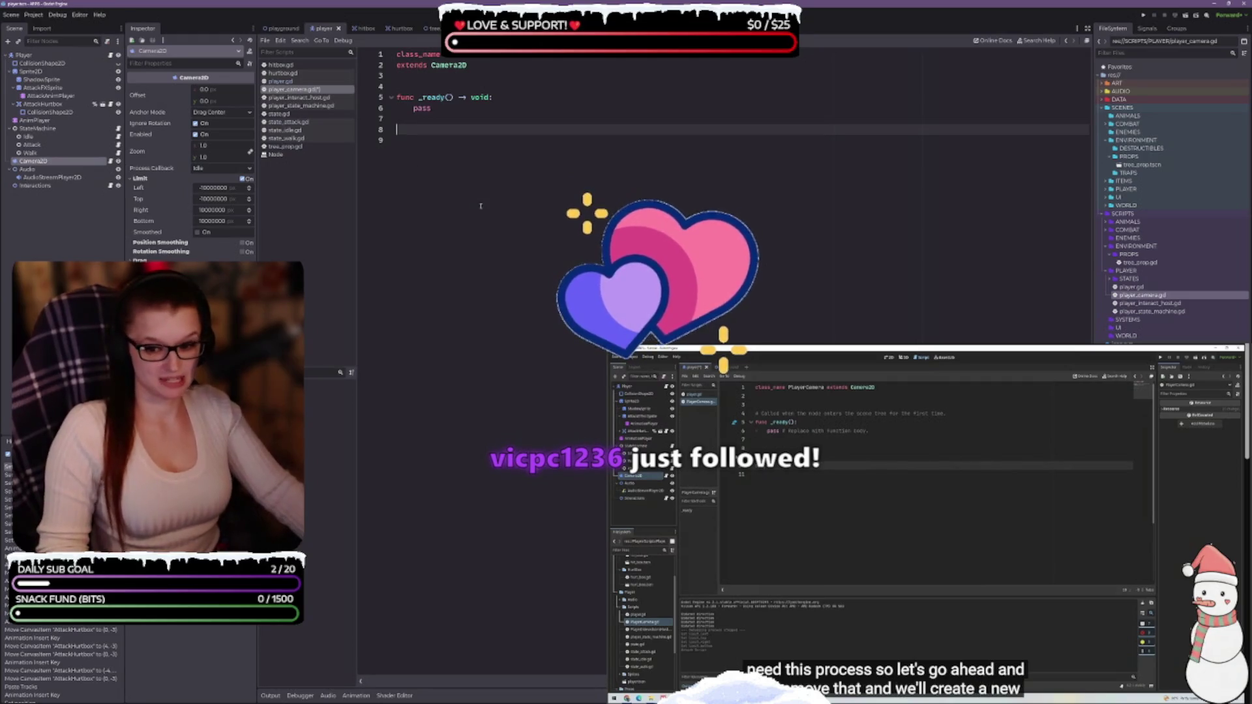
pyautogui.press('Delete')
pyautogui.press('BackSpace')
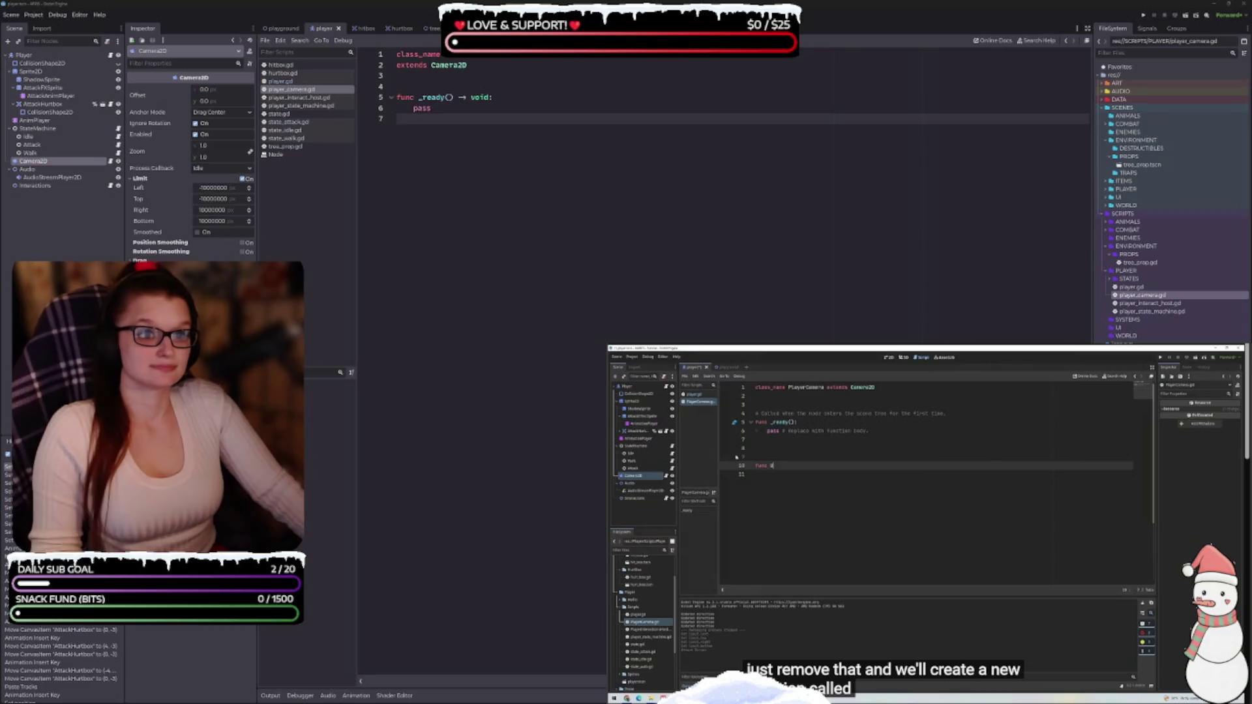
pyautogui.moveTo(937, 570)
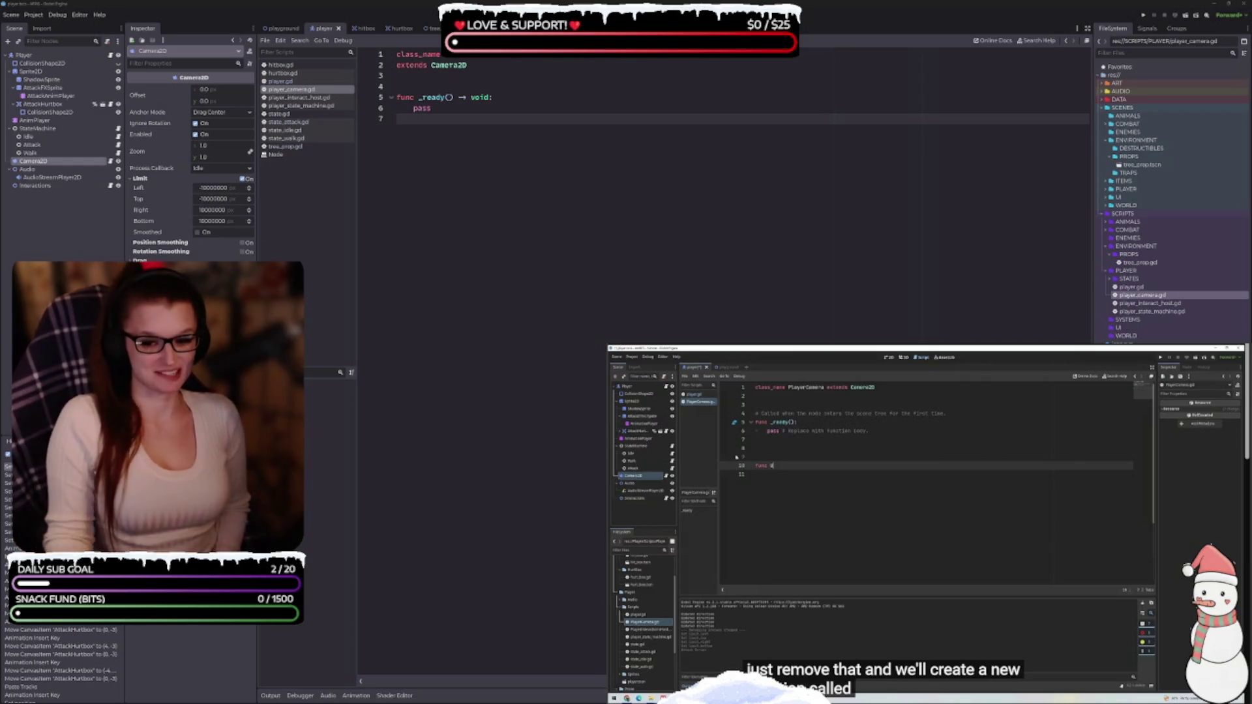
pyautogui.moveTo(918, 548)
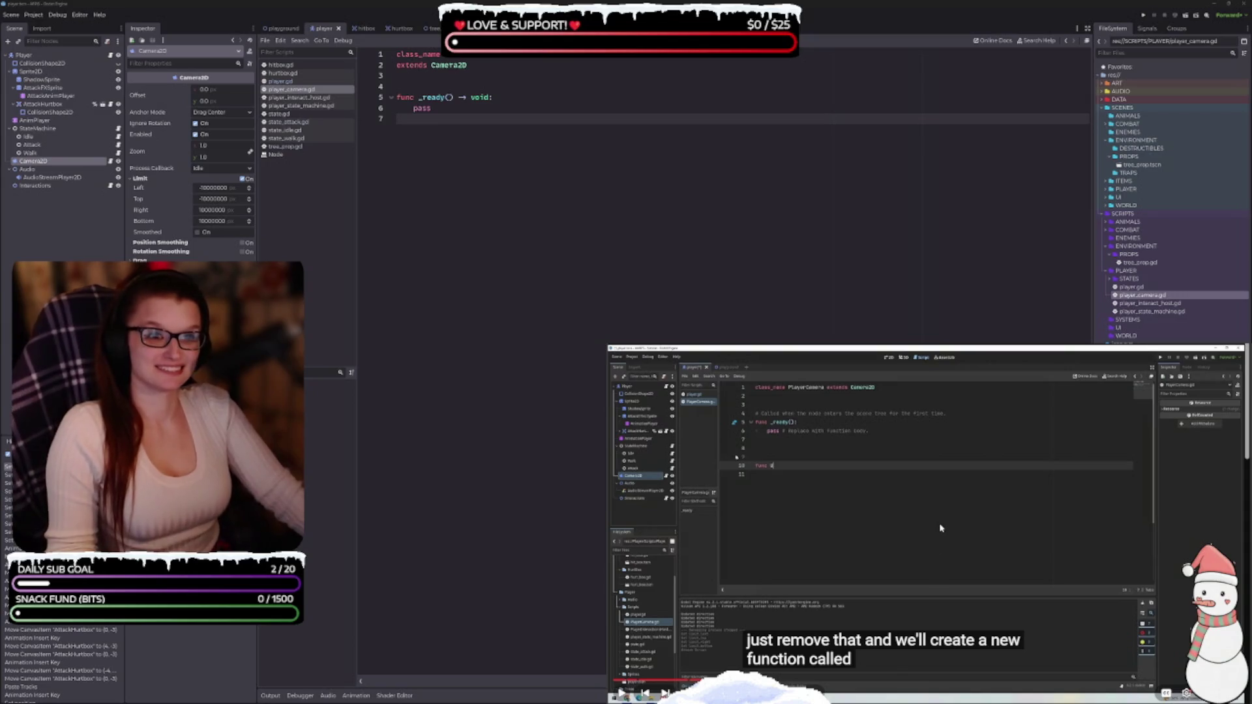
pyautogui.click(939, 525)
# Add func UpdateLimits() -> void: below _ready with pass as its body.
pyautogui.click(524, 156)
pyautogui.press('Return')
pyautogui.press('Return')
pyautogui.write('func ')
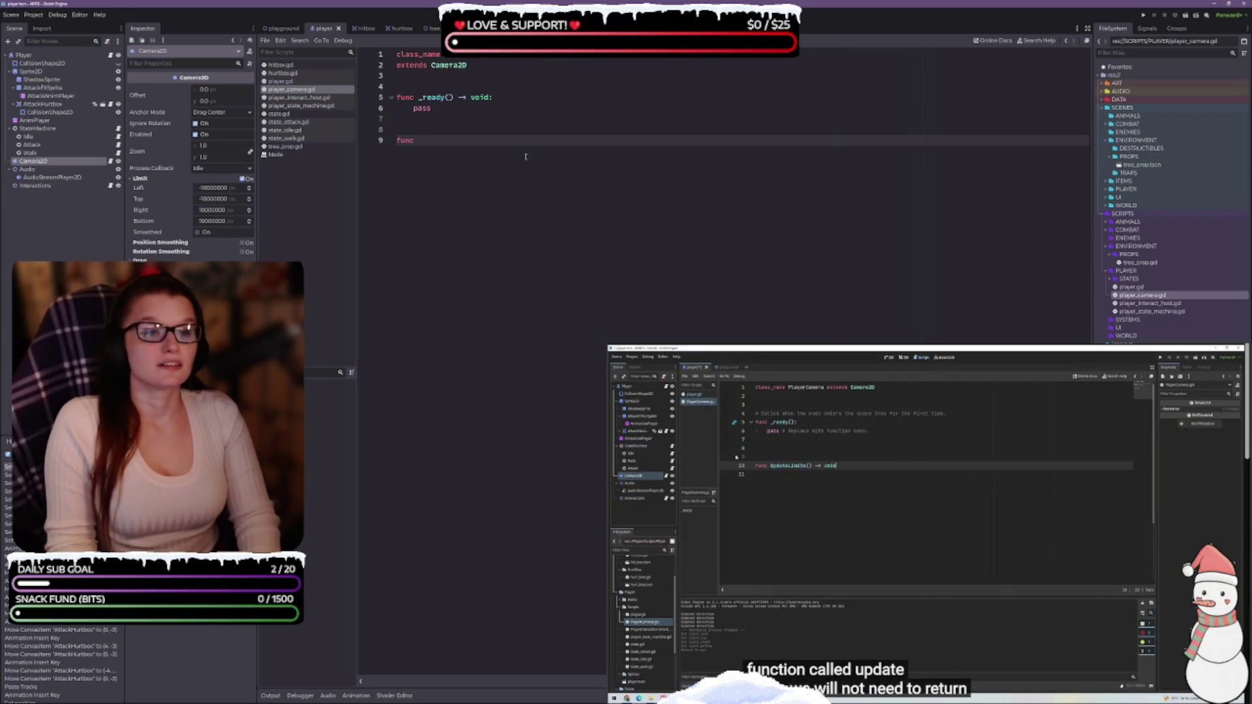
pyautogui.write('UpdateL')
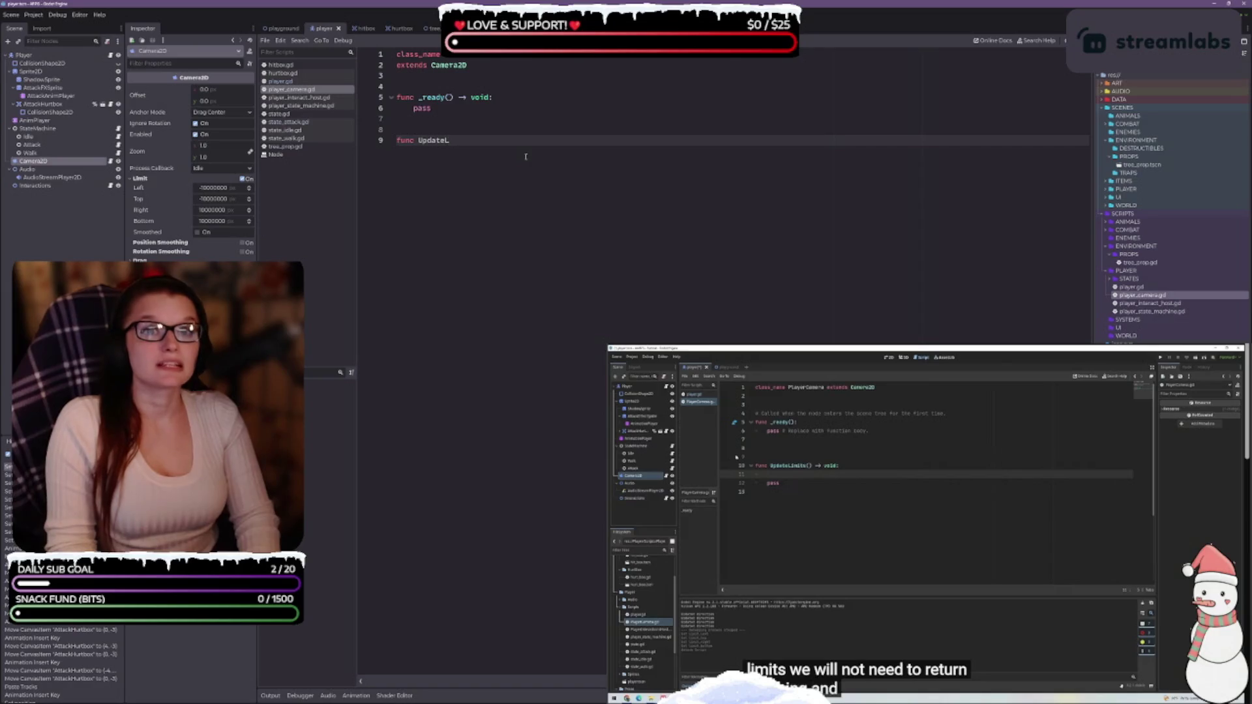
pyautogui.write('imits() -> void:')
pyautogui.press('Return')
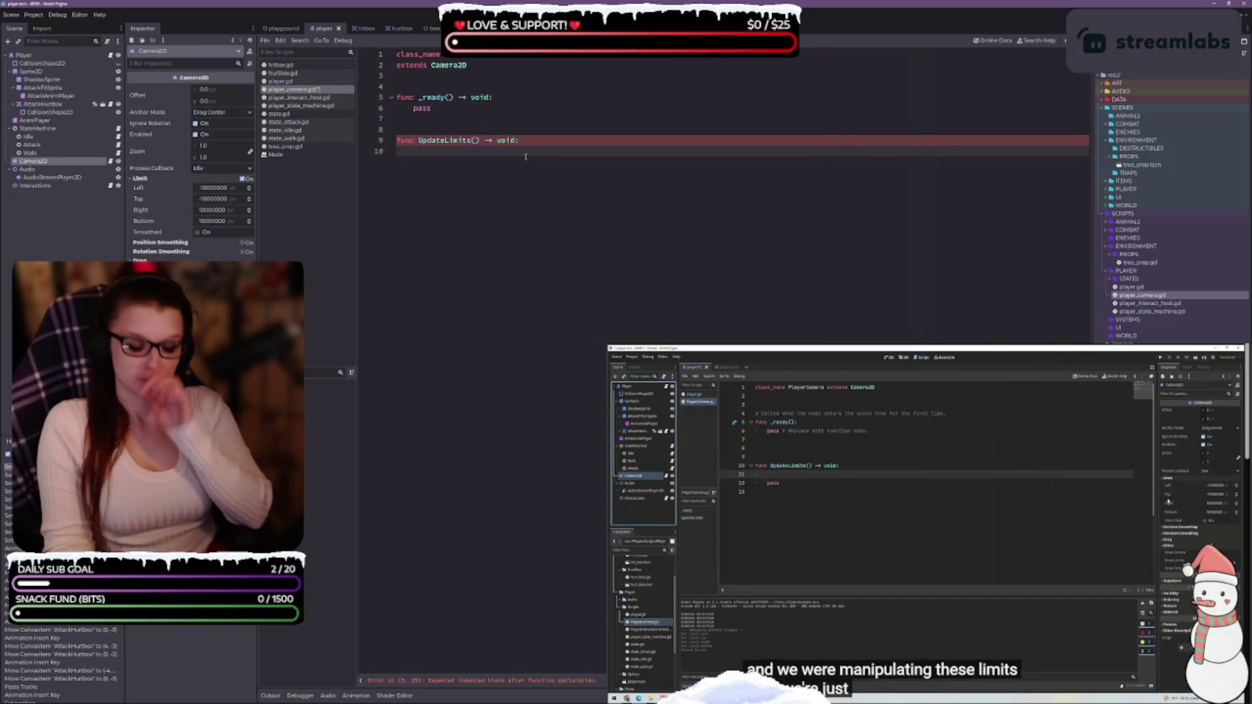
pyautogui.press('Return')
pyautogui.write('pa')
pyautogui.press('Return')
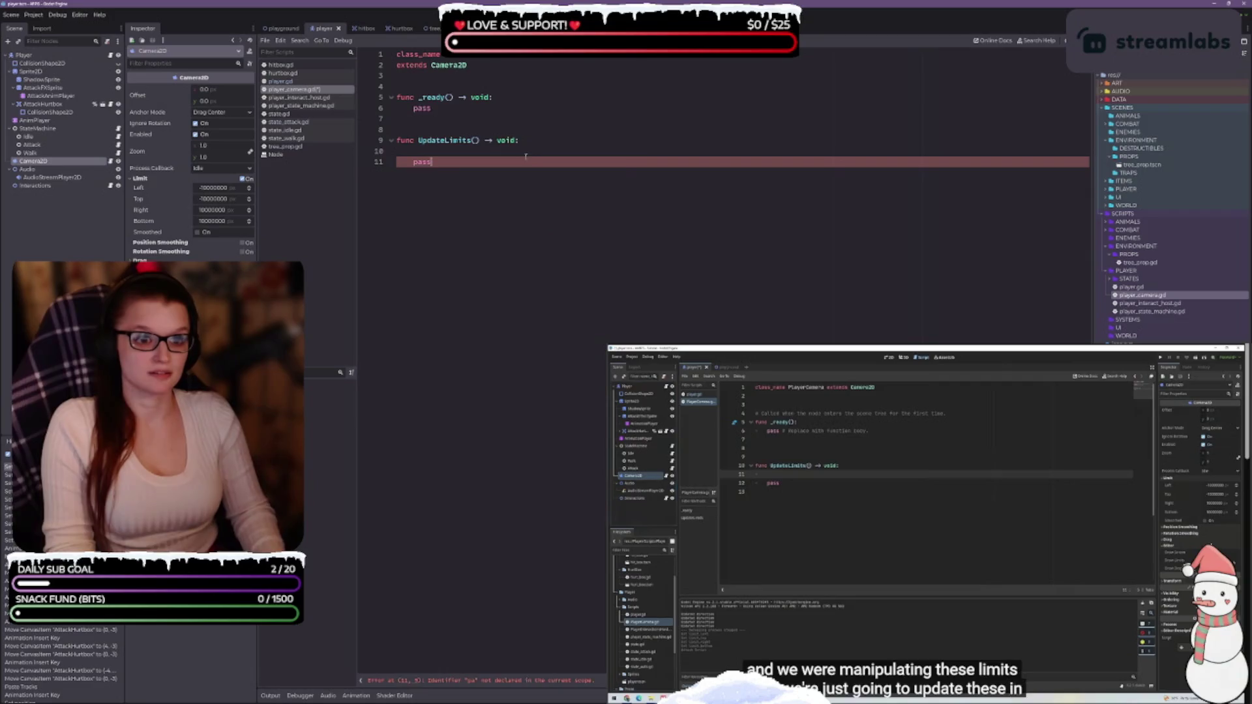
pyautogui.press('Up')
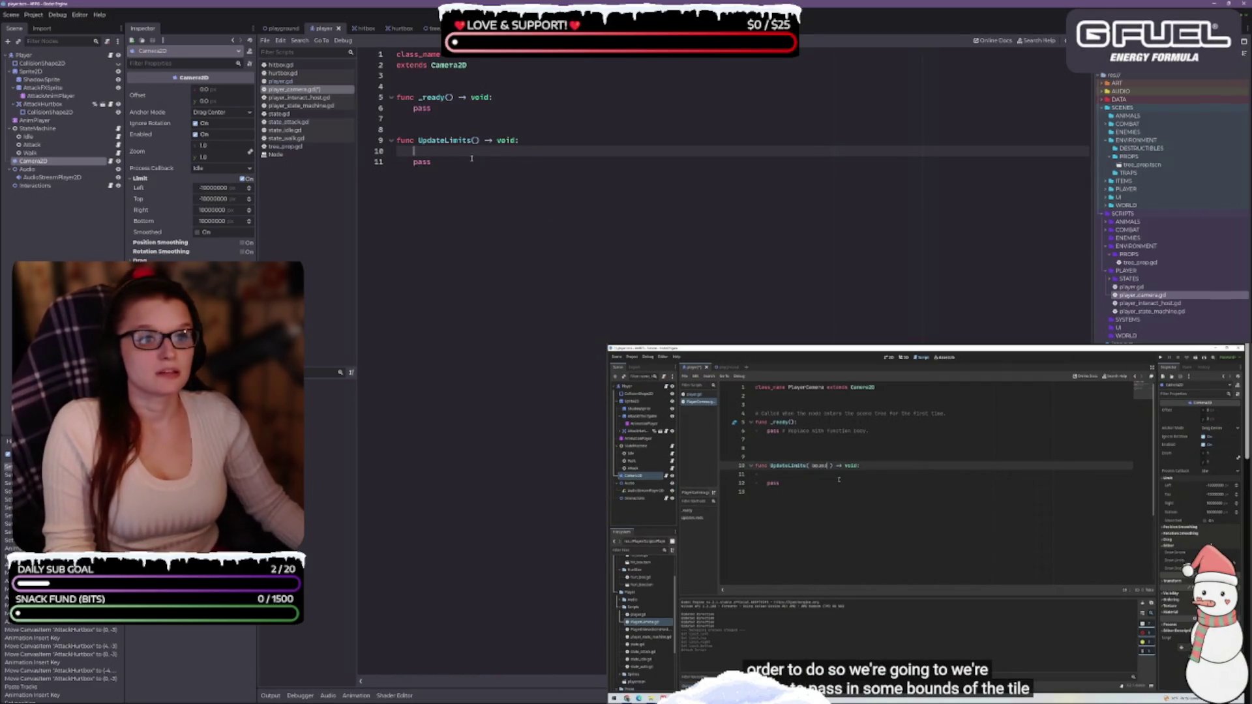
# Give UpdateLimits the parameter bounds: Array[Vector2] and return to the empty body line.
pyautogui.press('Up')
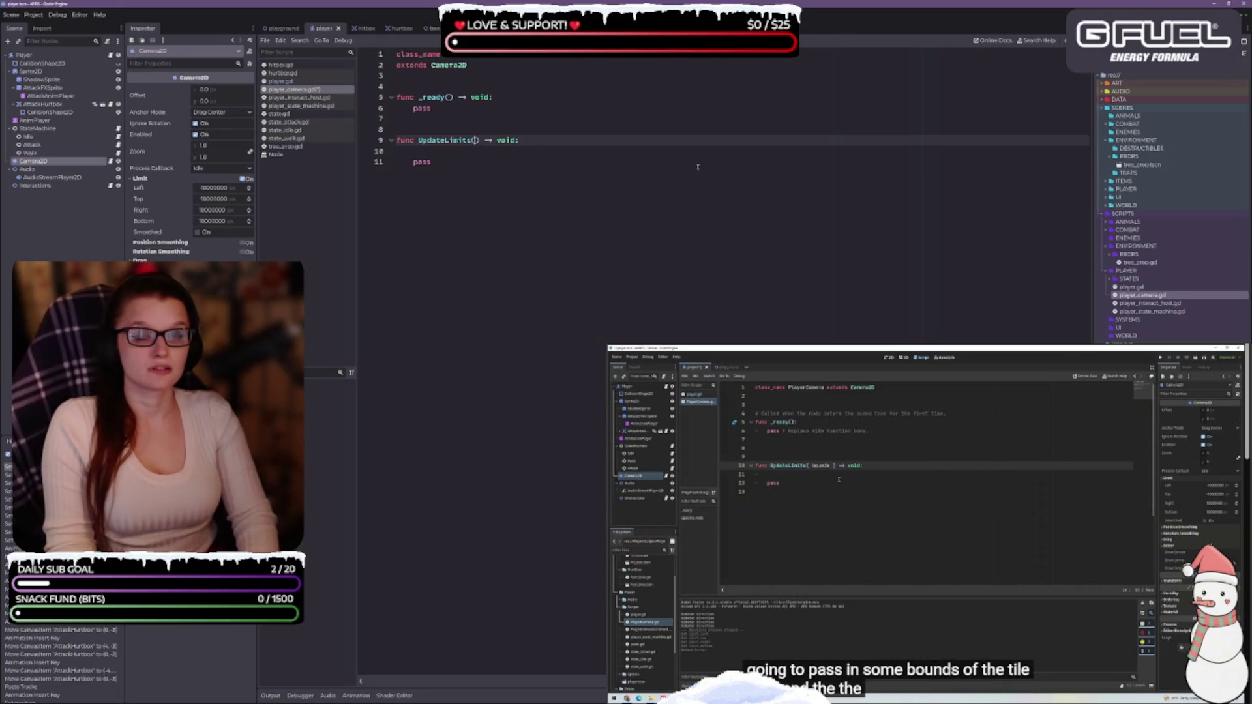
pyautogui.write('bounds')
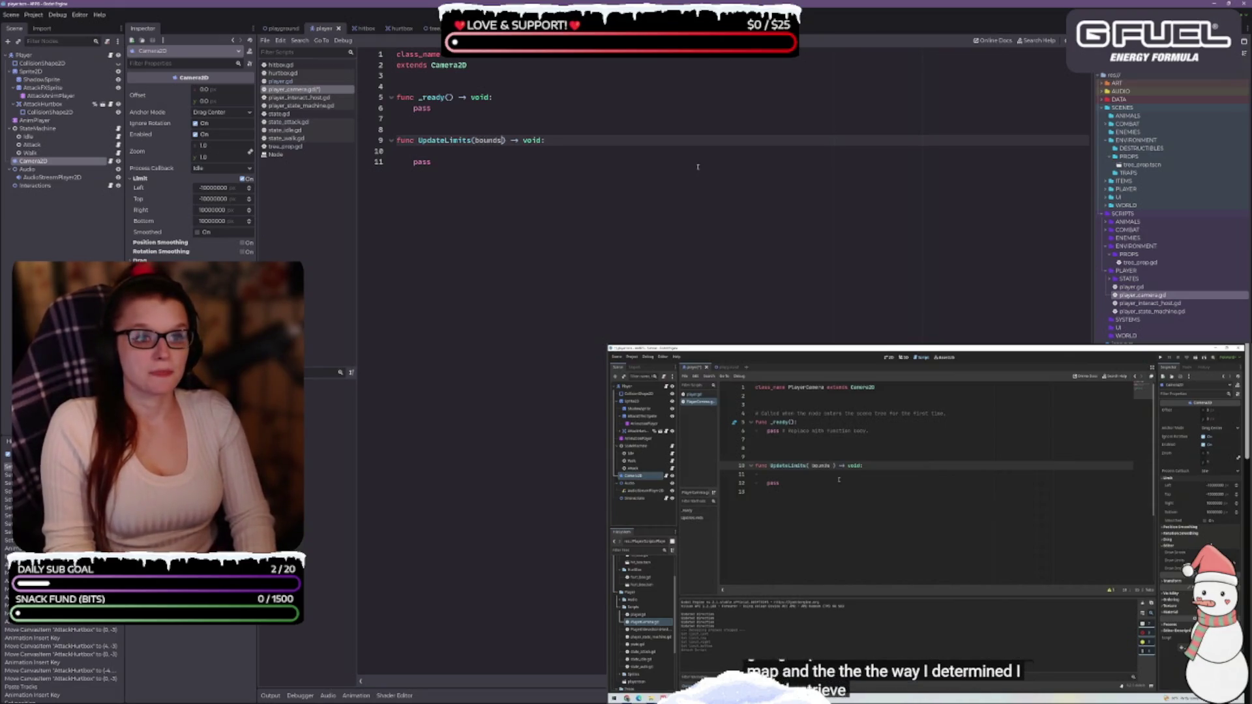
pyautogui.press('Home')
pyautogui.hotkey('shift', 'Down')
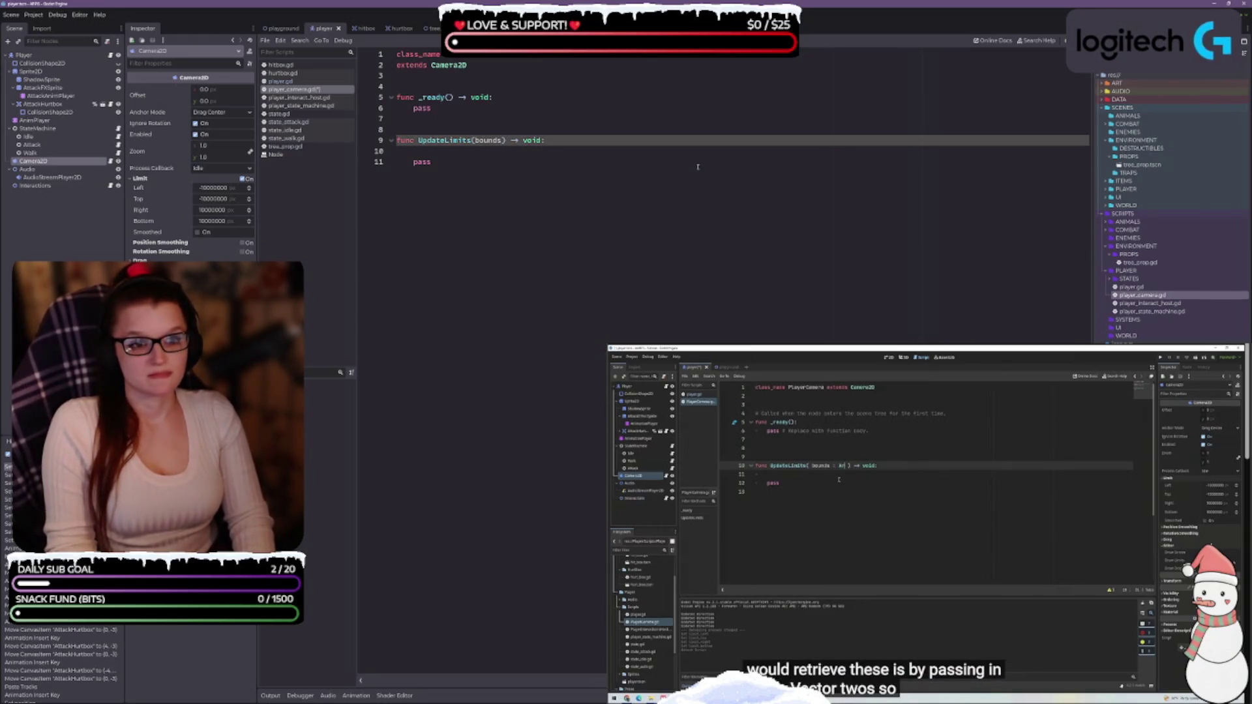
pyautogui.write(': ')
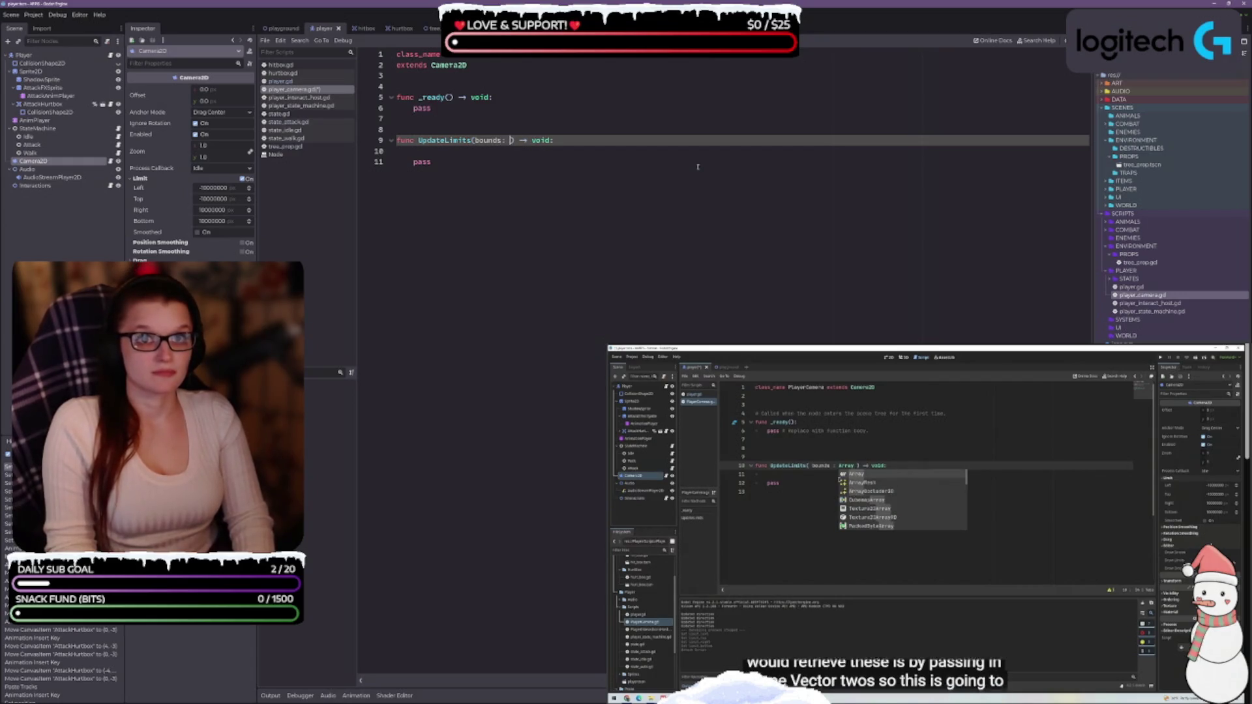
pyautogui.write('Array[')
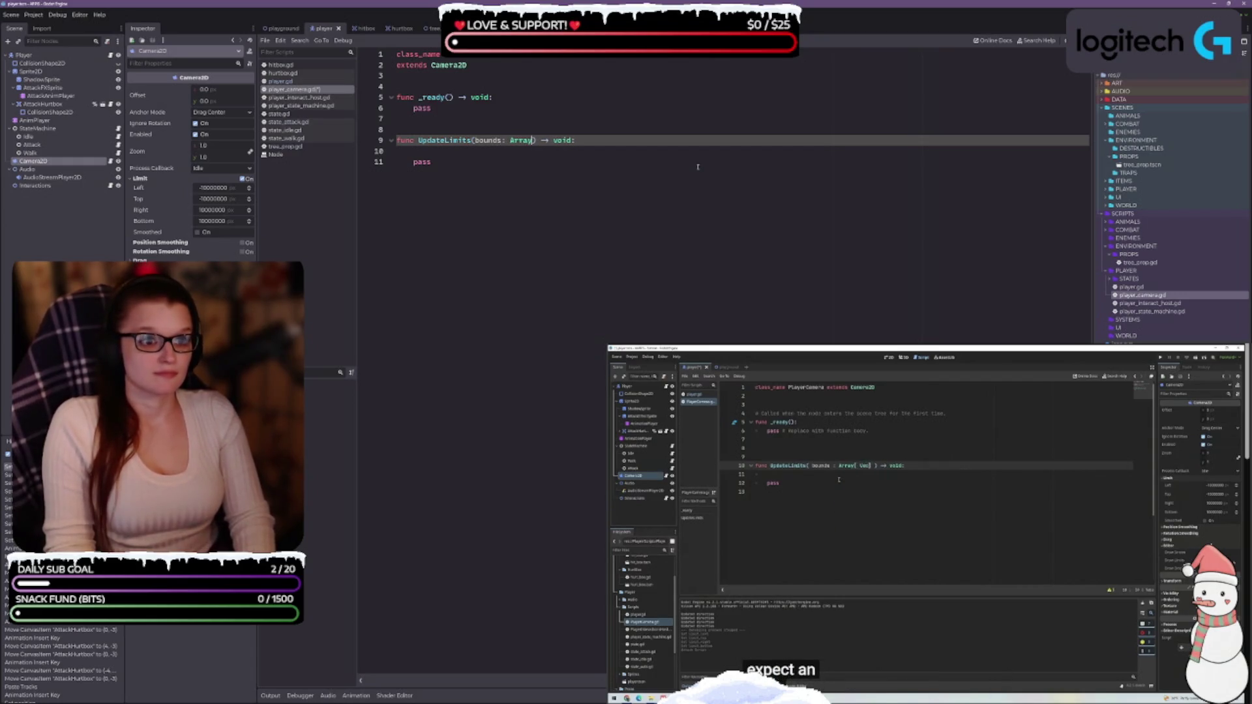
pyautogui.write('Vector2')
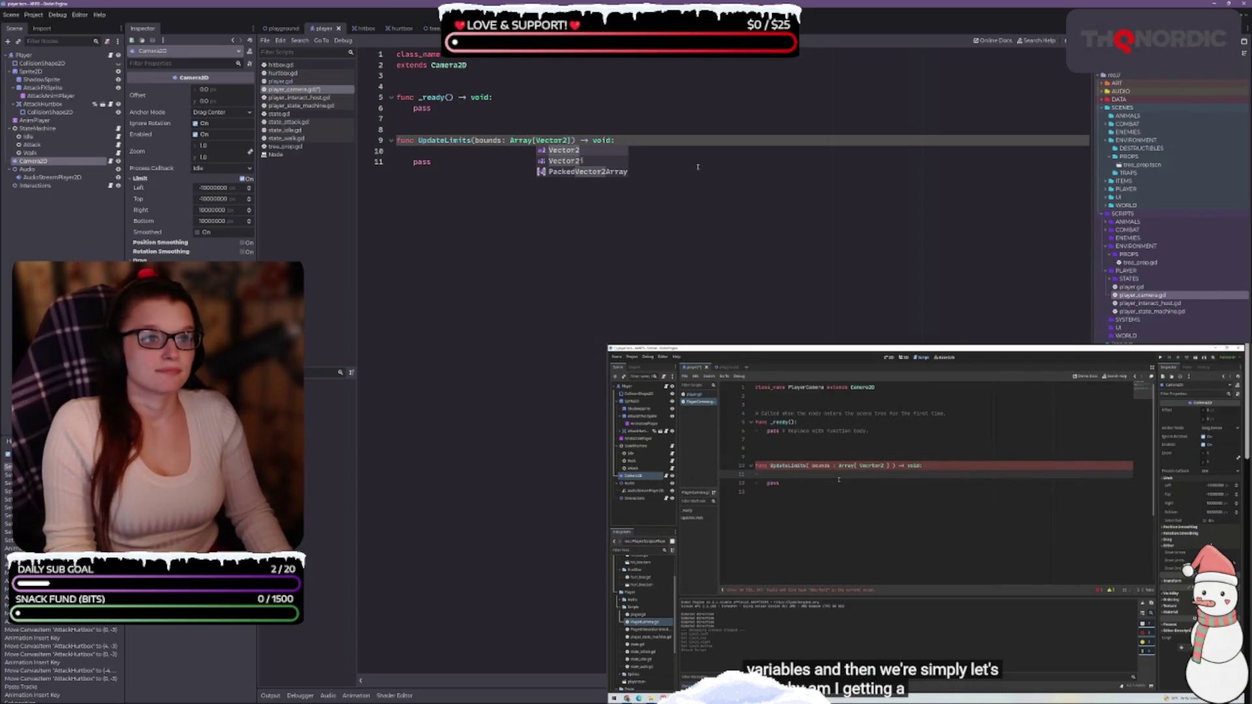
pyautogui.press('Escape')
pyautogui.click(561, 240)
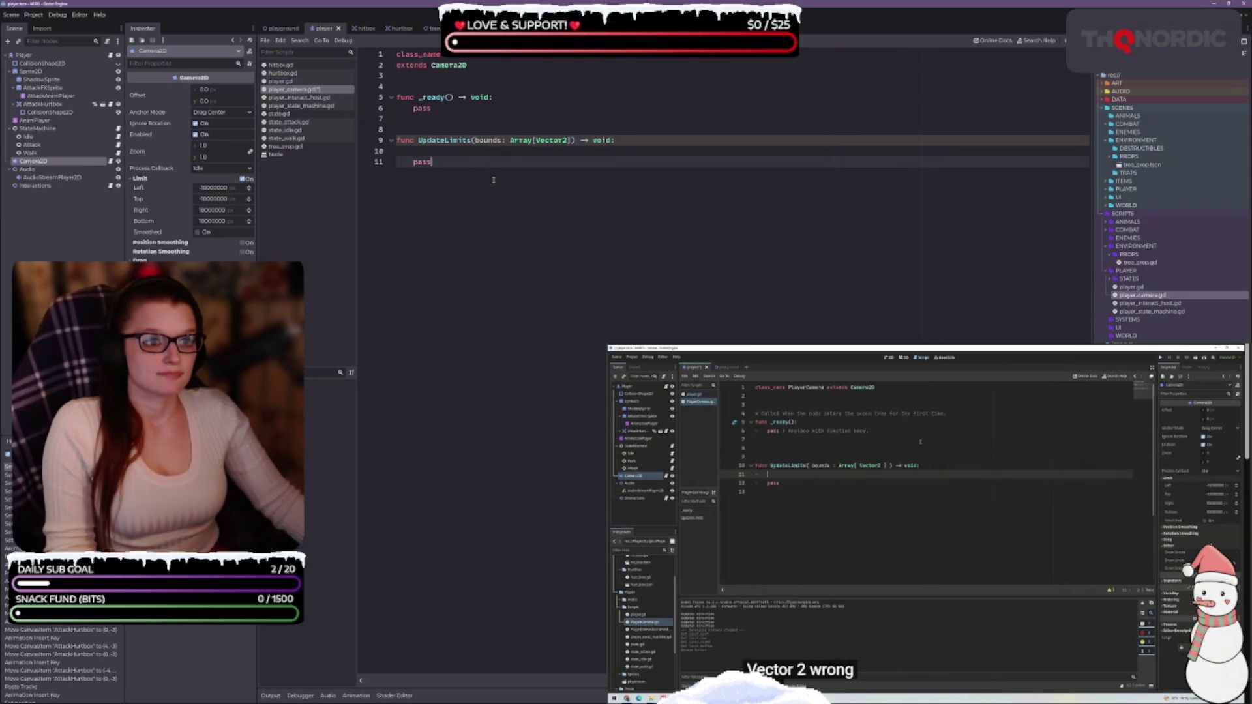
pyautogui.click(460, 153)
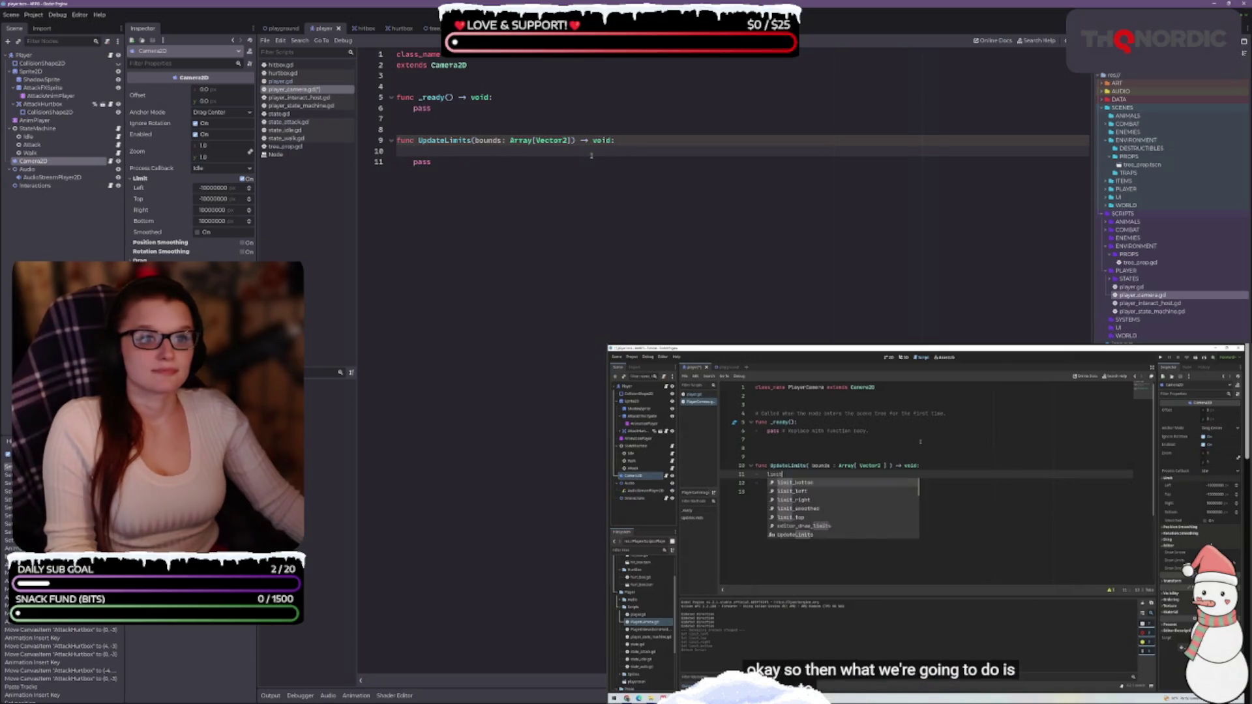
# Paste int limit assignments: limit_left/limit_top from bounds[0], limit_right/limit_bottom from bounds[1].
pyautogui.write('limit_left = int(bounds[0].x) \tlimit_top = int(bounds[0].y) \tlimit_right = int(bounds[1].x) \tlimit_bottom = int(bounds[1].y)')
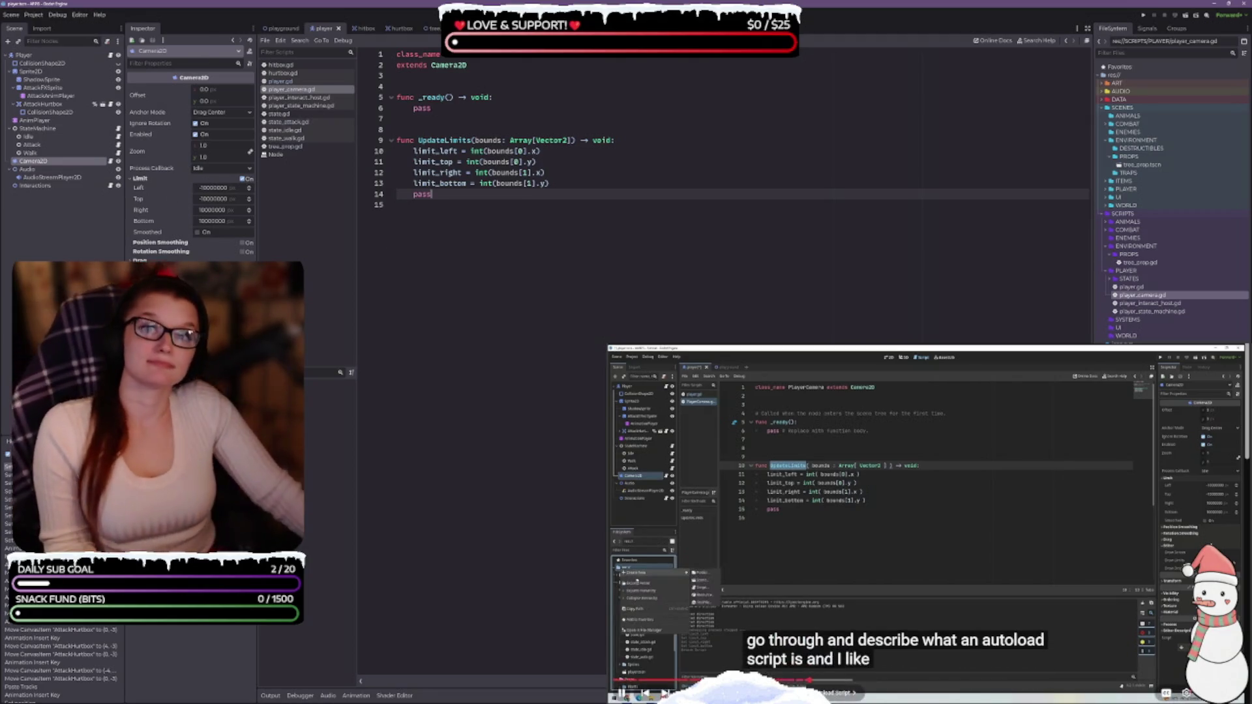
pyautogui.click(958, 608)
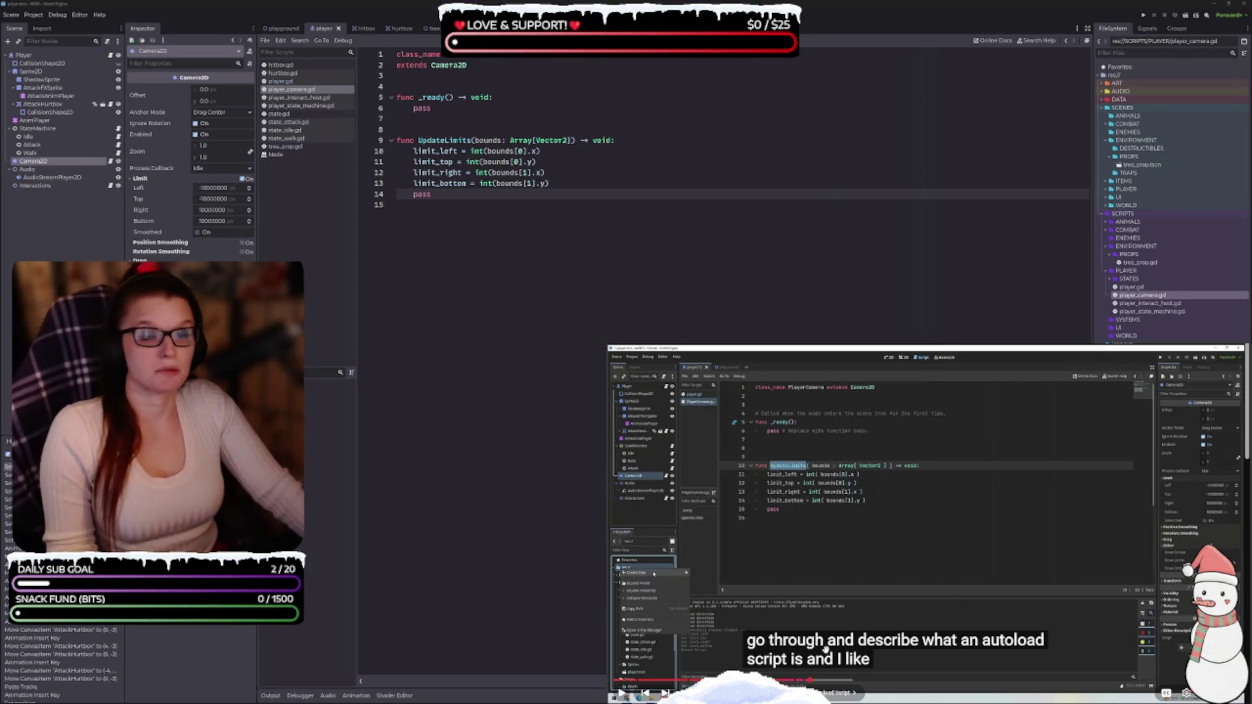
pyautogui.click(868, 548)
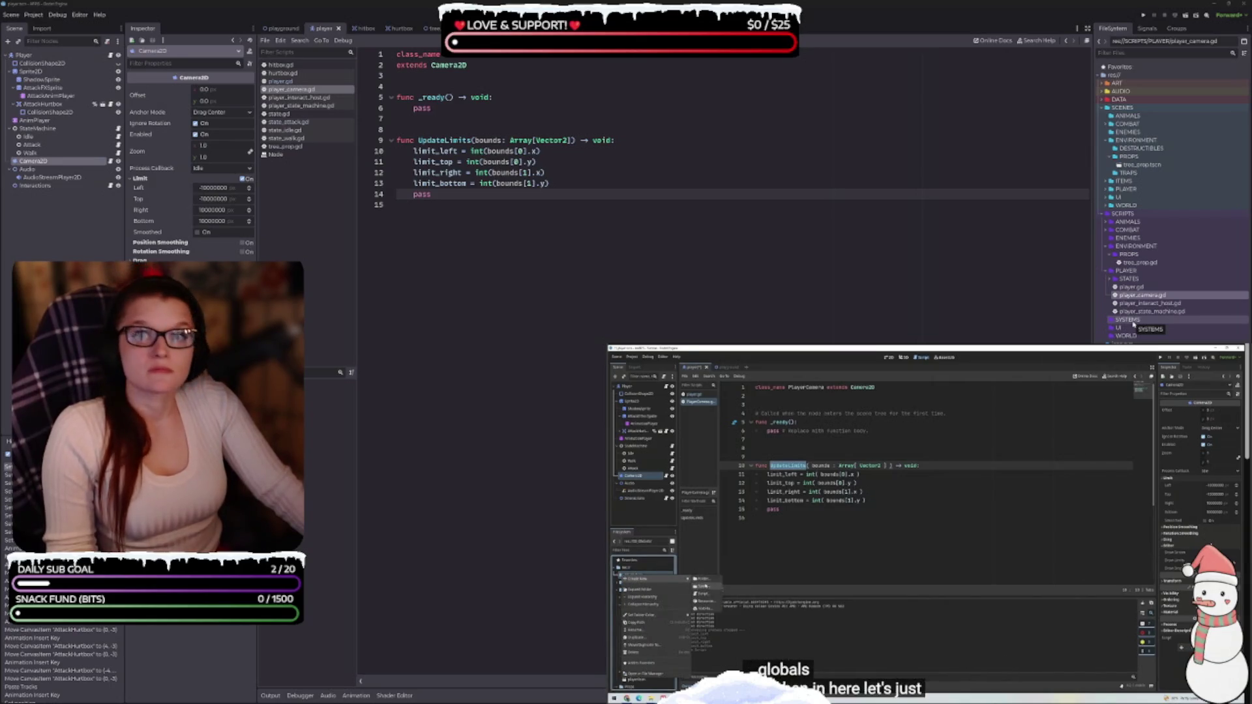
# Create global_level_manager.gd in the SYSTEMS folder and expand the folder to show it.
pyautogui.rightClick(1134, 323)
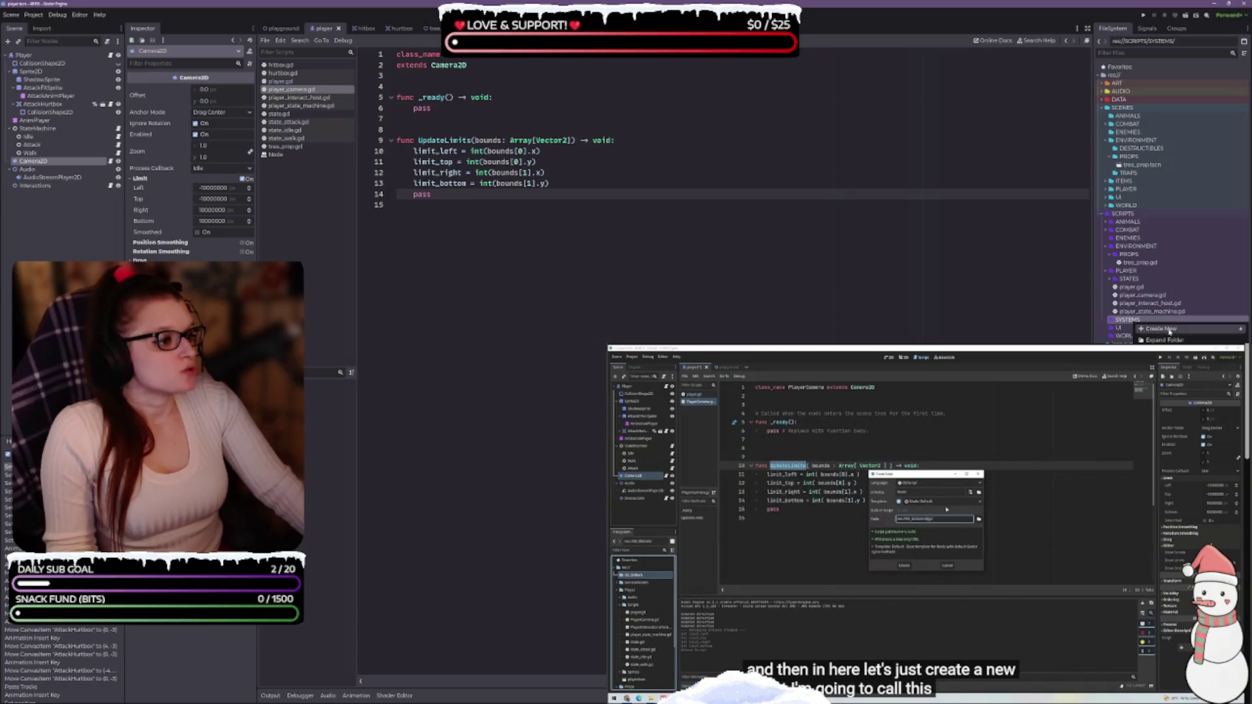
pyautogui.moveTo(1160, 330)
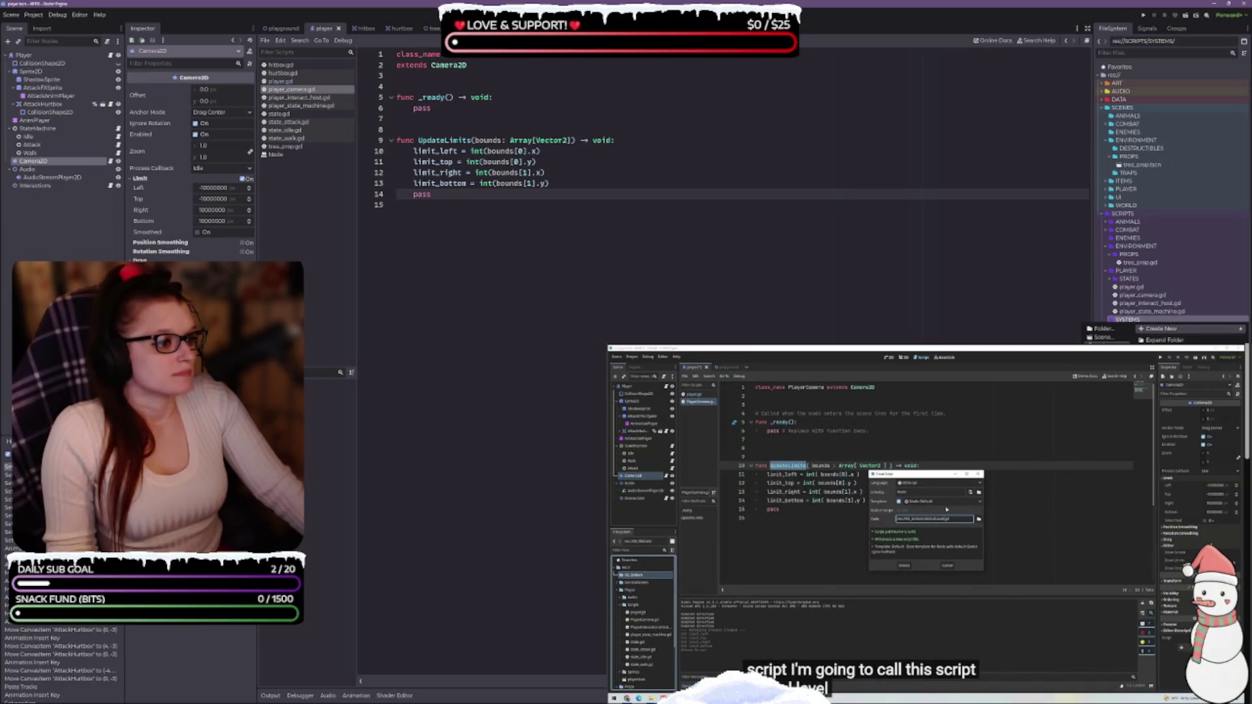
pyautogui.click(1109, 346)
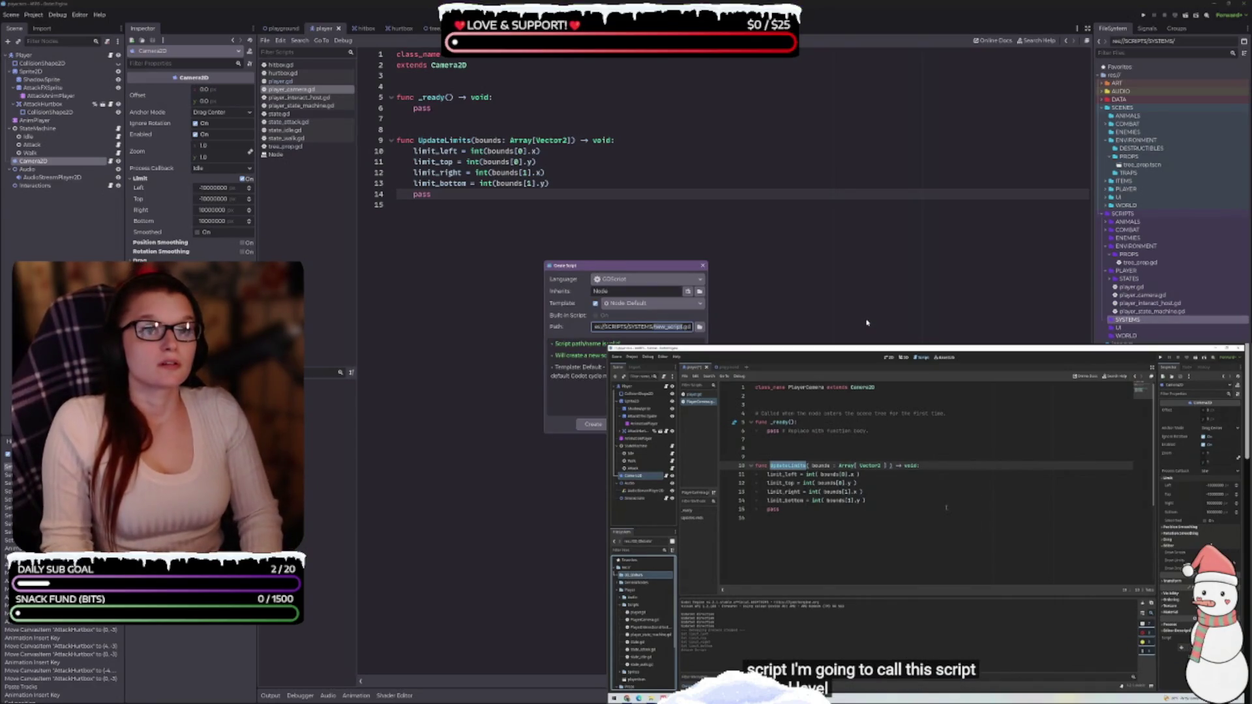
pyautogui.write('glo')
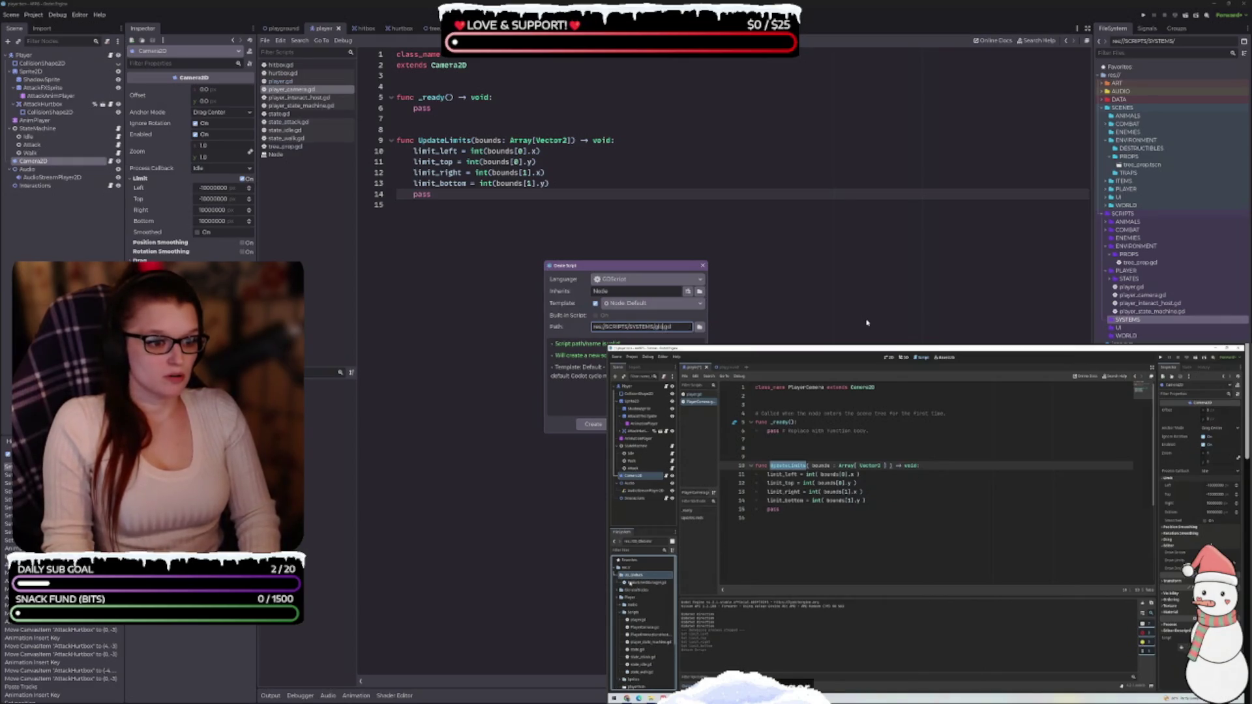
pyautogui.write('bal')
pyautogui.write('_level')
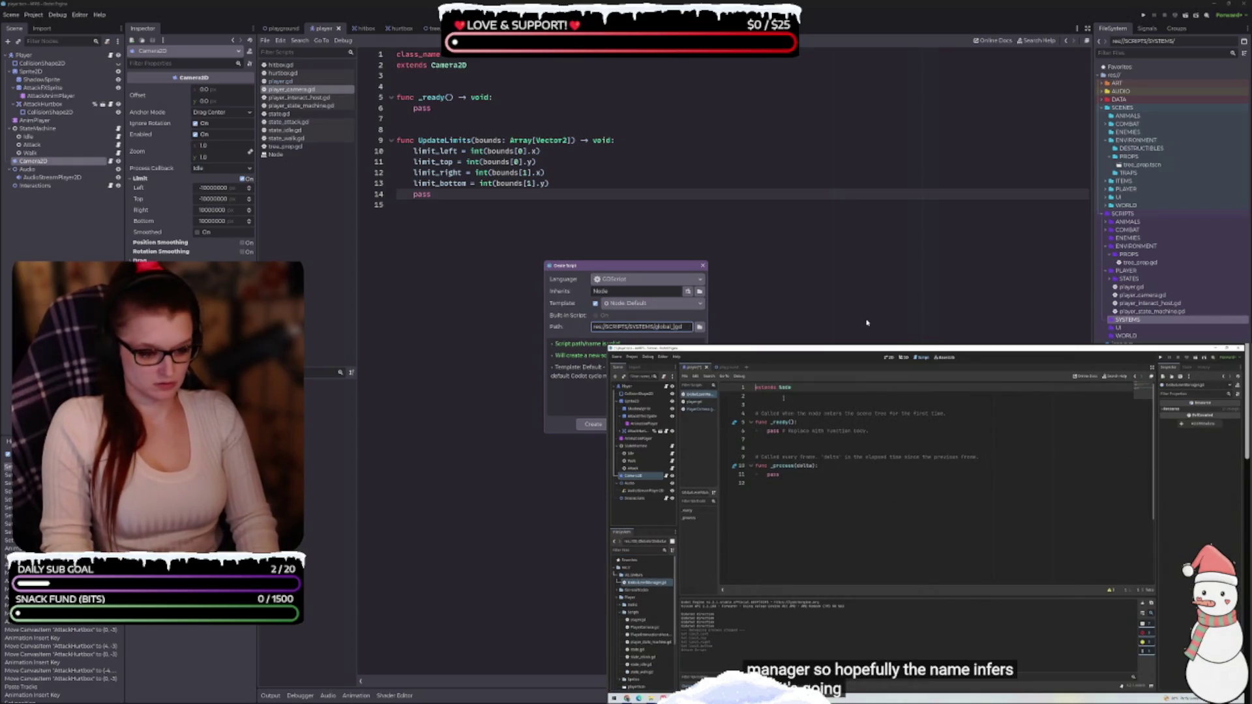
pyautogui.write('_manager')
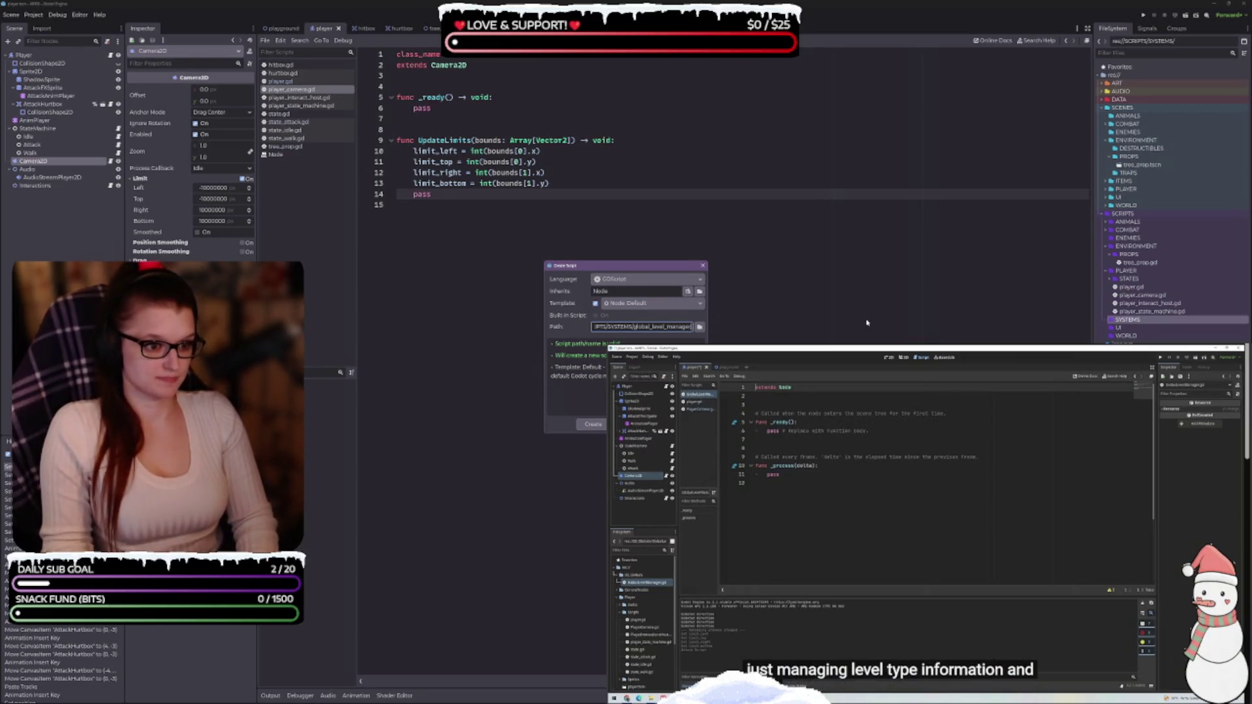
pyautogui.press('Return')
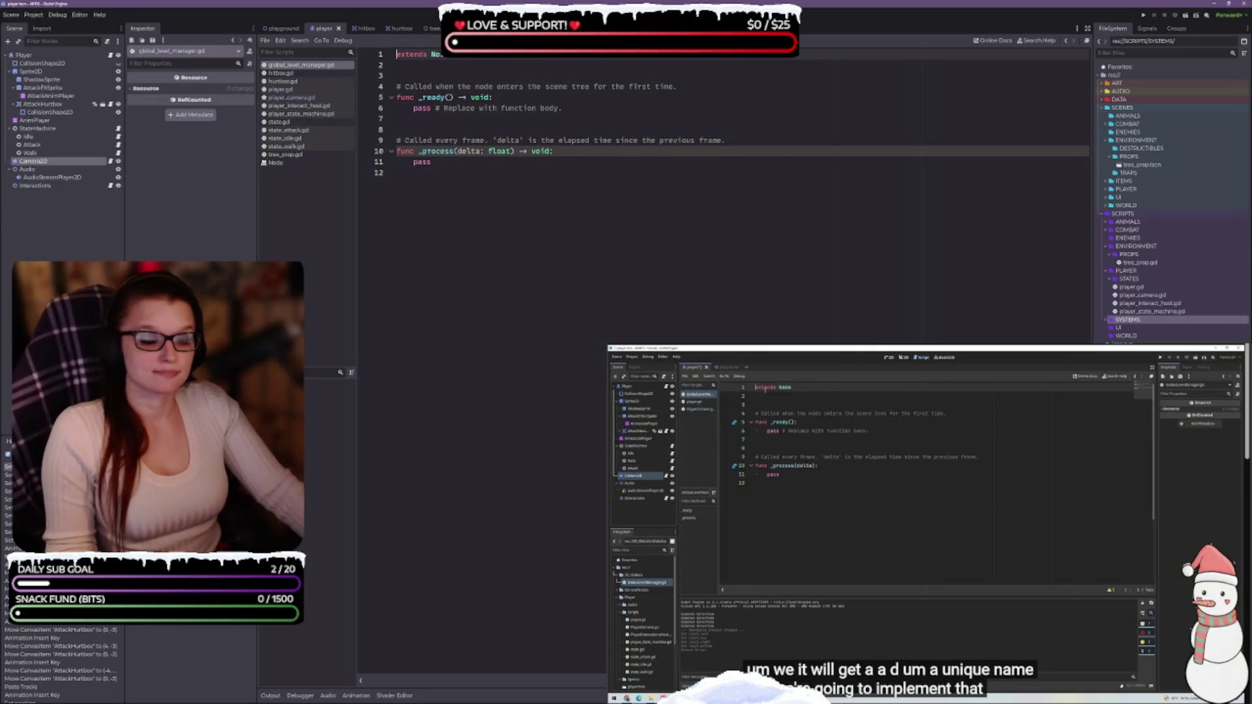
pyautogui.click(1105, 321)
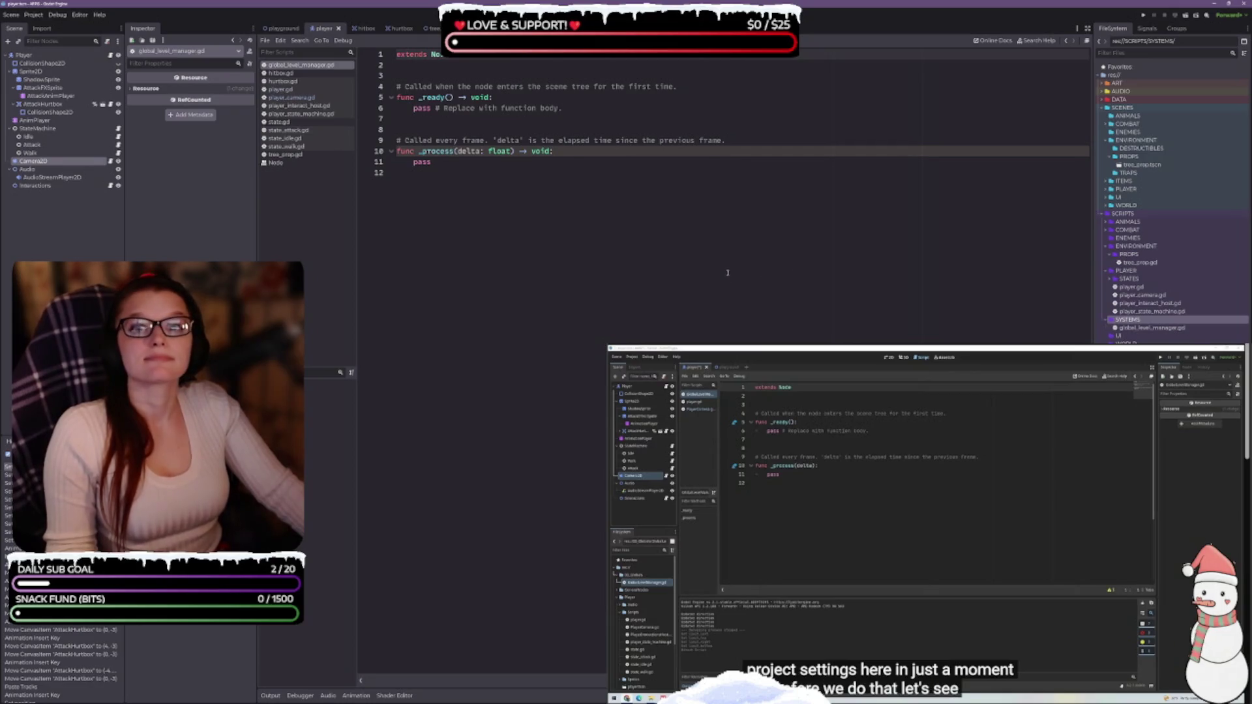
pyautogui.click(956, 525)
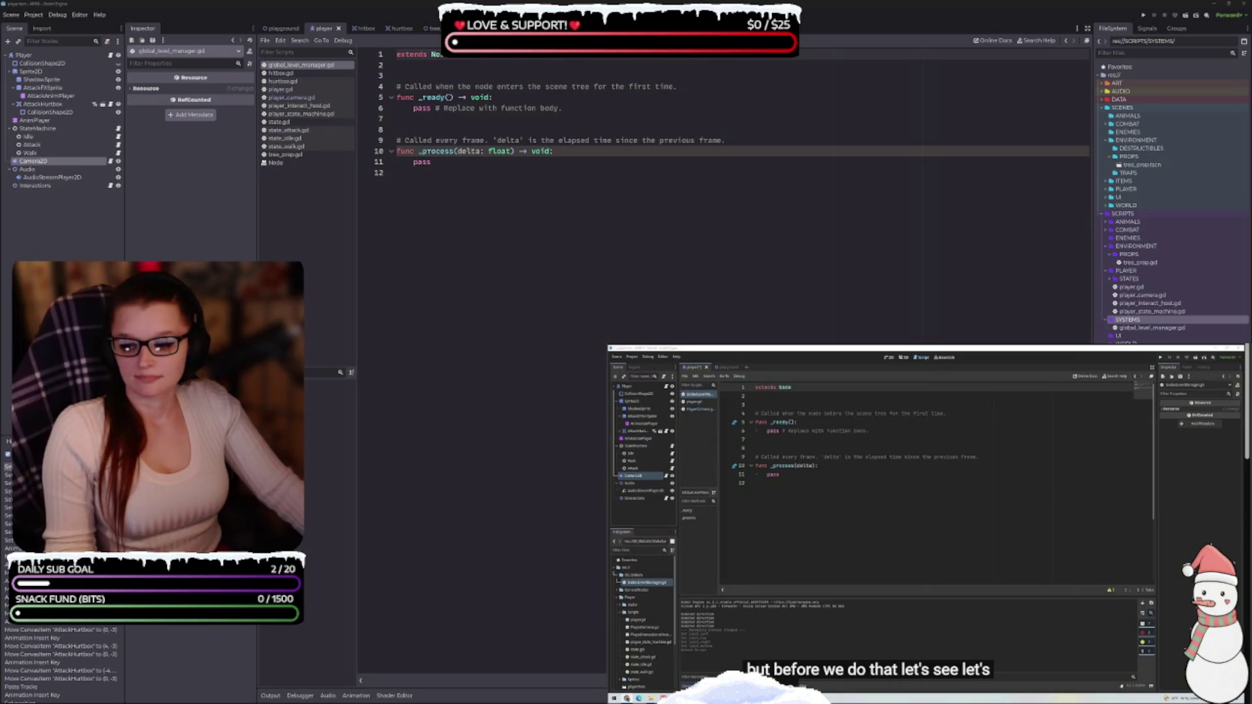
pyautogui.hotkey('alt', 'Tab')
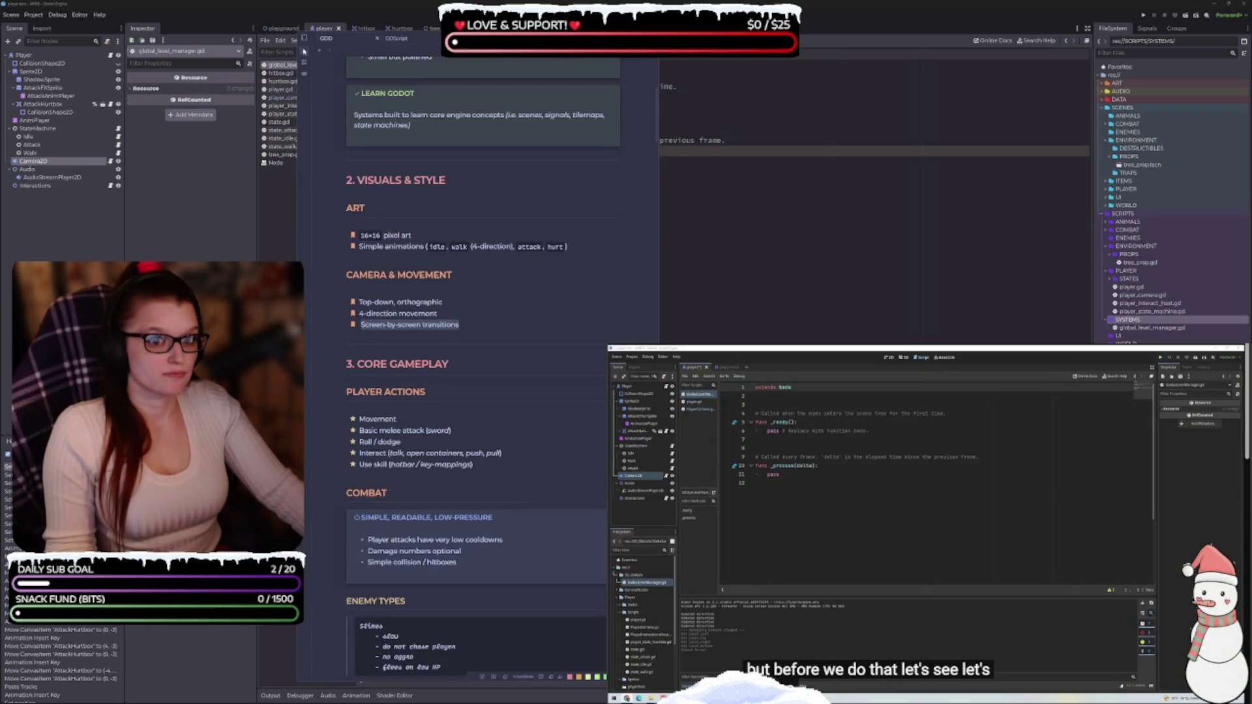
# Read the Code Order section of the GDScript style guide note in Obsidian, then close it.
pyautogui.click(302, 39)
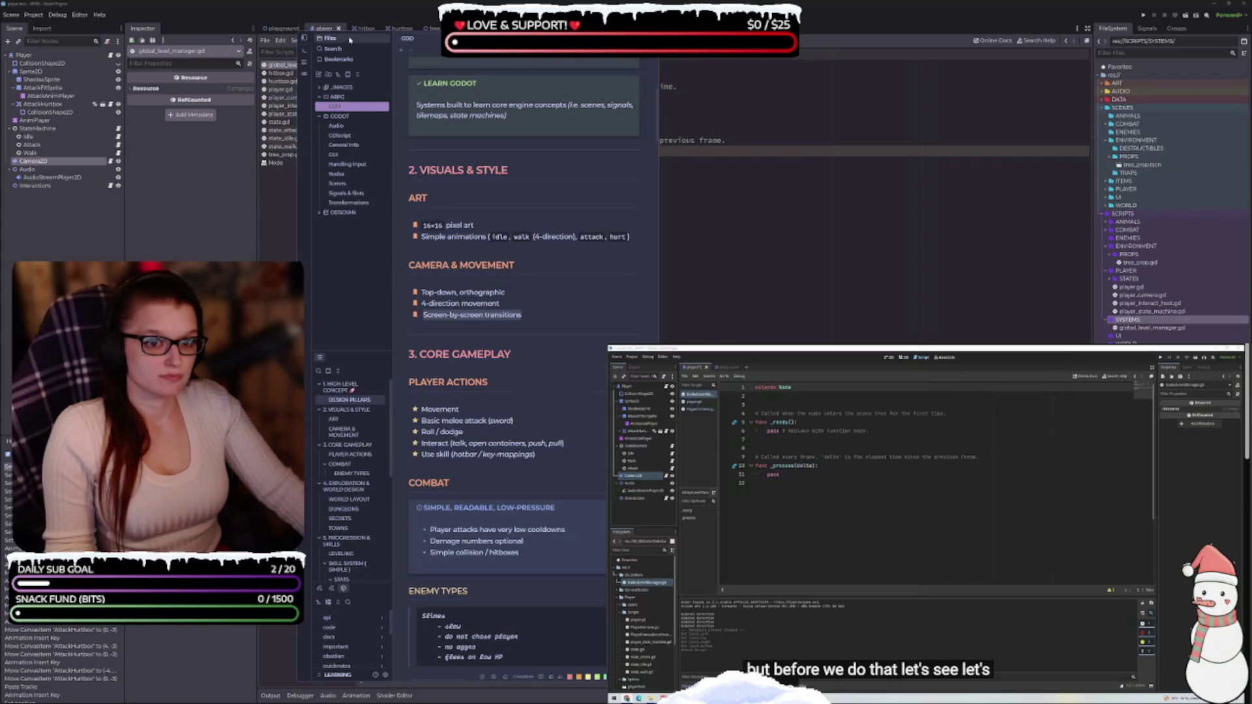
pyautogui.click(303, 38)
pyautogui.click(398, 38)
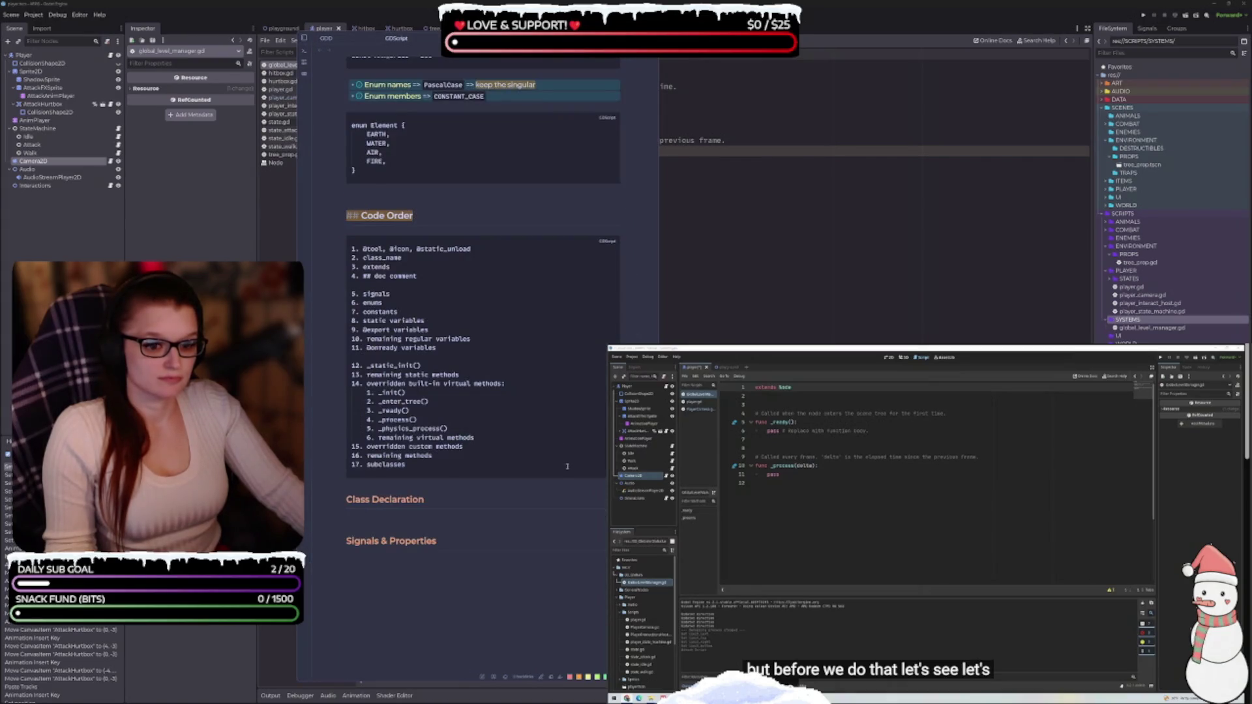
pyautogui.scroll(3, 553, 464)
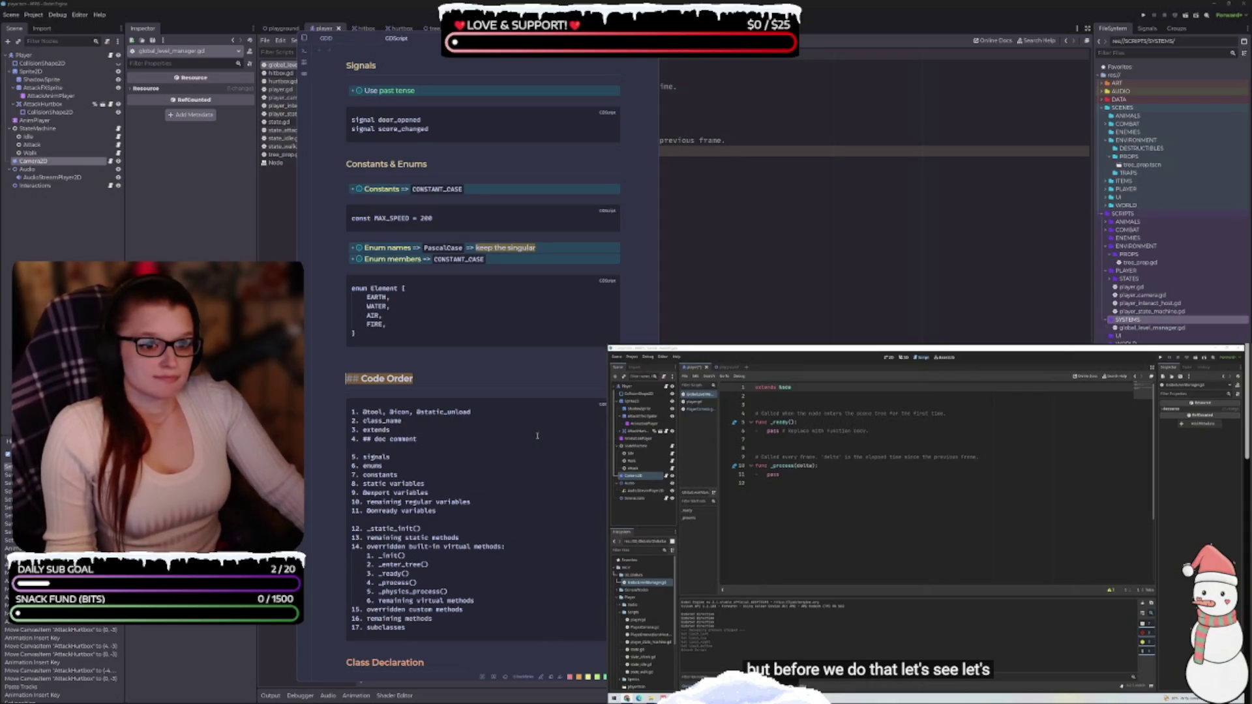
pyautogui.scroll(3, 537, 435)
pyautogui.scroll(3, 554, 497)
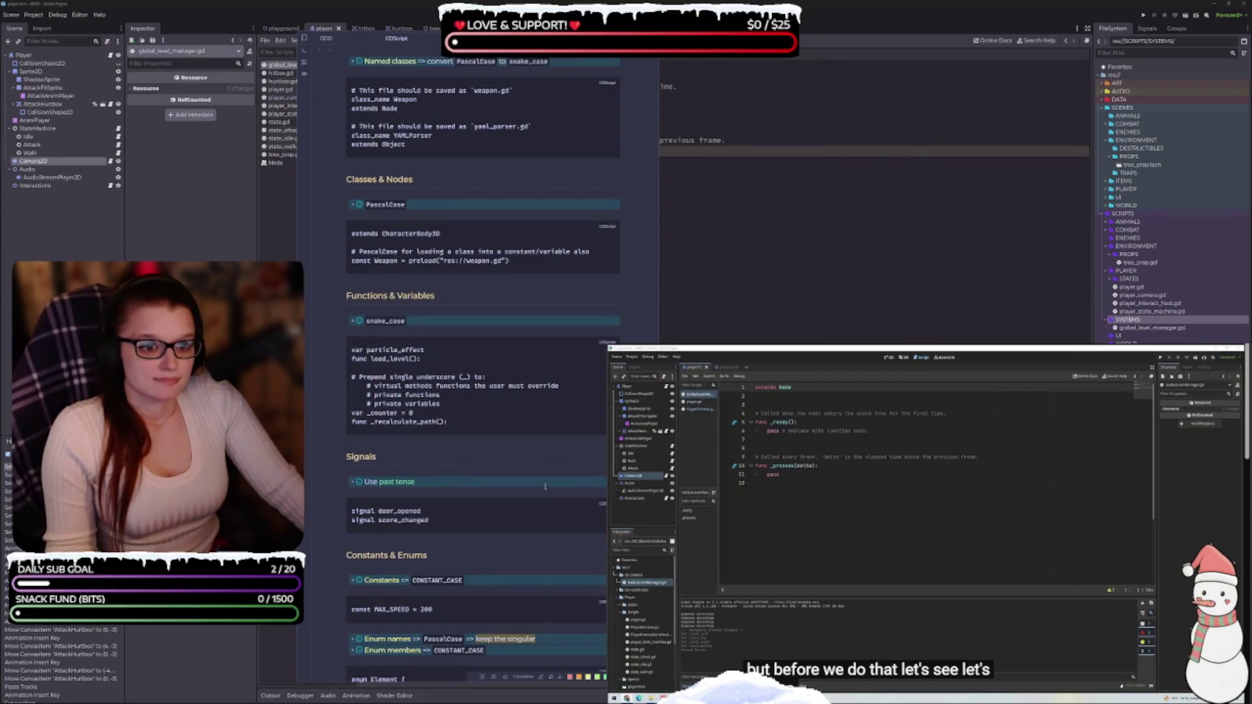
pyautogui.scroll(-10, 545, 486)
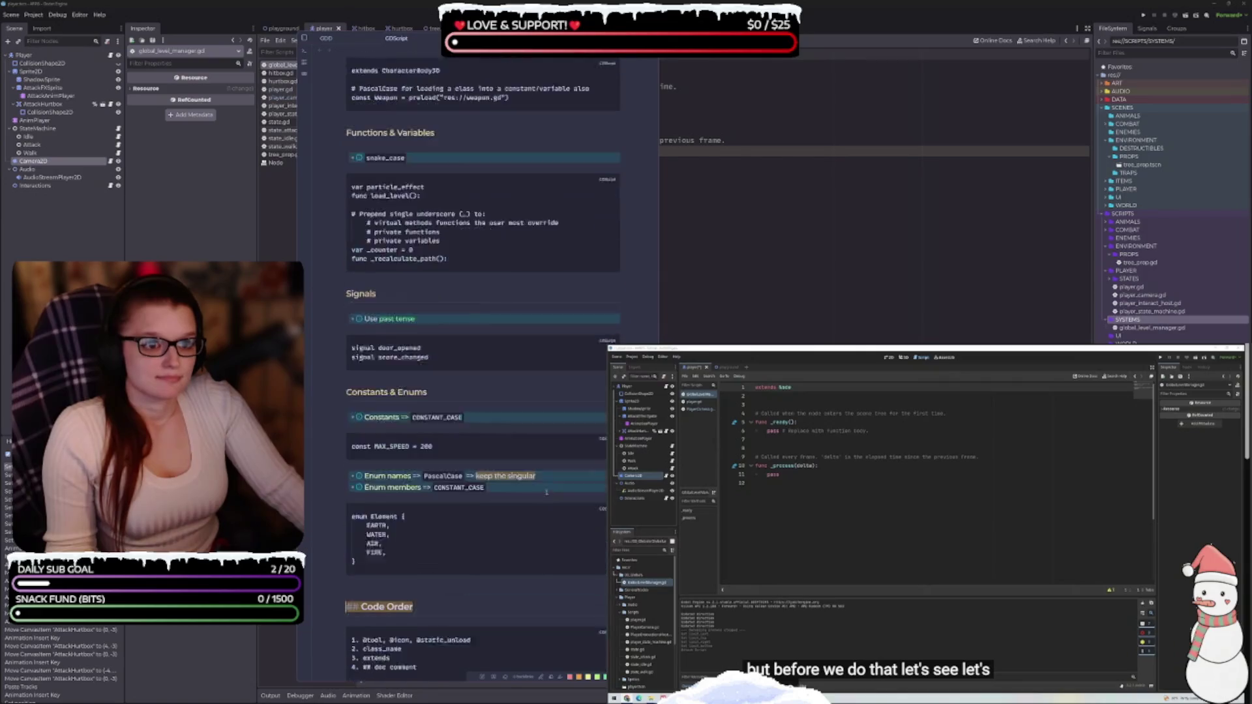
pyautogui.scroll(2, 587, 326)
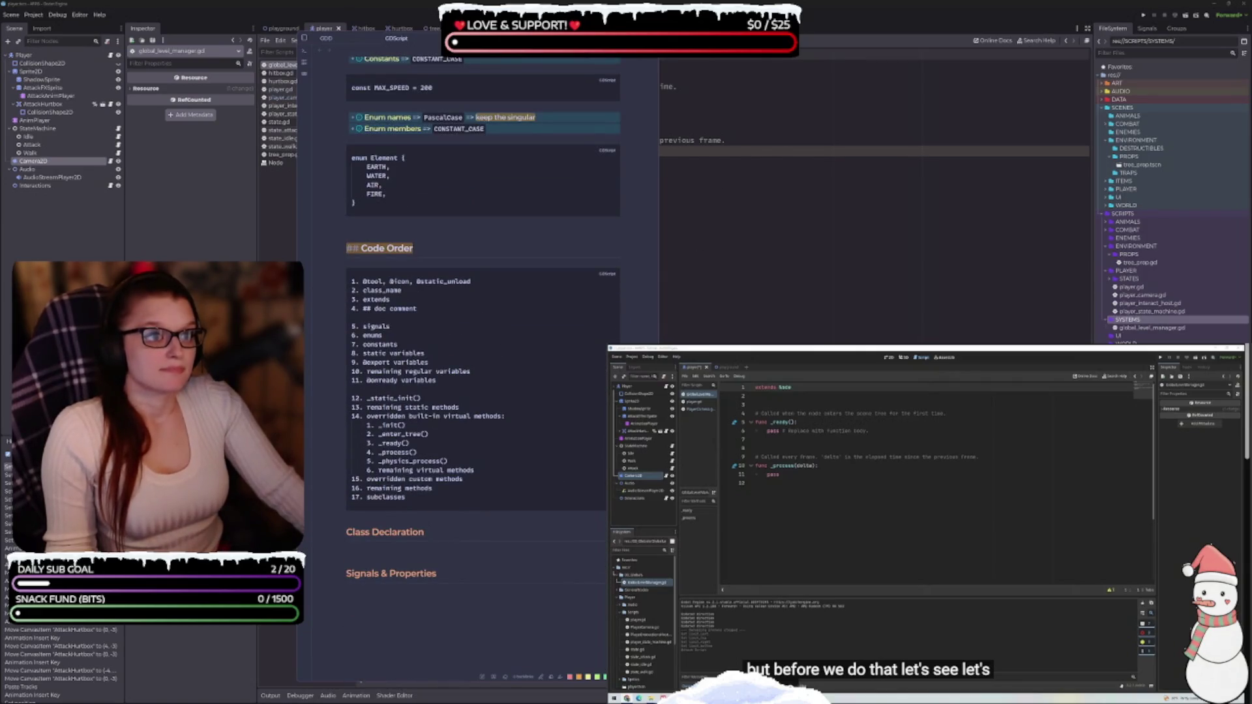
pyautogui.click(329, 41)
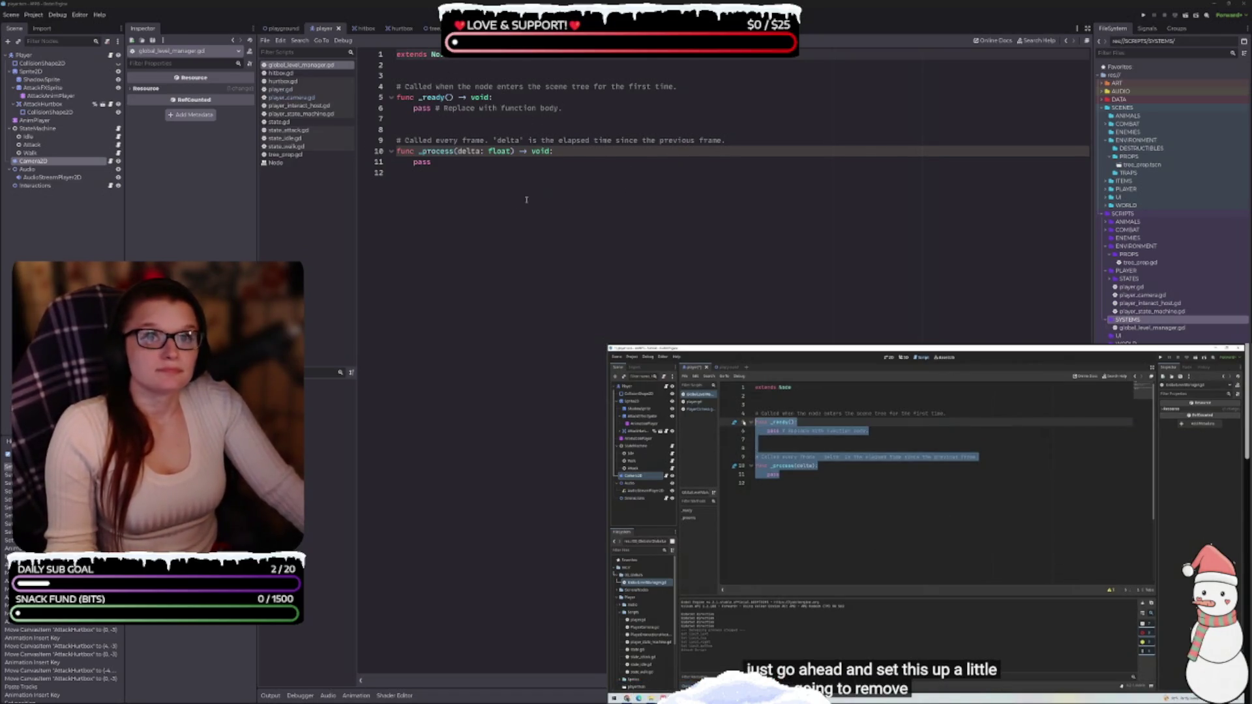
# Delete the template comments and _ready and _process stubs, keeping only extends Node.
pyautogui.moveTo(445, 172)
pyautogui.mouseDown()
pyautogui.moveTo(398, 133)
pyautogui.moveTo(385, 85)
pyautogui.mouseUp()
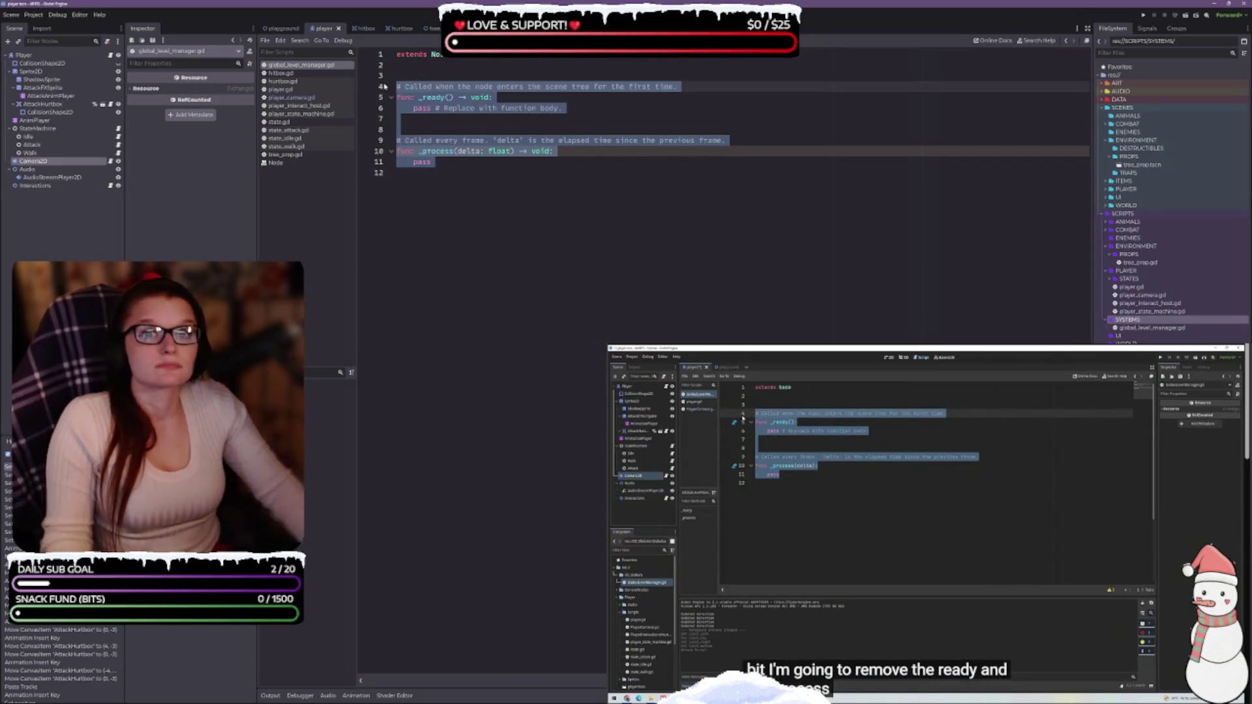
pyautogui.press('BackSpace')
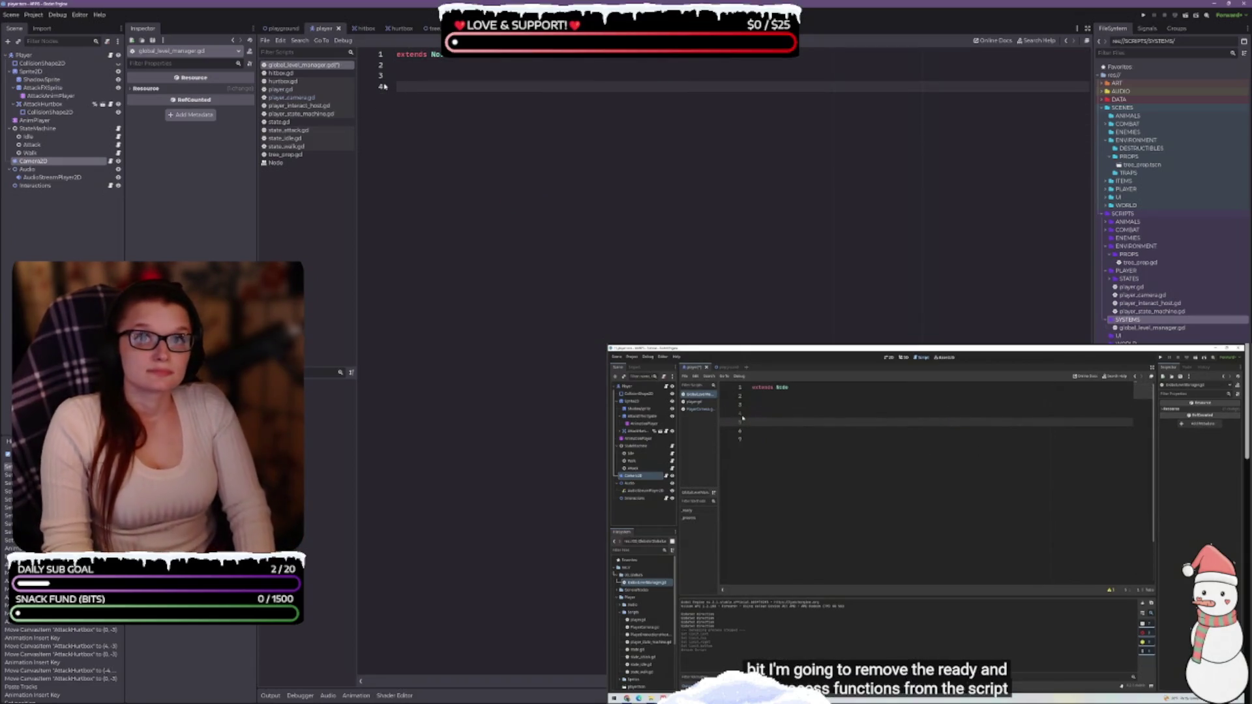